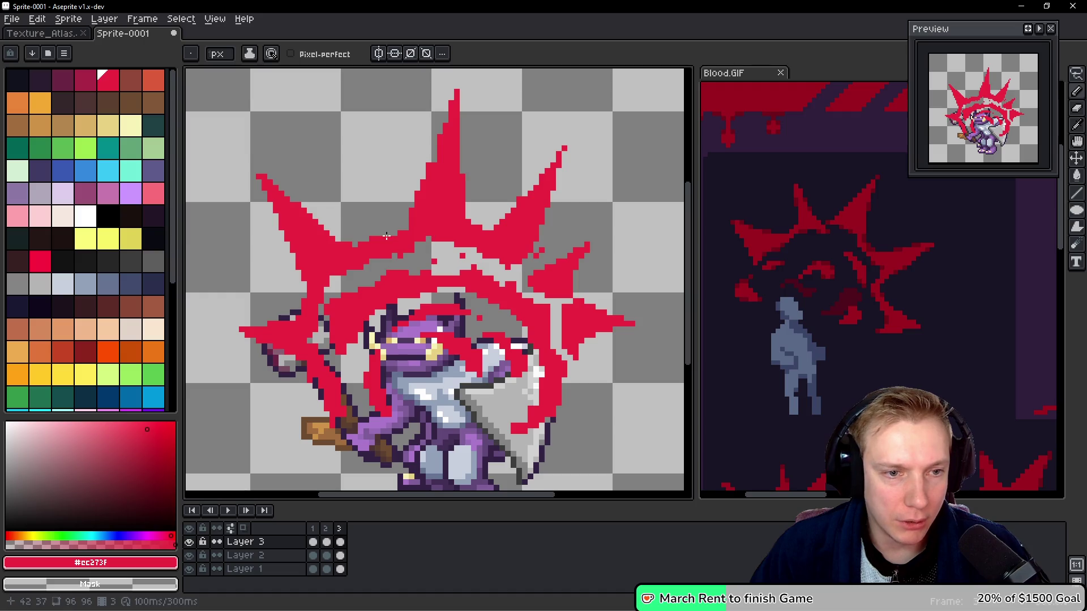
Erase and repaint red pixels around the burst's right spike, undoing the stroke between spikes.
mouse_move(485, 254)
left_mouse_down()
mouse_move(530, 268)
mouse_move(521, 263)
mouse_move(539, 256)
mouse_move(528, 284)
mouse_move(557, 290)
mouse_move(543, 294)
mouse_move(565, 342)
left_mouse_up()
left_click(538, 299)
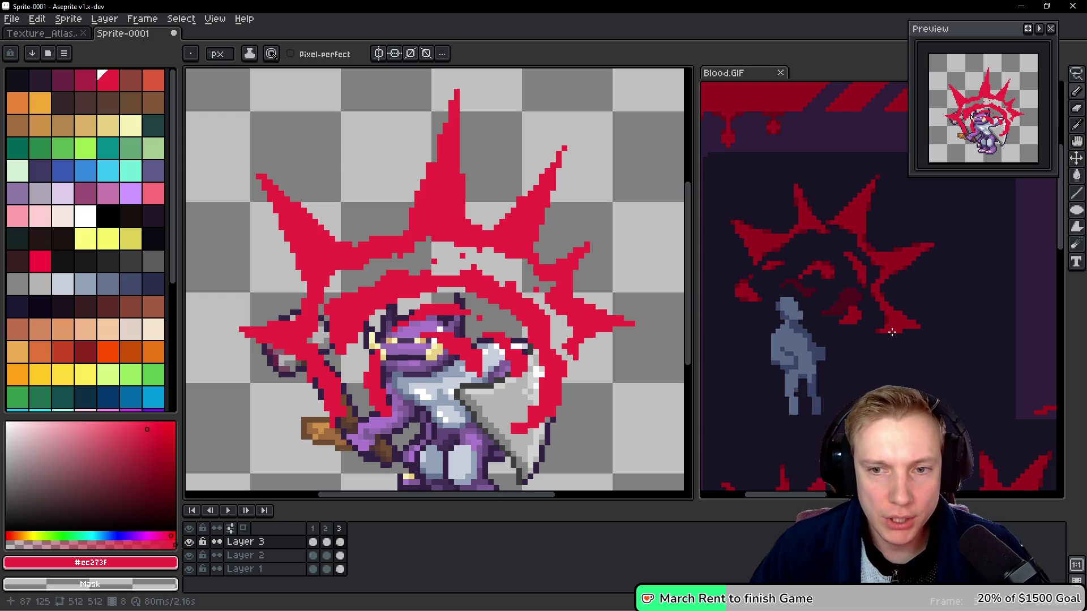
mouse_move(525, 250)
left_mouse_down()
mouse_move(547, 291)
mouse_move(543, 276)
left_mouse_up()
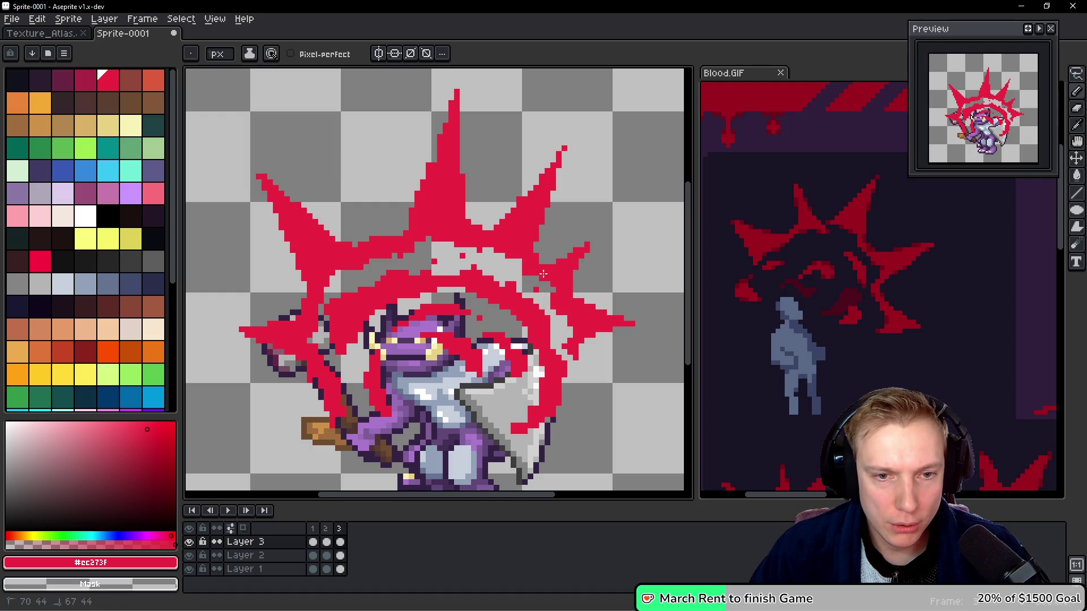
left_click_drag(462, 246, 502, 245)
key("ctrl+z")
key("ctrl+z")
key("ctrl+z")
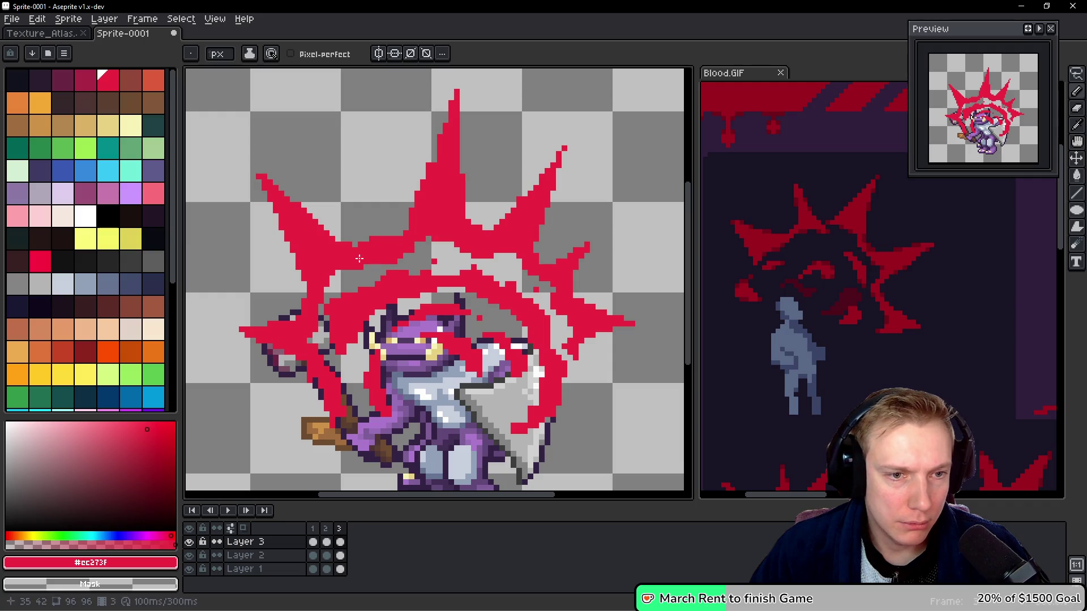
Fill the gaps around the burst's upper-left spike with red and touch up its shape.
left_click(405, 268, "shift")
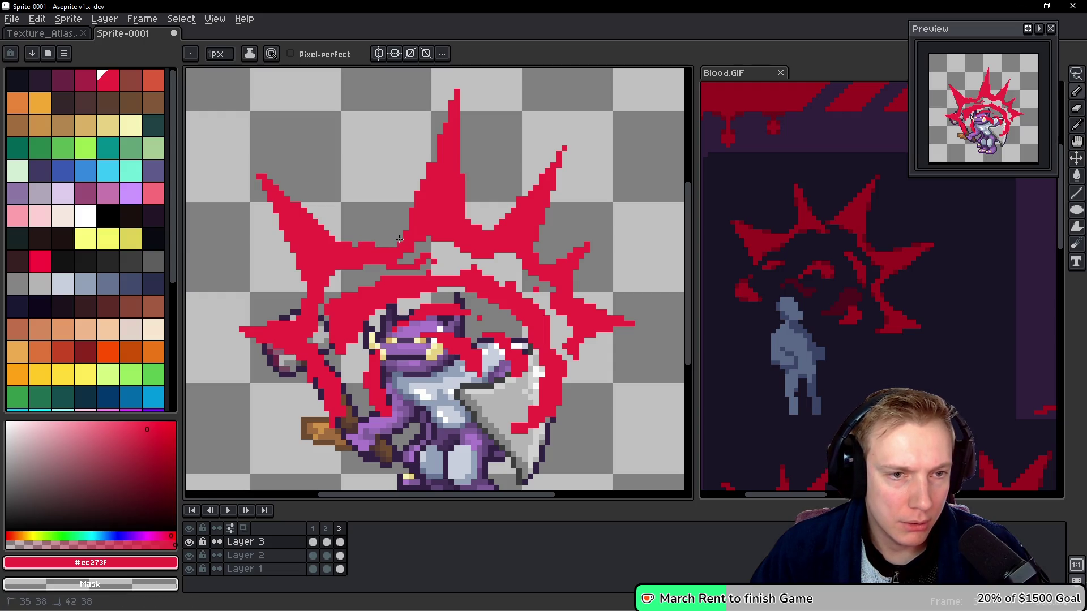
mouse_move(396, 256)
left_mouse_down()
mouse_move(422, 252)
mouse_move(428, 238)
mouse_move(386, 272)
left_mouse_up()
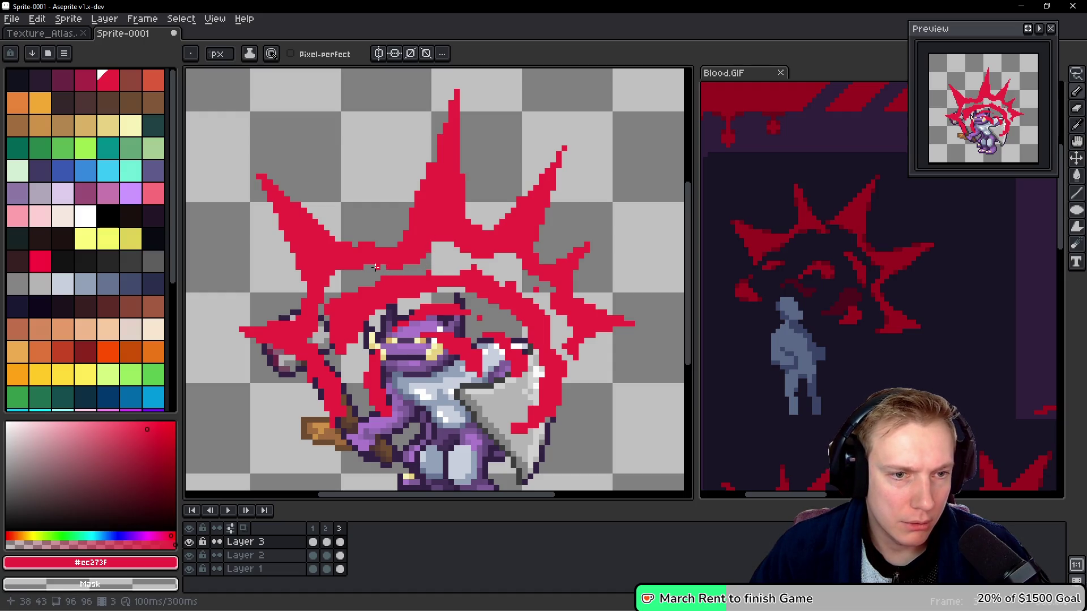
left_click(350, 245)
left_click_drag(387, 265, 381, 256)
left_click(356, 269)
left_click(360, 264)
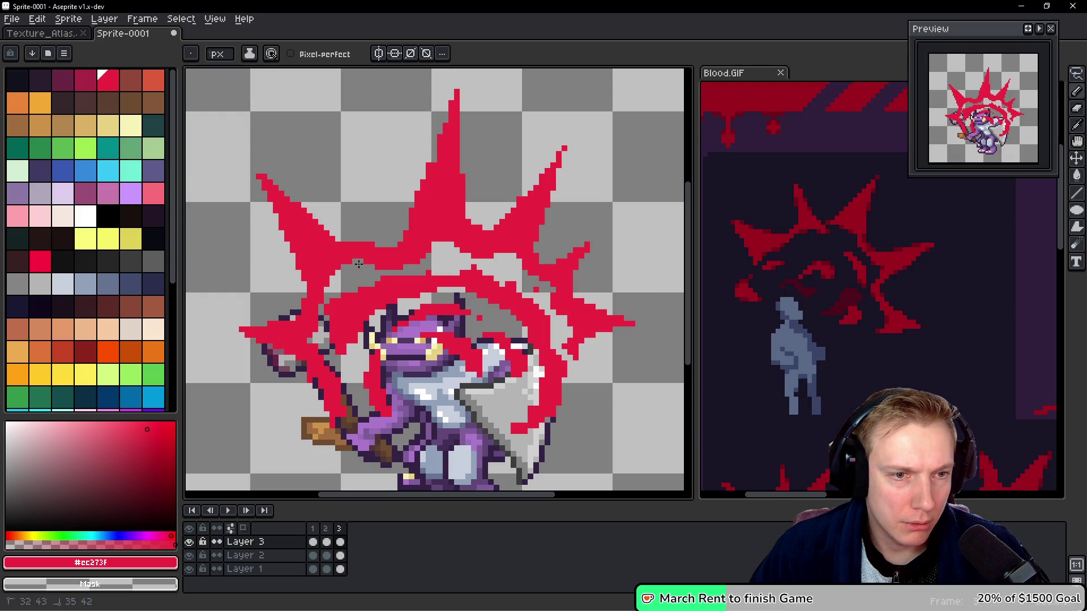
left_click_drag(345, 242, 362, 244)
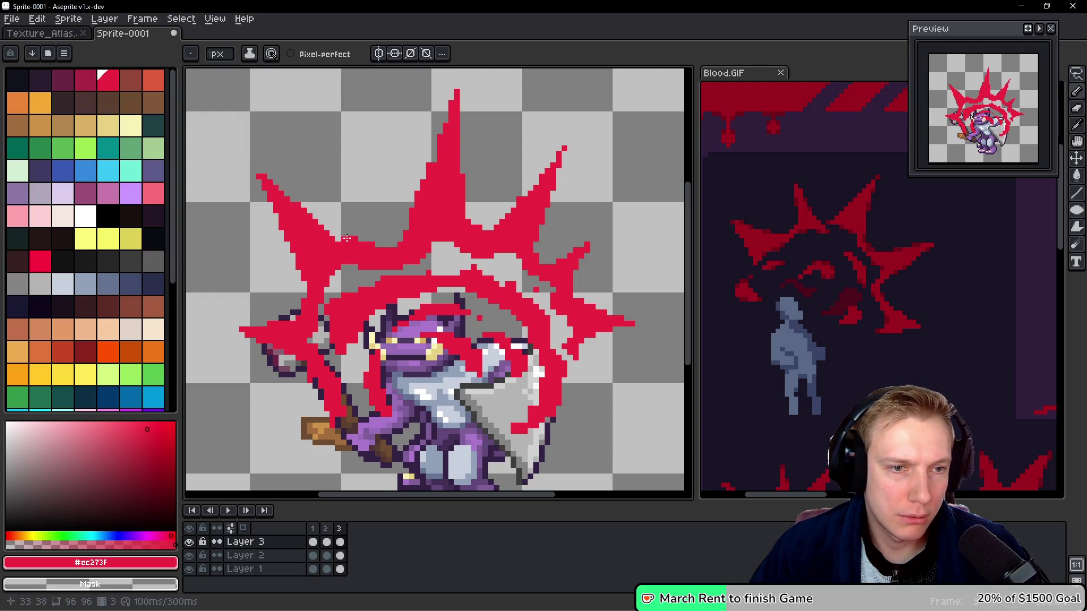
left_click_drag(344, 236, 372, 244)
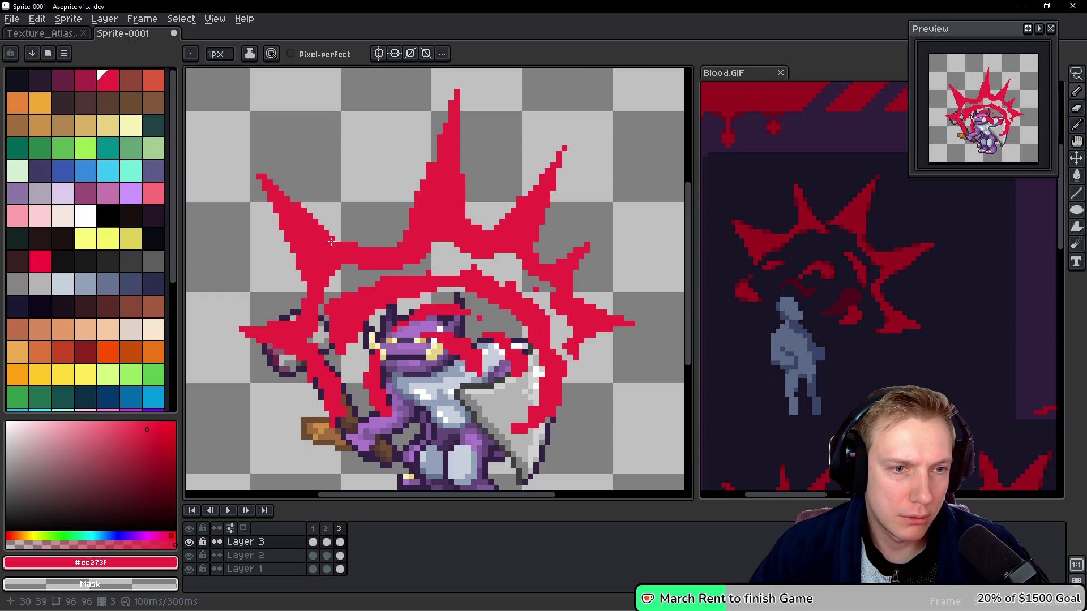
scroll(365, 246, "down", 2)
scroll(385, 264, "left", 2)
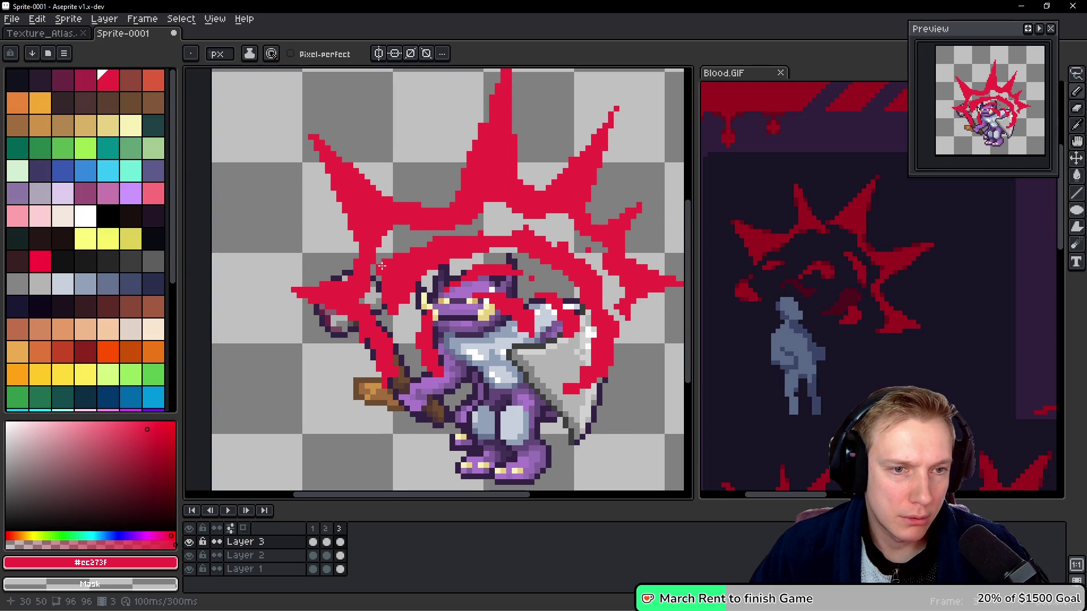
Clear the red pixels covering the axe handle and repaint a few handle pixels.
mouse_move(371, 250)
left_mouse_down()
mouse_move(376, 278)
mouse_move(375, 263)
mouse_move(356, 296)
mouse_move(381, 335)
left_mouse_up()
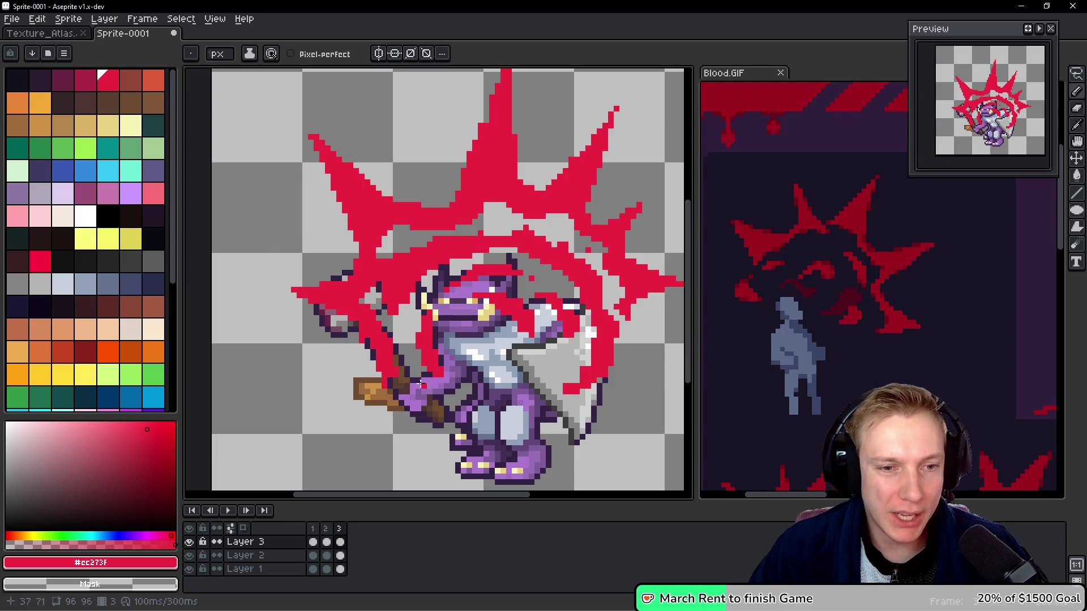
key("h")
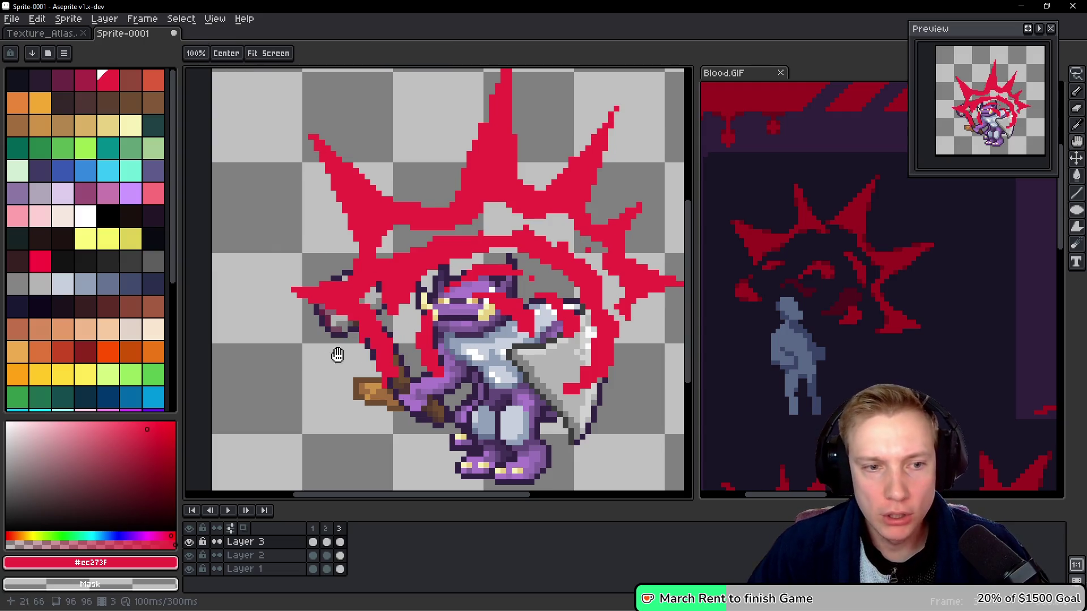
key("b")
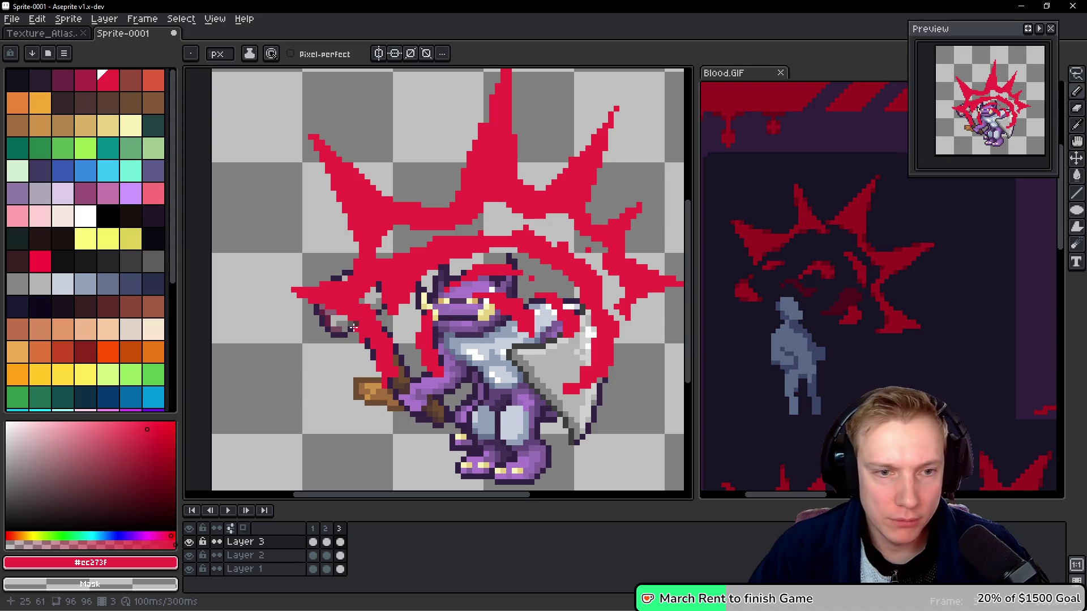
right_click(365, 330)
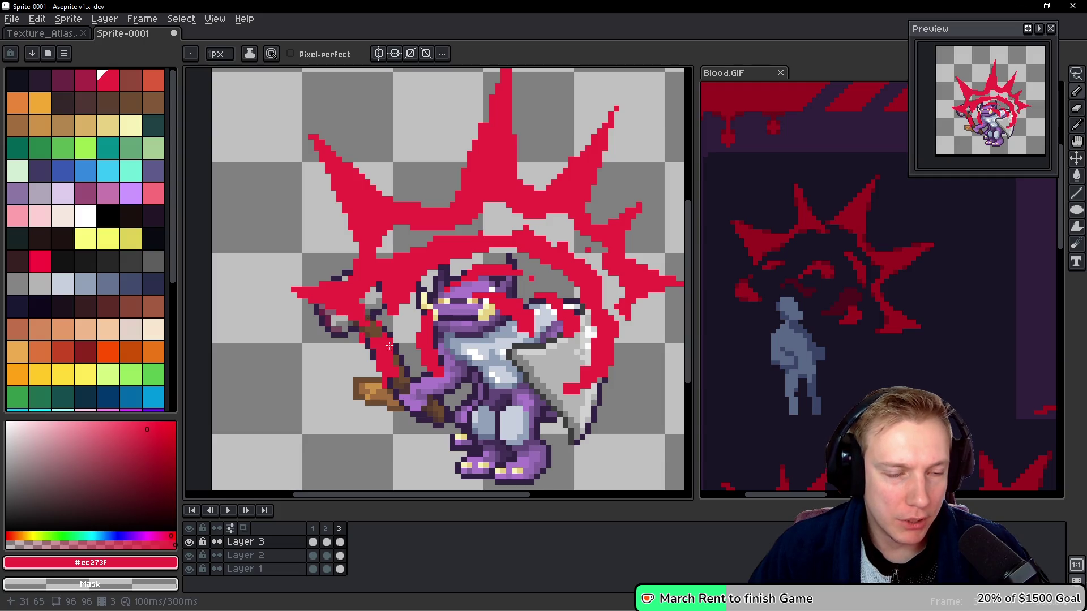
right_click(363, 340)
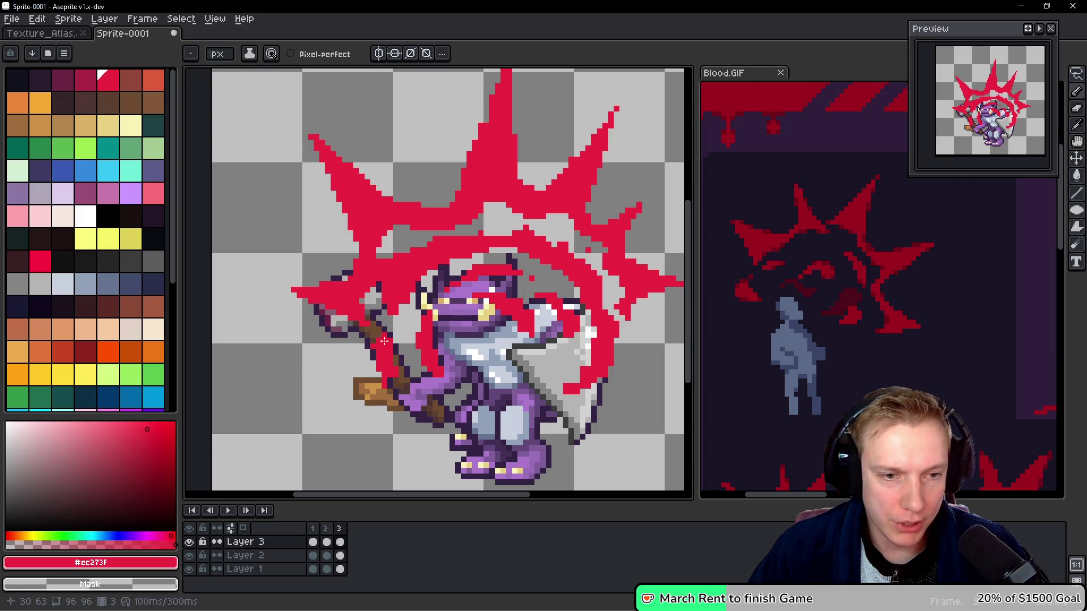
right_click(386, 336)
mouse_move(376, 346)
left_mouse_down()
mouse_move(375, 371)
mouse_move(402, 380)
mouse_move(382, 378)
mouse_move(388, 333)
left_mouse_up()
left_click(382, 353)
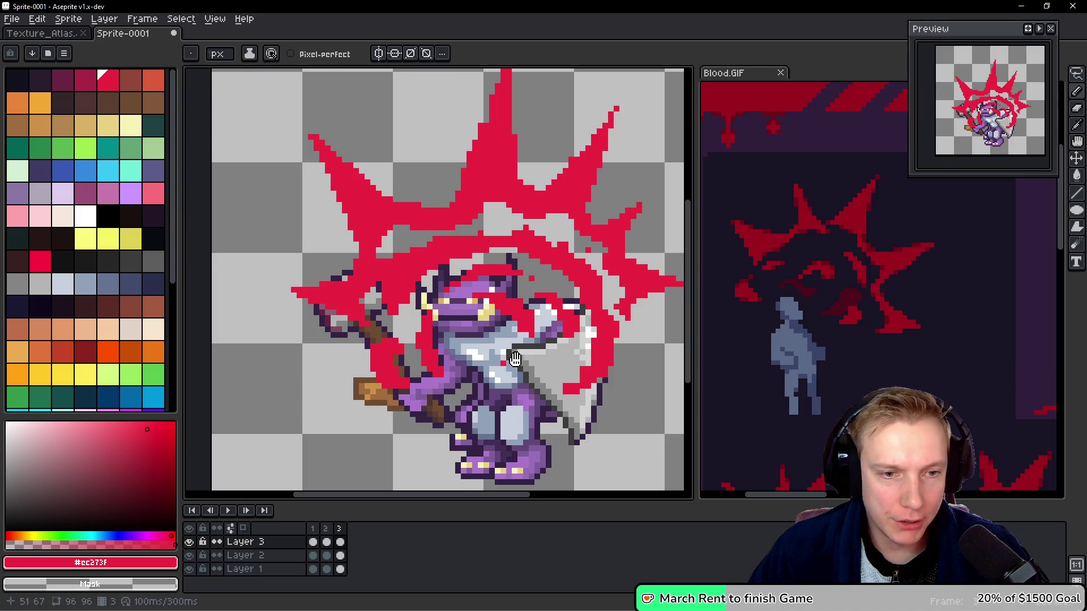
Lasso and adjust the knight's hand and handle area, then compare against frame 2.
key("space")
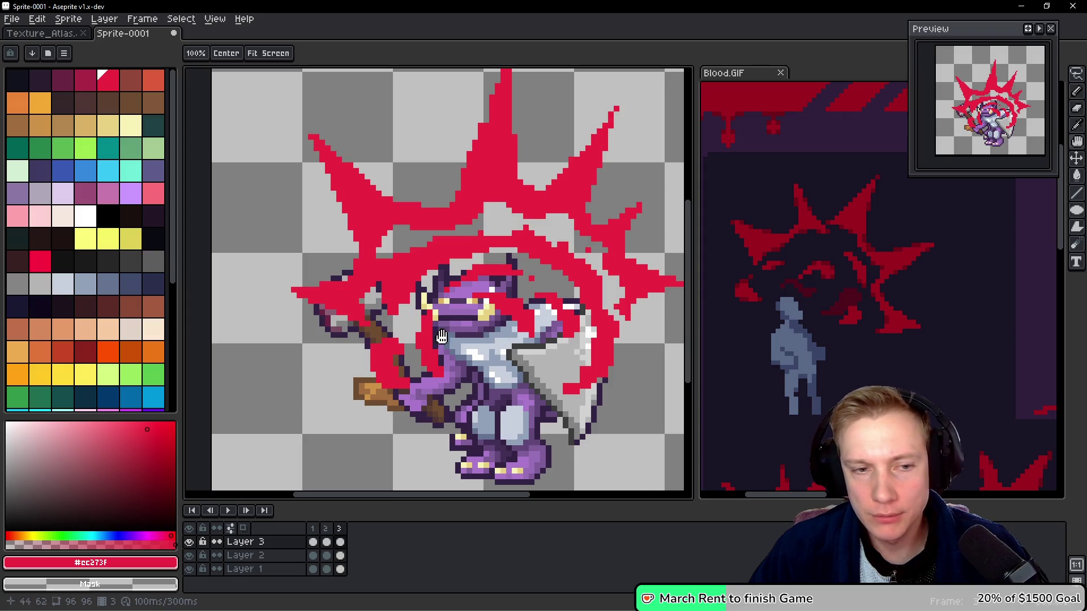
key("q")
mouse_move(396, 339)
left_mouse_down()
mouse_move(408, 403)
mouse_move(390, 342)
mouse_move(365, 380)
mouse_move(418, 348)
mouse_move(396, 334)
left_mouse_up()
key("Return")
key("ctrl+d")
key("h")
key("Left")
key("Right")
key("Left")
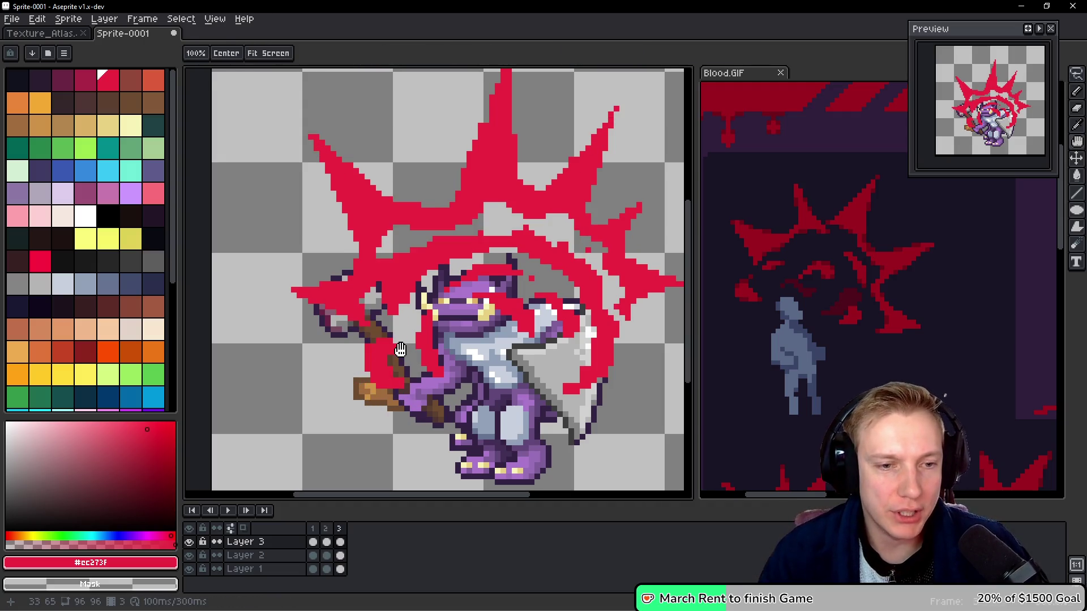
key("Right")
key("b")
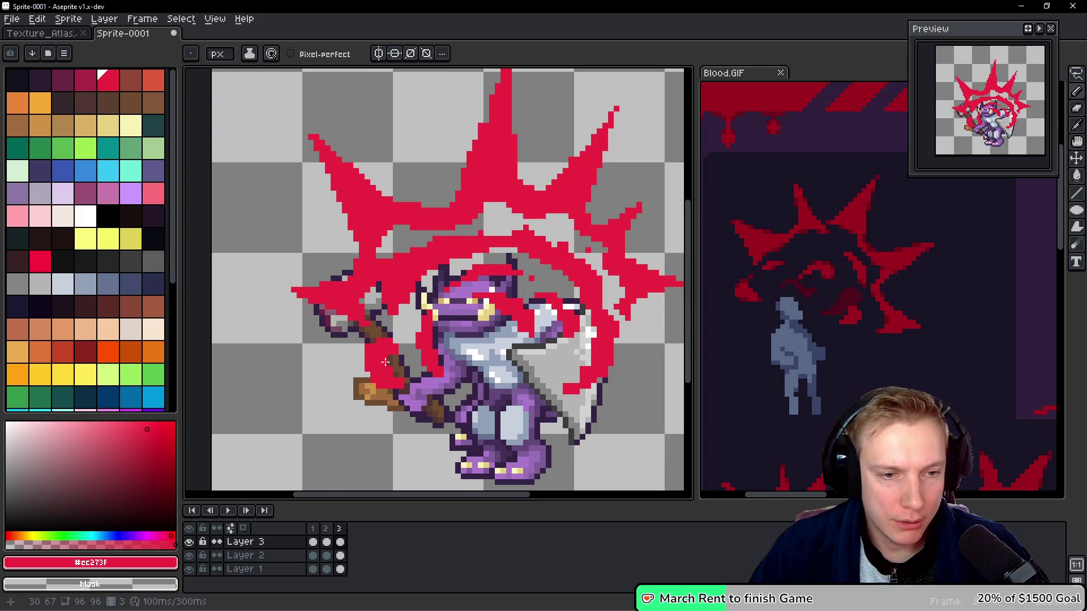
Draw the dark brown handle up from the hand, checking against frame 2, and add red above the head.
left_click_drag(404, 385, 404, 347)
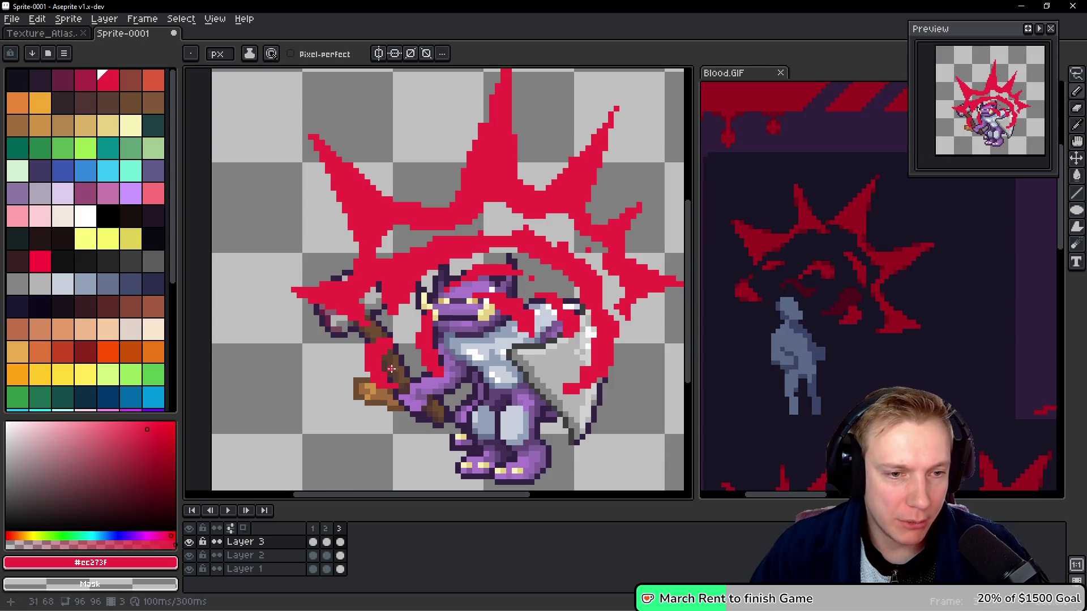
key("h")
key("Left")
key("Right")
key("Left")
key("Right")
key("Left")
key("Right")
key("Left")
key("Right")
key("Left")
key("Right")
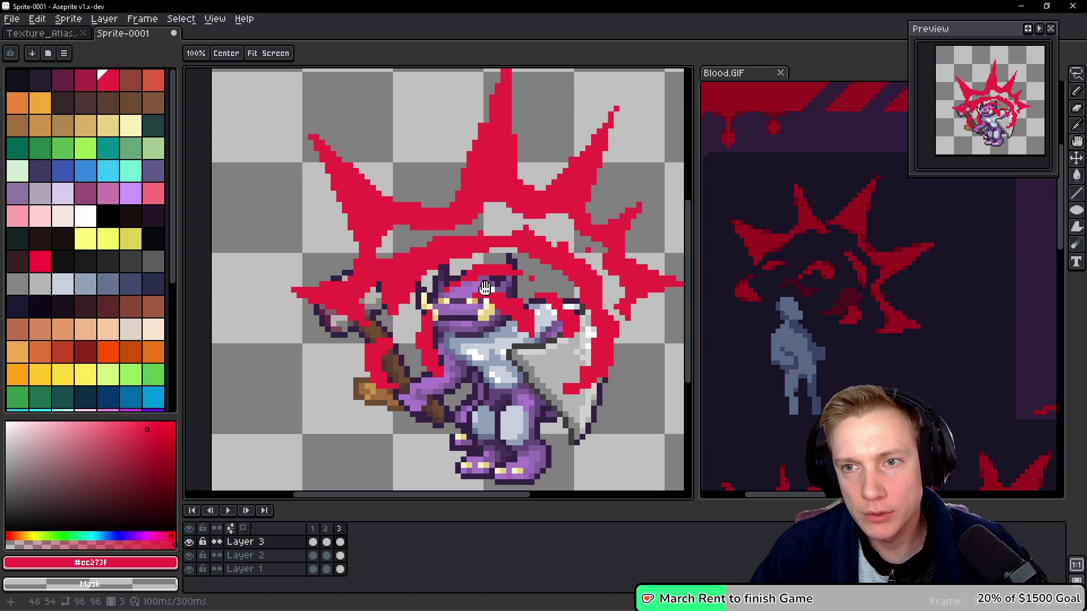
key("Left")
key("Right")
key("Left")
key("Right")
key("Left")
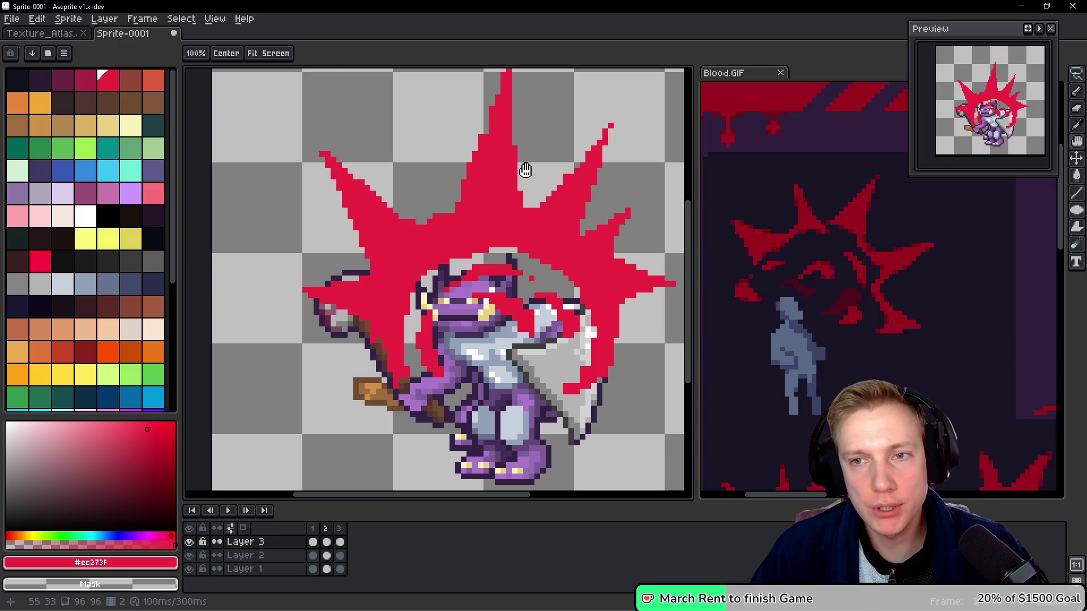
key("Right")
key("Left")
key("Right")
key("b")
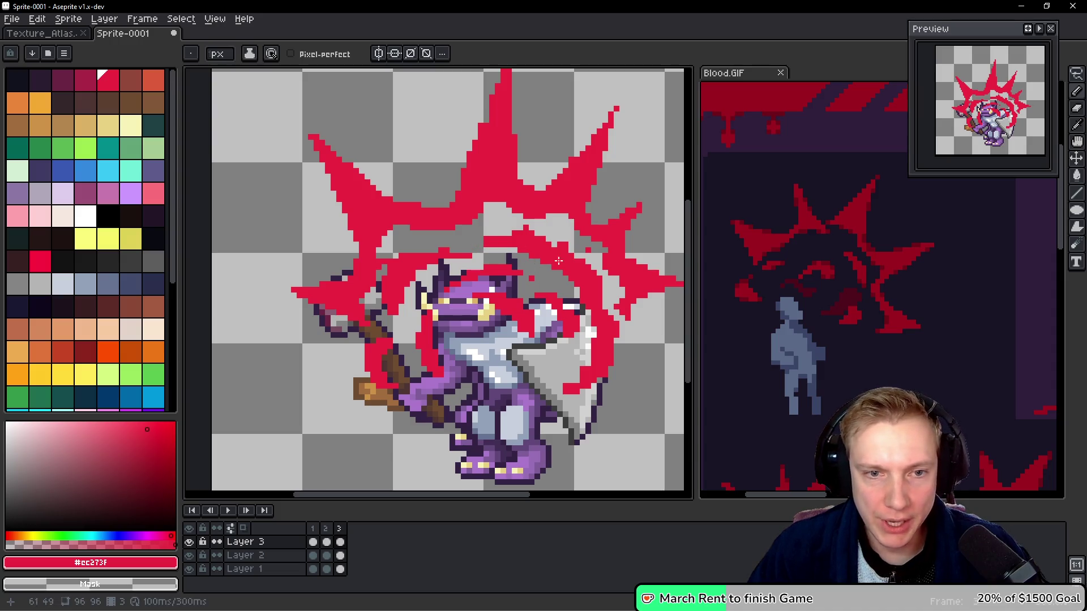
mouse_move(491, 241)
left_mouse_down()
mouse_move(500, 229)
mouse_move(517, 256)
mouse_move(570, 243)
mouse_move(557, 258)
mouse_move(470, 272)
mouse_move(444, 289)
mouse_move(432, 347)
mouse_move(421, 320)
mouse_move(411, 353)
left_mouse_up()
Paint red beside the knight's left horn and arm and extend the arc above his head.
mouse_move(424, 313)
left_mouse_down()
mouse_move(416, 347)
mouse_move(434, 317)
mouse_move(423, 313)
left_mouse_up()
left_click(418, 345)
key("space")
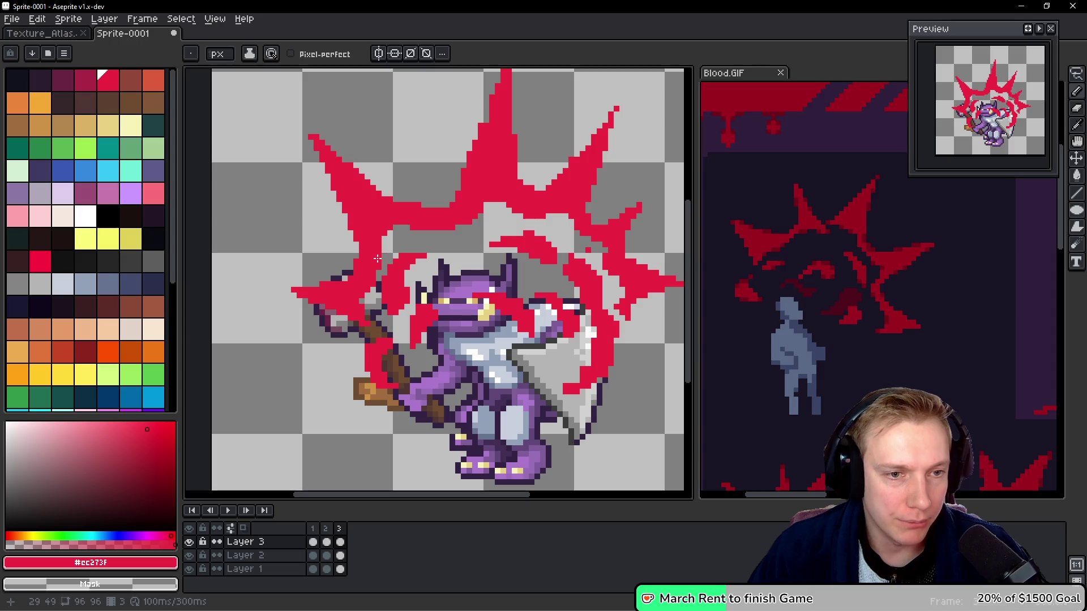
key("space")
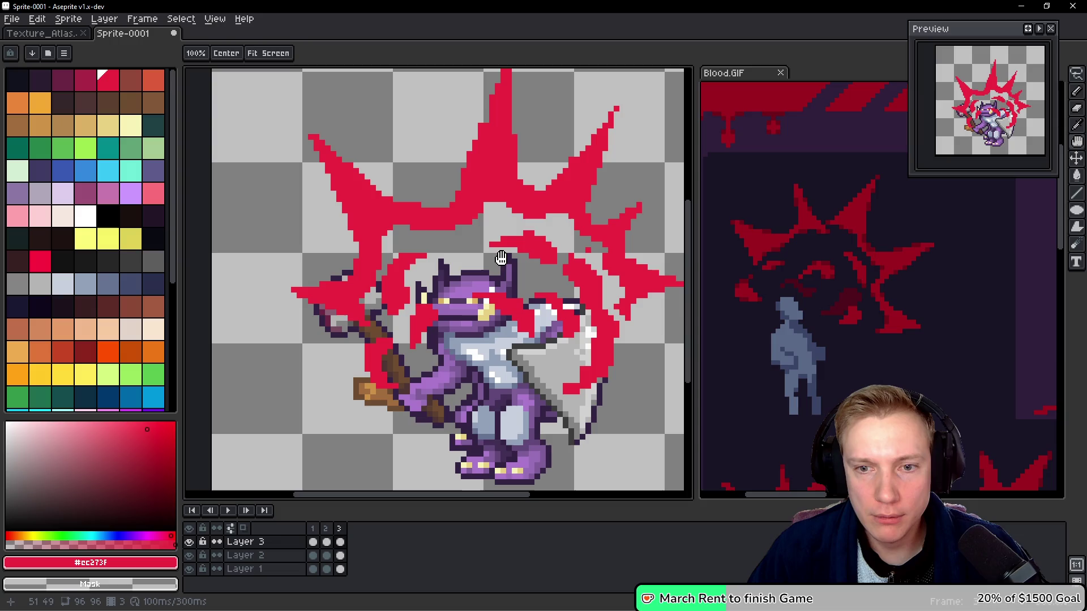
mouse_move(490, 243)
left_mouse_down()
mouse_move(480, 265)
mouse_move(497, 251)
left_mouse_up()
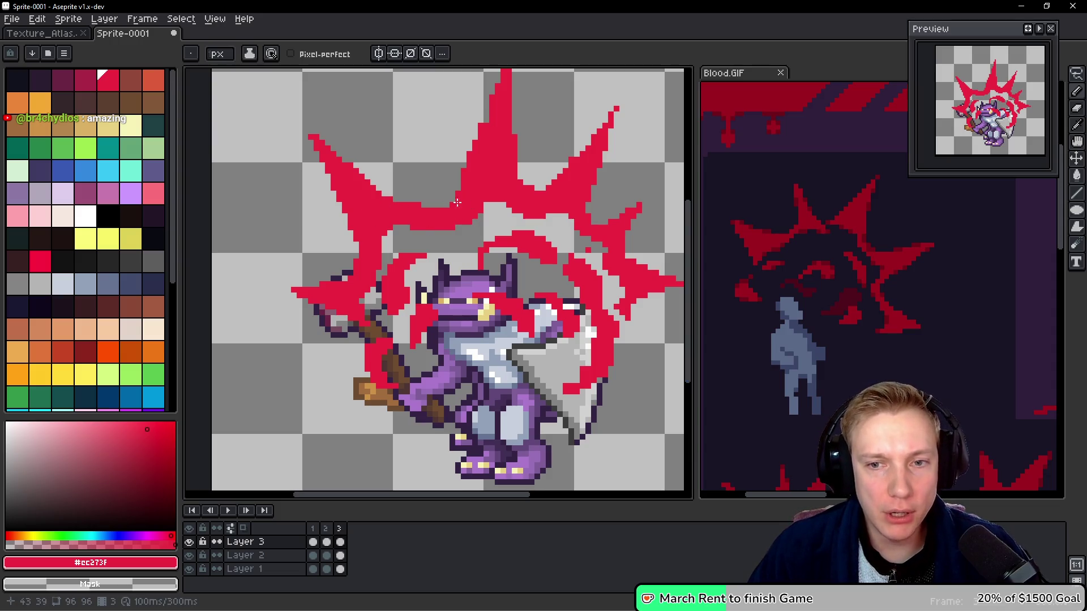
mouse_move(451, 198)
left_mouse_down()
mouse_move(445, 236)
mouse_move(478, 204)
mouse_move(475, 220)
left_mouse_up()
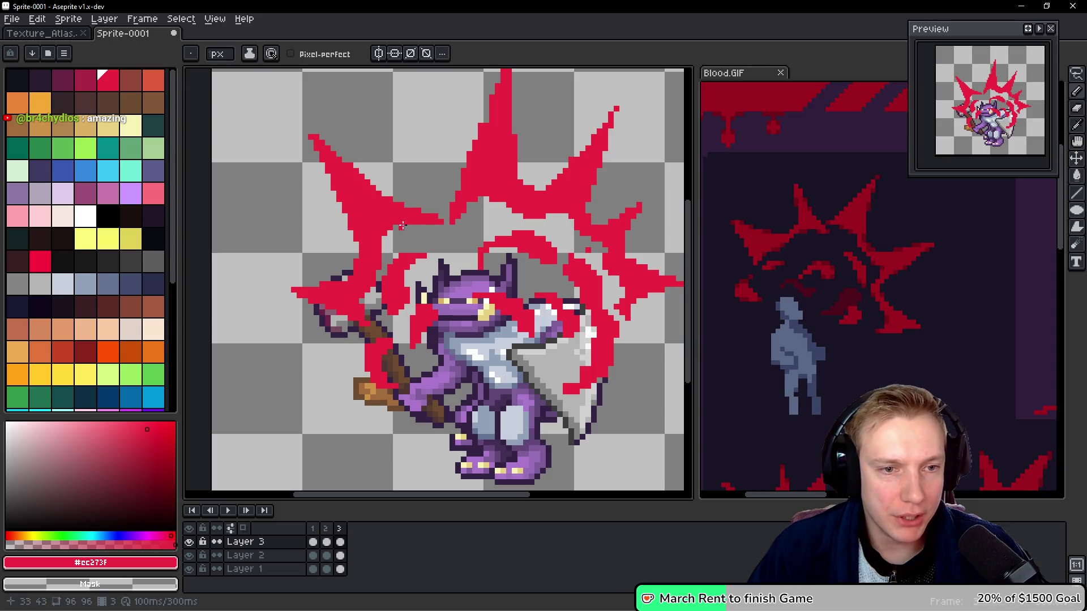
Erase red to widen the spike's notch and lasso the arc above the head higher.
key("space")
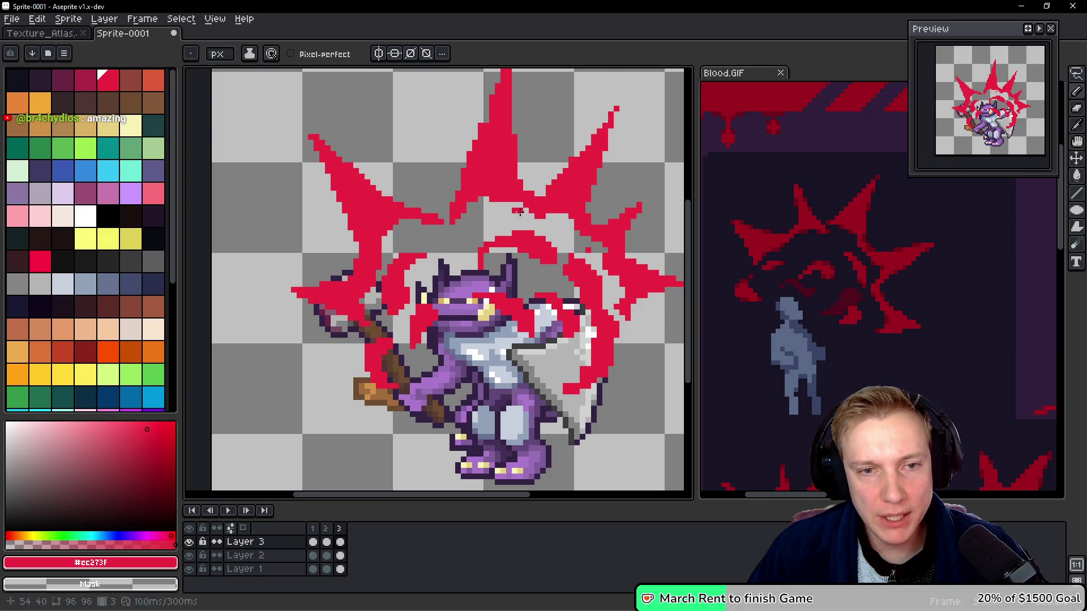
left_click_drag(495, 195, 530, 209)
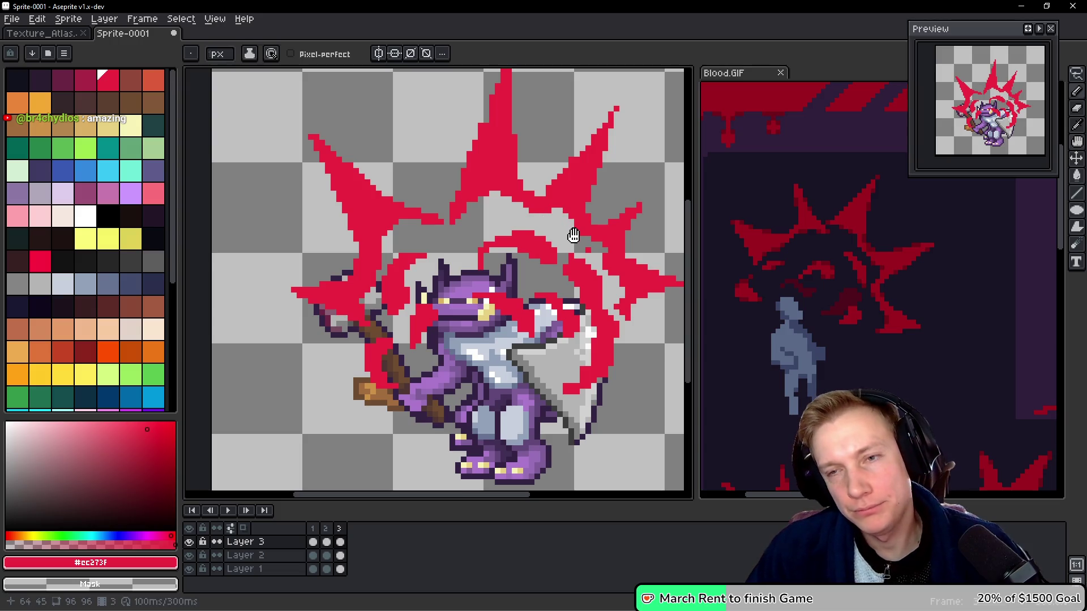
key("h")
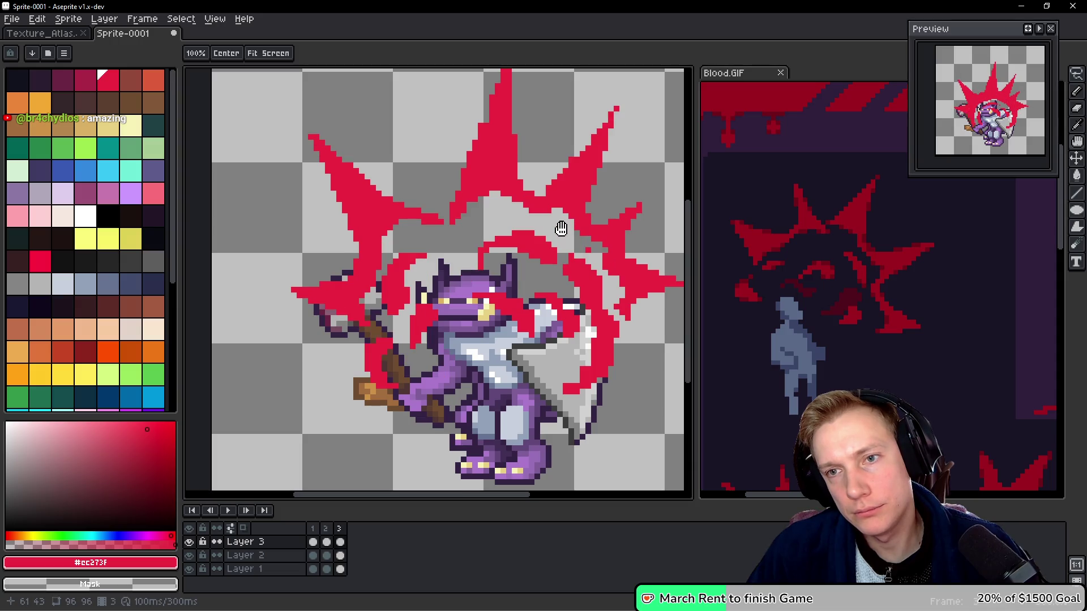
key("e")
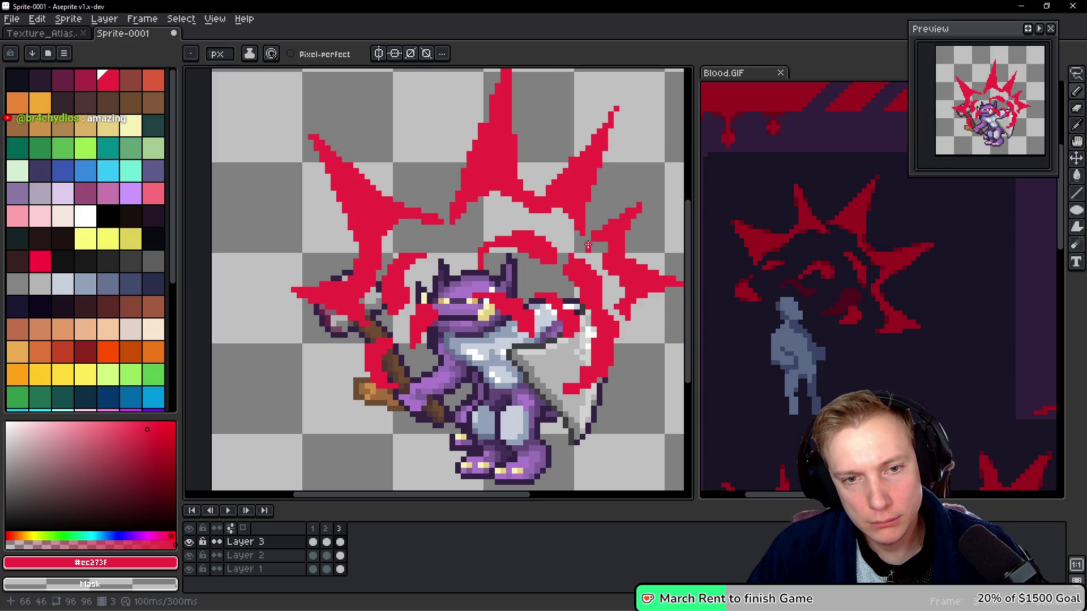
key("space")
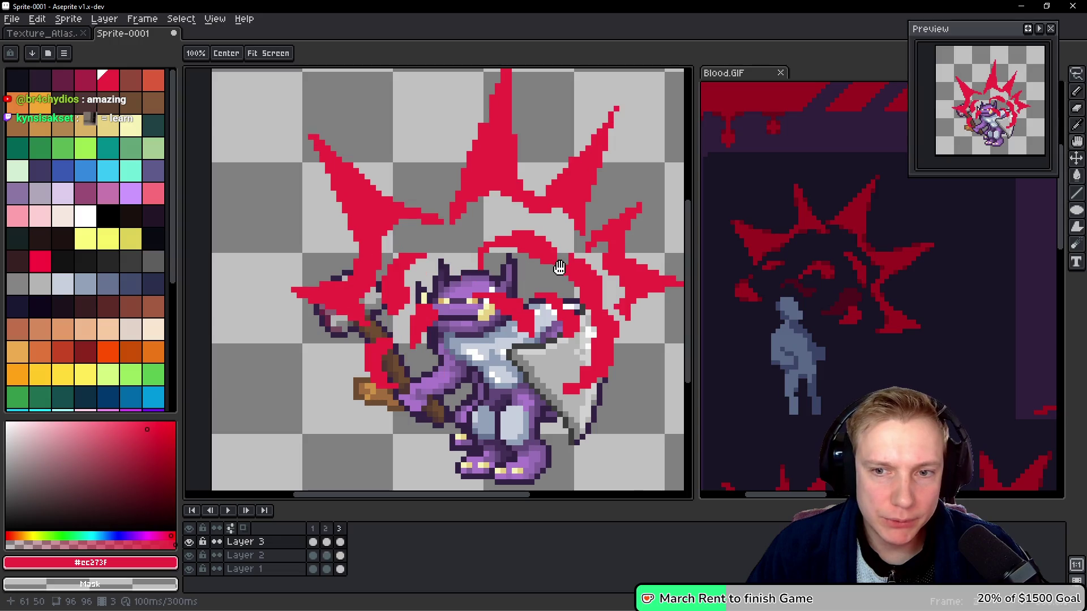
mouse_move(545, 235)
left_mouse_down()
mouse_move(498, 222)
mouse_move(479, 273)
mouse_move(538, 271)
mouse_move(546, 237)
mouse_move(525, 254)
mouse_move(521, 244)
left_mouse_up()
key("ctrl+d")
key("h")
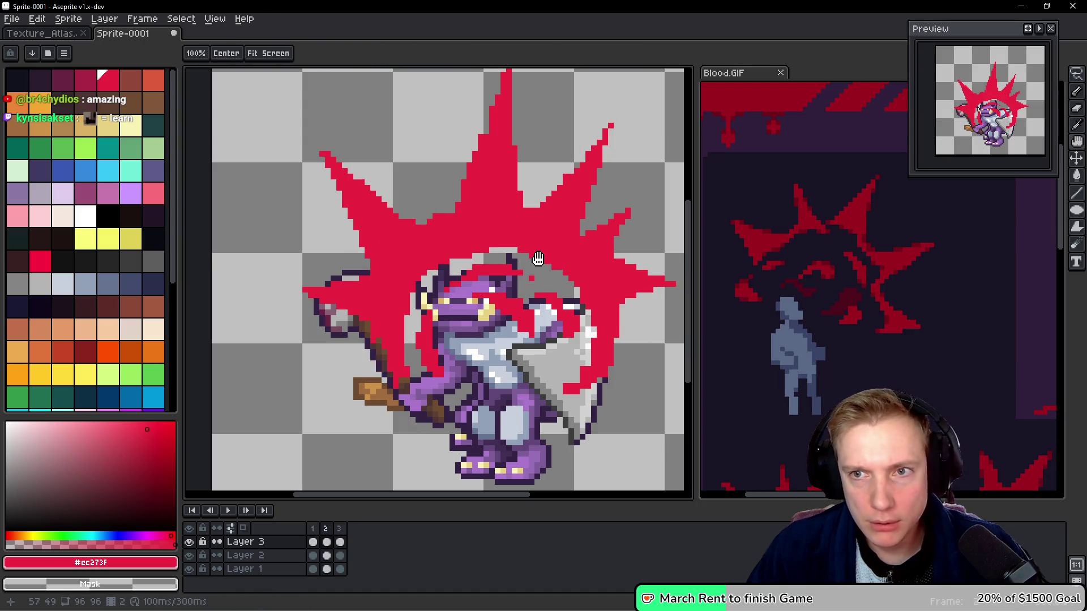
key("b")
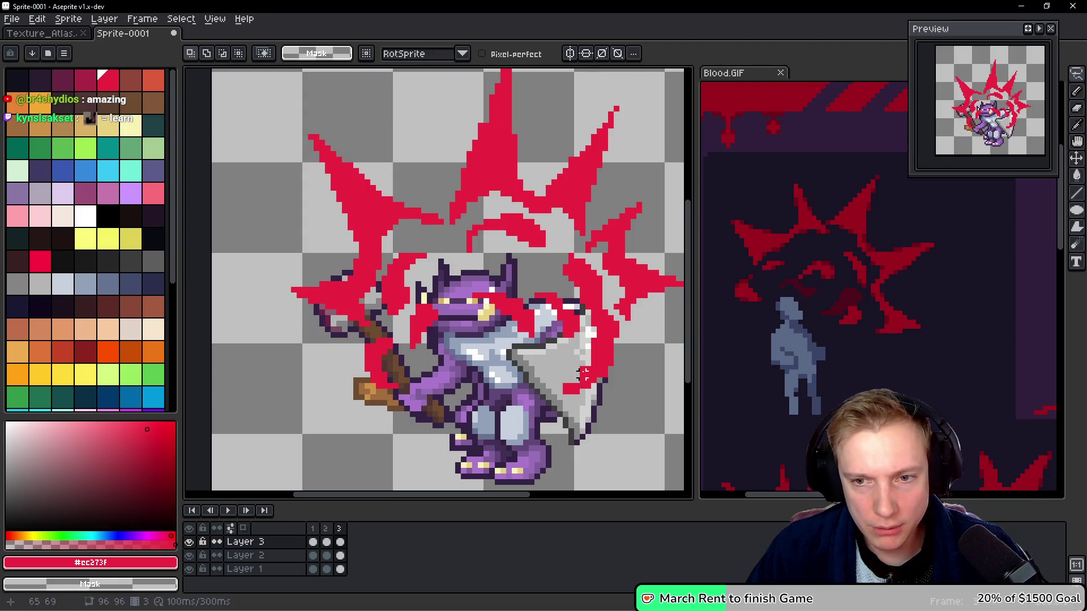
Redo the red strokes around the axe blade and tip, clearing red off the blade's top edge.
key("ctrl+z")
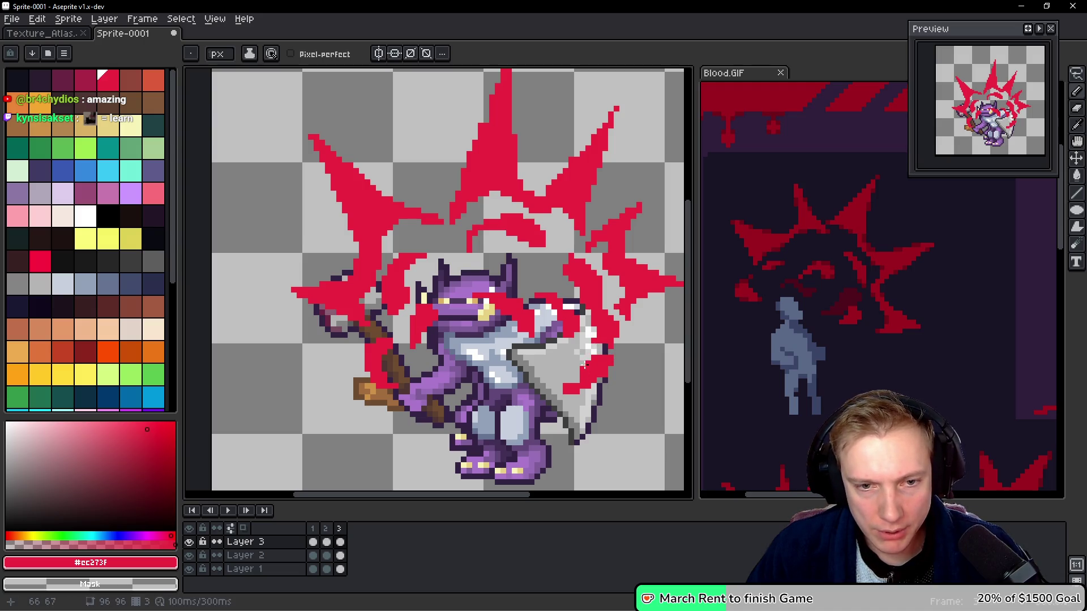
key("ctrl+z")
left_click(593, 358)
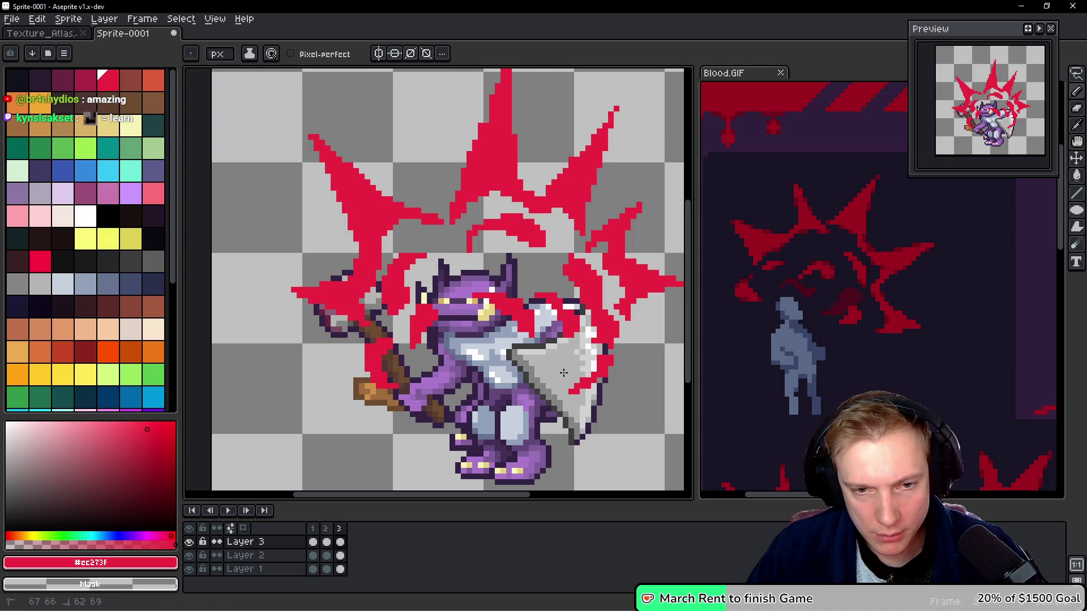
left_click_drag(594, 368, 572, 381)
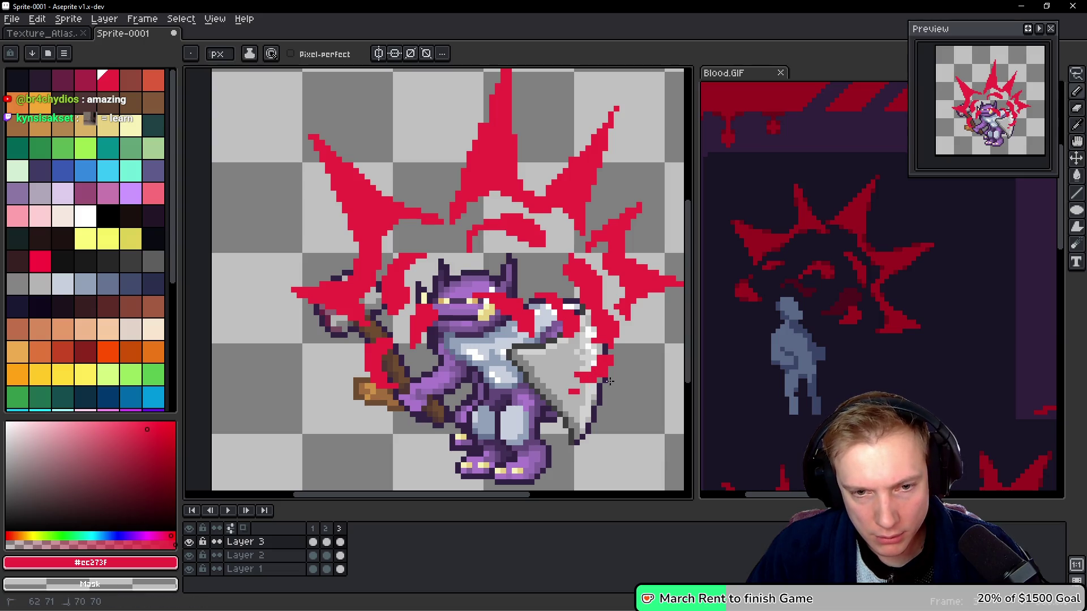
key("Return")
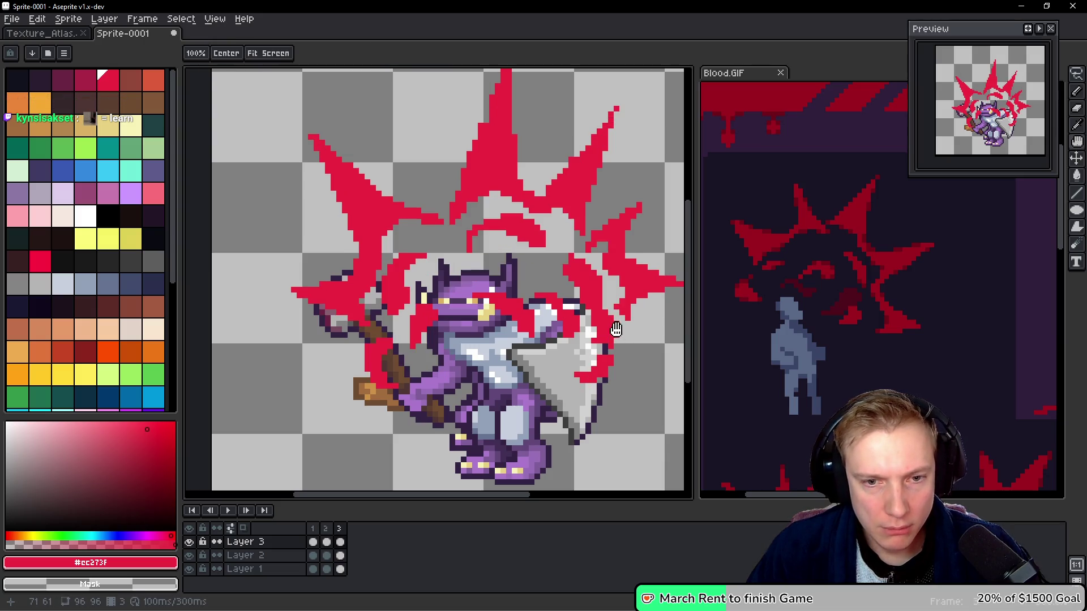
key("Return")
left_click(604, 313)
mouse_move(603, 314)
left_mouse_down()
mouse_move(612, 322)
mouse_move(578, 272)
left_mouse_up()
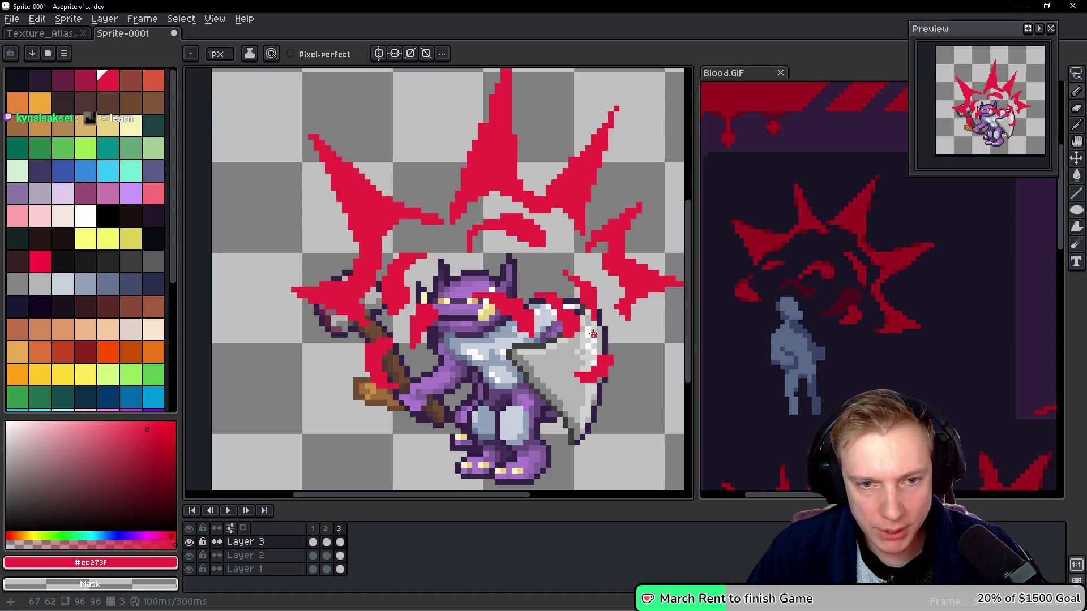
mouse_move(538, 292)
left_mouse_down()
mouse_move(566, 323)
mouse_move(557, 303)
mouse_move(573, 314)
left_mouse_up()
Lasso the red fragment over the knight's face and shrink it to 12x11 off his face.
key("q")
mouse_move(470, 271)
left_mouse_down()
mouse_move(512, 278)
mouse_move(532, 317)
mouse_move(504, 342)
mouse_move(553, 340)
mouse_move(557, 308)
left_mouse_up()
left_click(543, 311)
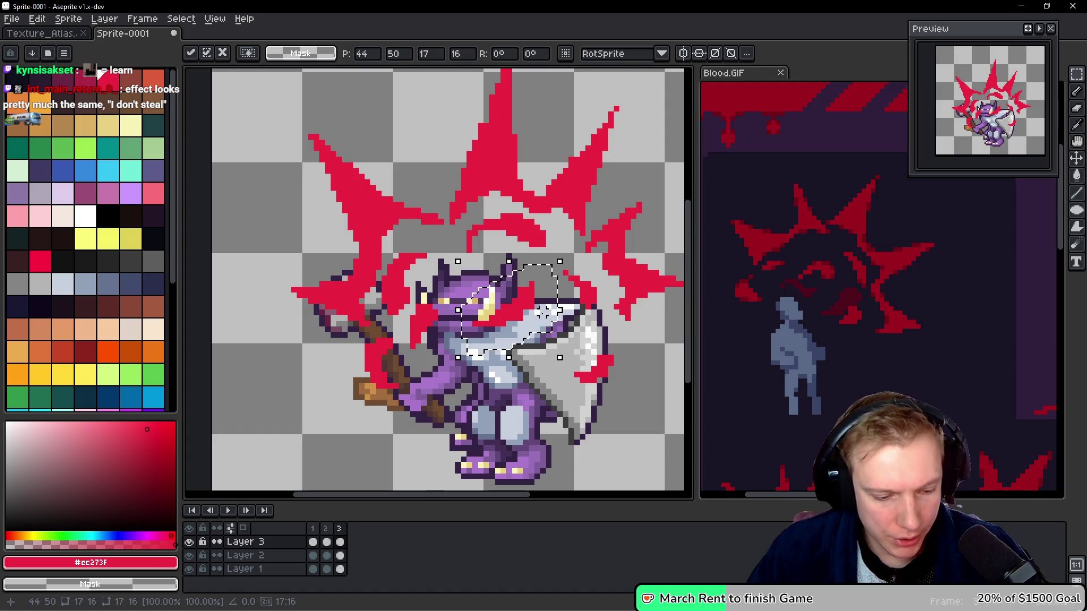
key("shift+h")
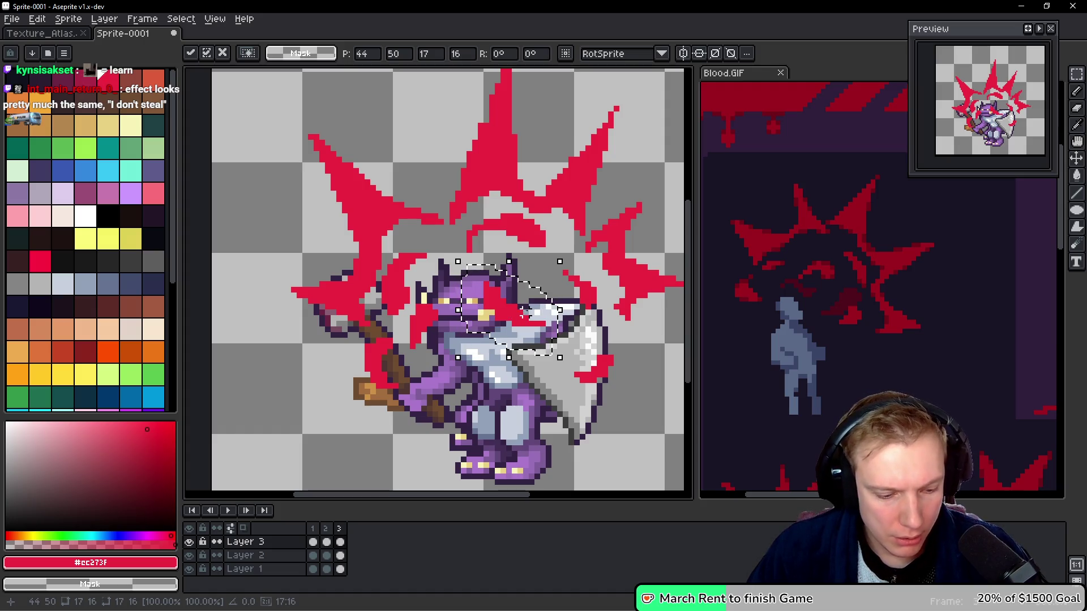
key("shift+h")
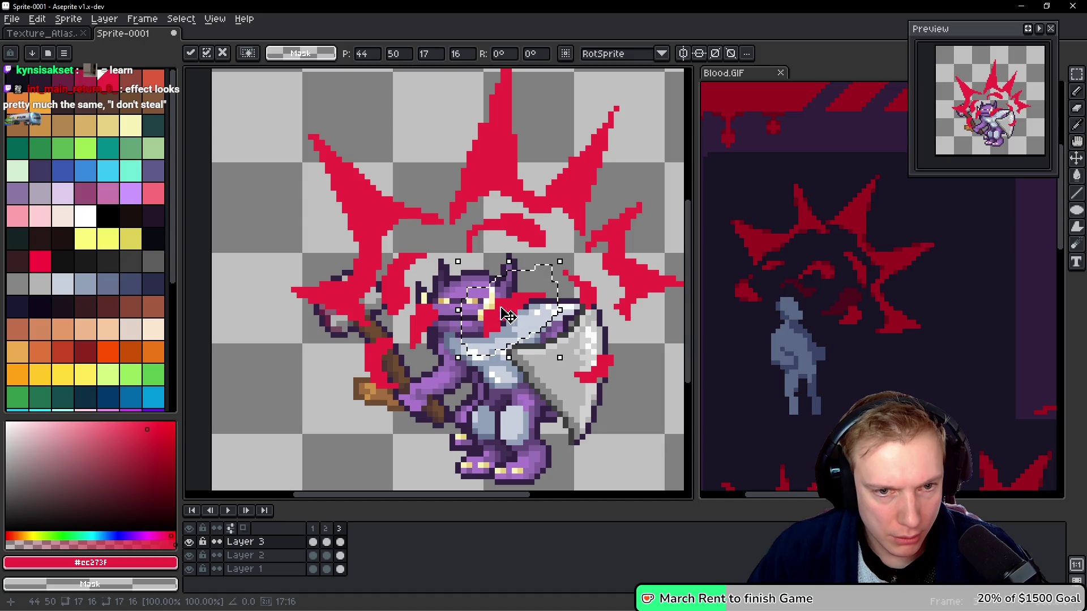
mouse_move(458, 357)
left_mouse_down()
mouse_move(521, 298)
mouse_move(508, 288)
left_mouse_up()
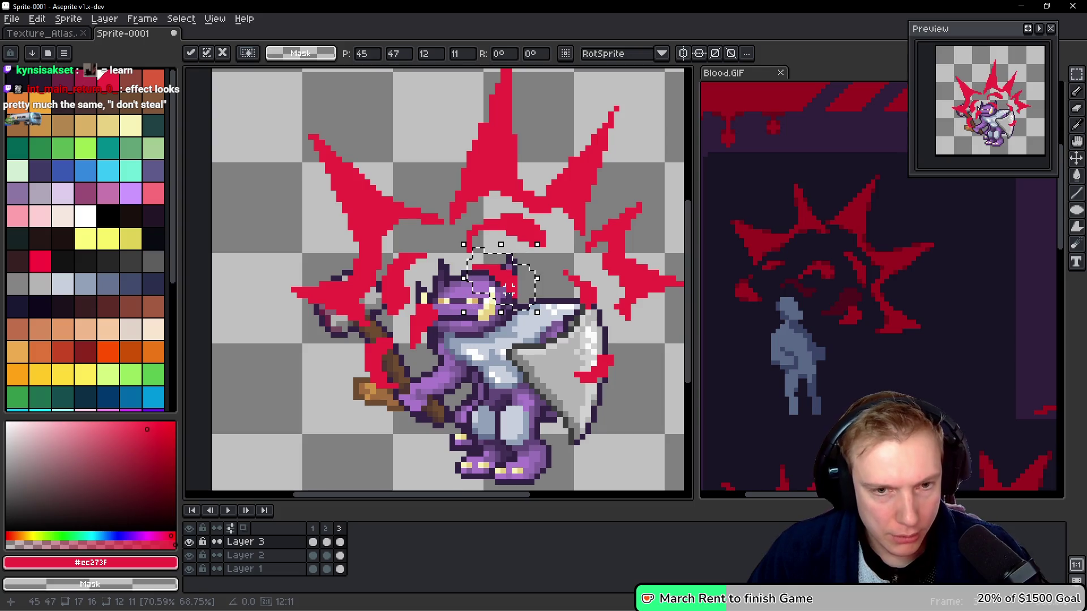
key("Return")
key("h")
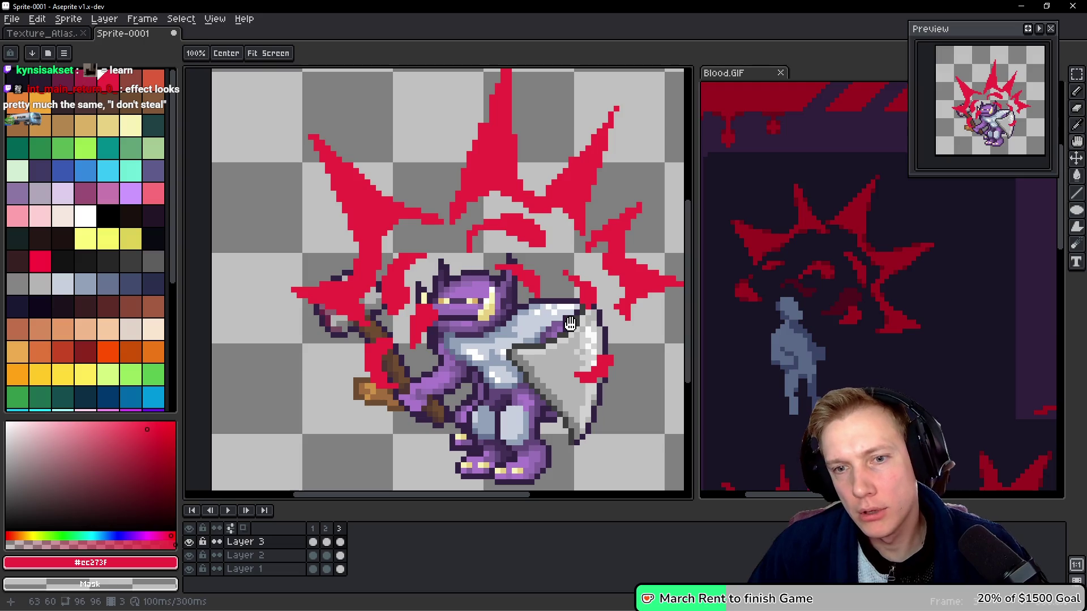
left_click(880, 323)
Flip the Blood.GIF reference between frames 8 and 9 to study the curling fragments.
key("Right")
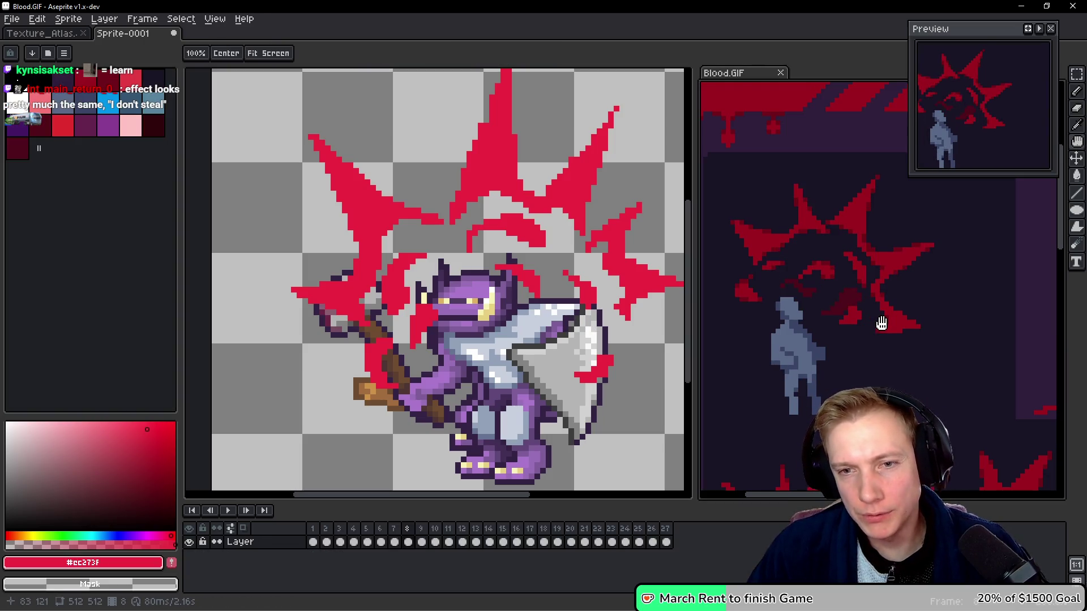
key("Left")
key("Right")
key("Left")
key("Right")
key("Right")
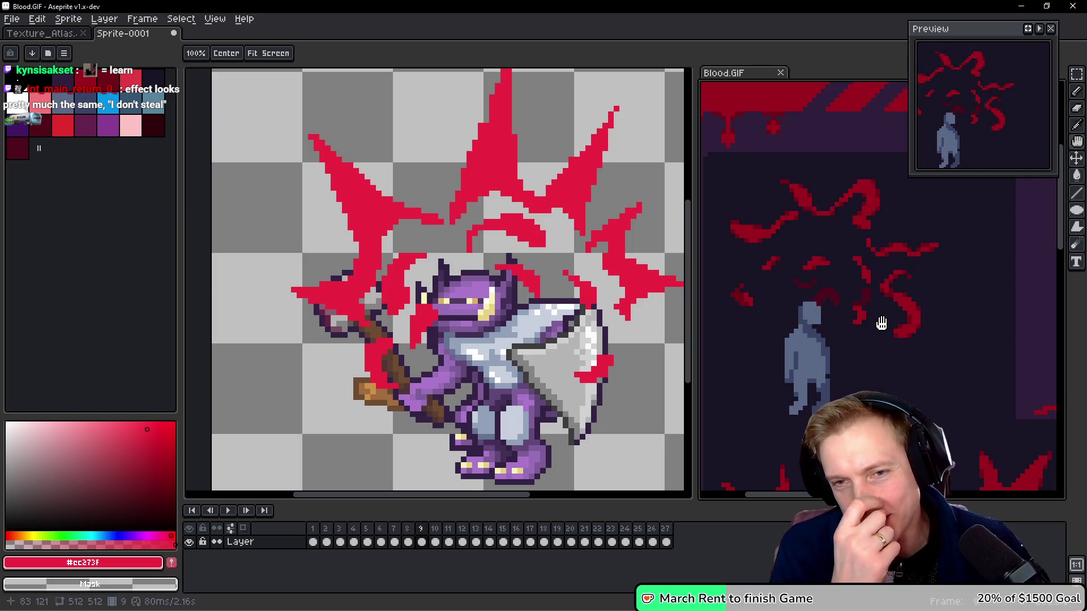
key("Left")
key("Right")
key("Left")
key("Right")
key("Left")
key("Right")
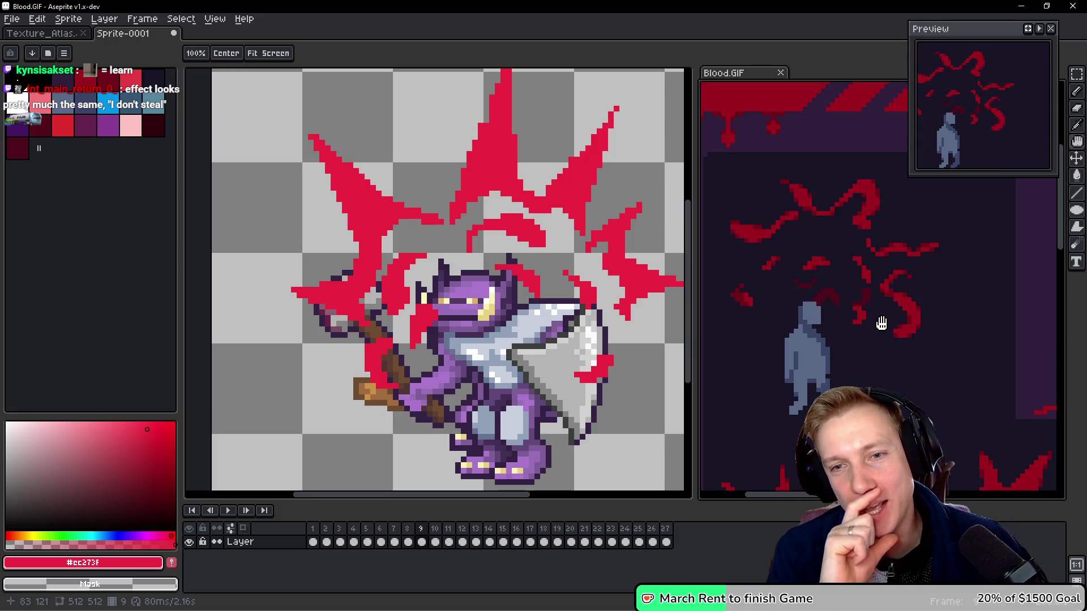
key("Left")
key("Right")
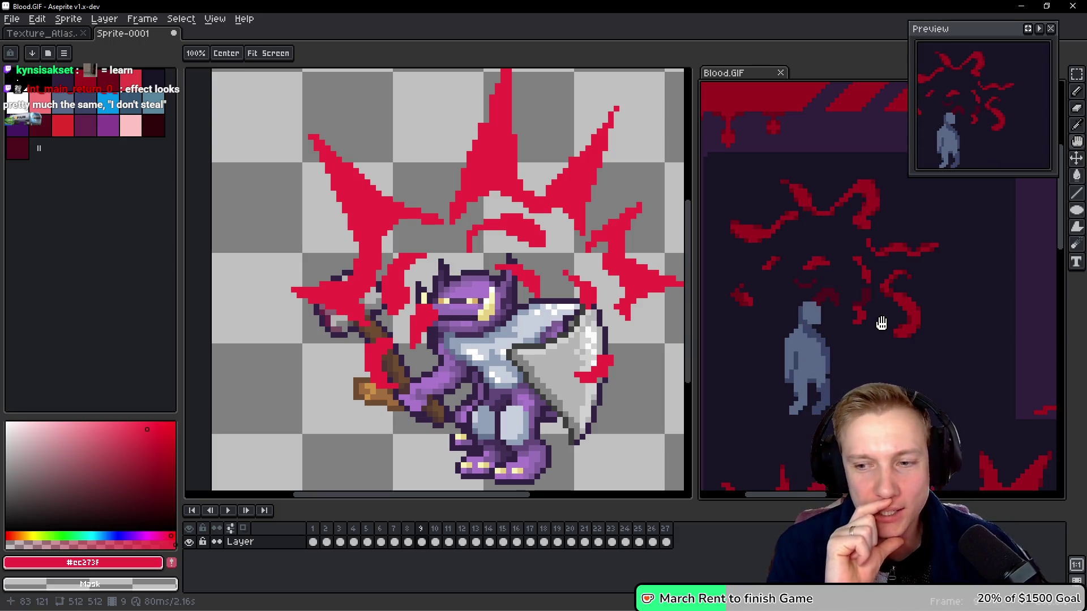
key("m")
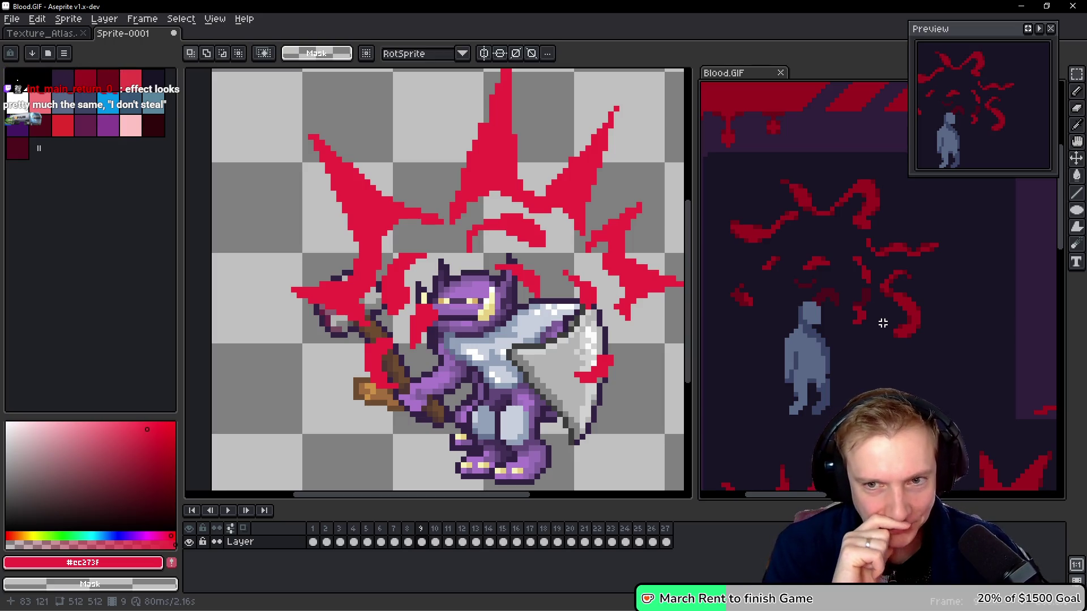
key("h")
key("Left")
key("Right")
key("Left")
key("Right")
key("m")
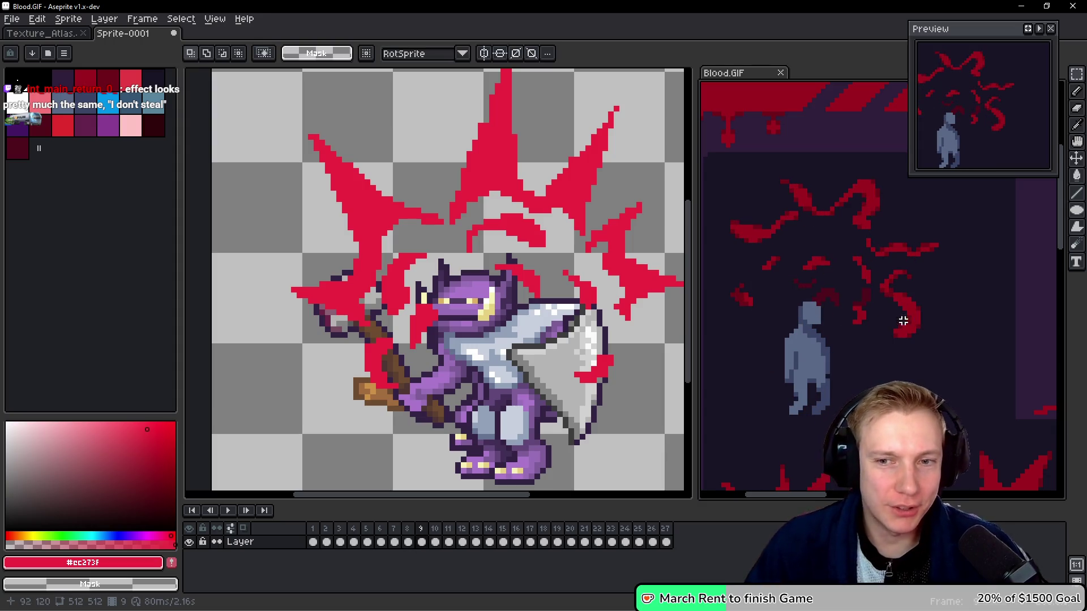
key("Left")
key("h")
key("Right")
key("Left")
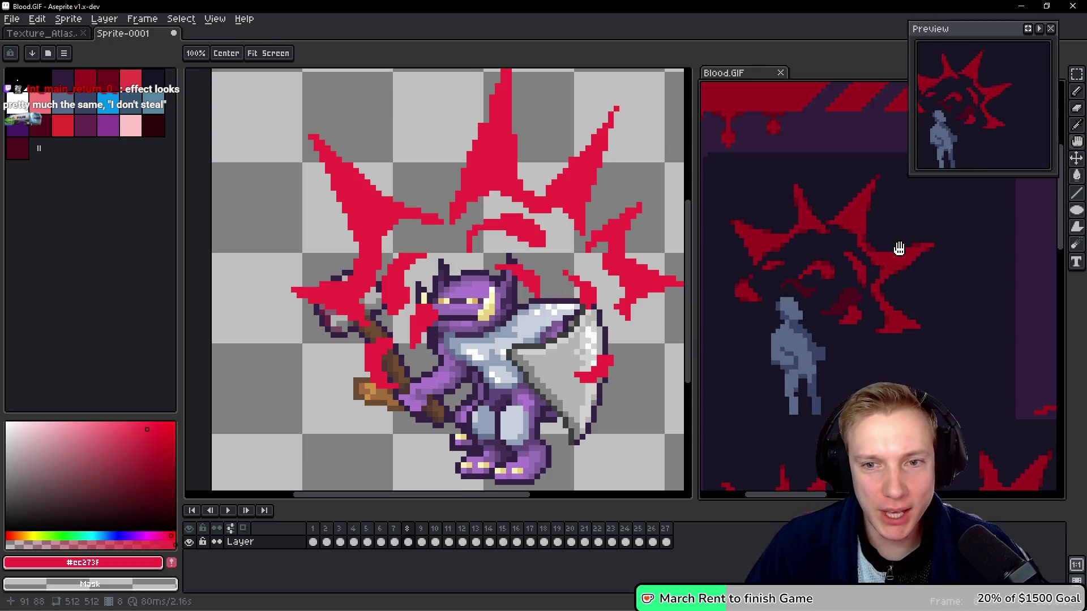
key("Right")
key("m")
left_click(481, 193)
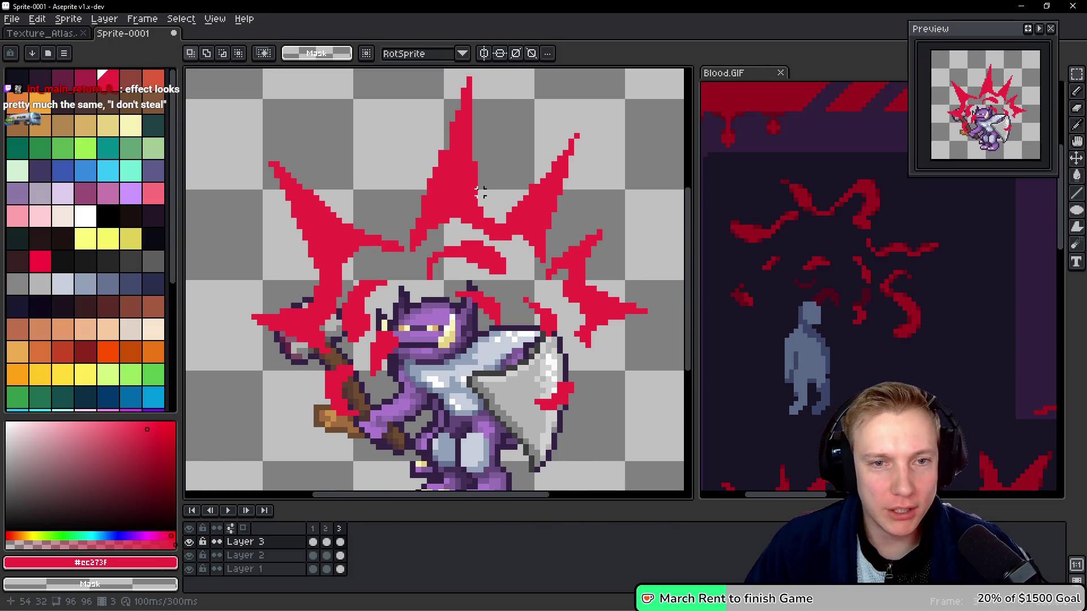
Add frame 4, delete Layer 3's blood cel, and turn on onion skinning to show frame 3.
left_click_drag(434, 164, 447, 190)
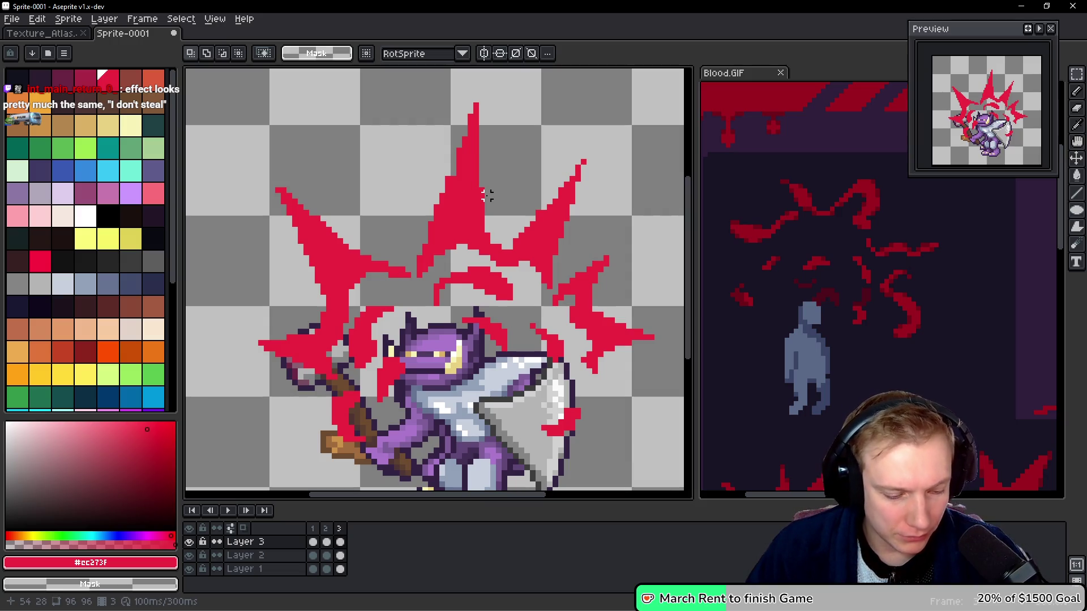
key("i")
key("alt+b")
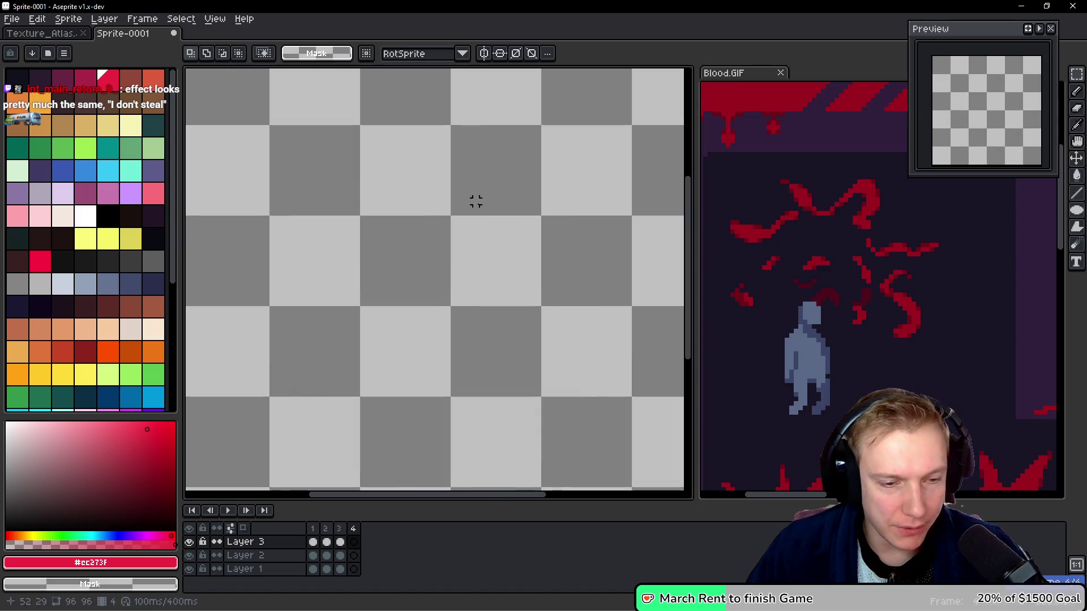
key("ctrl+z")
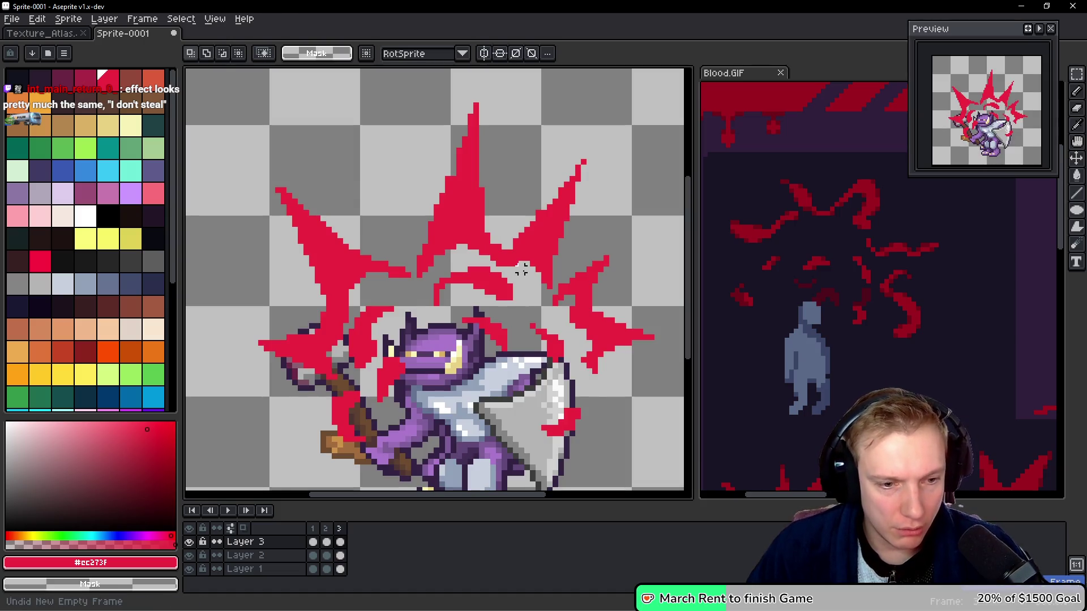
key("alt+n")
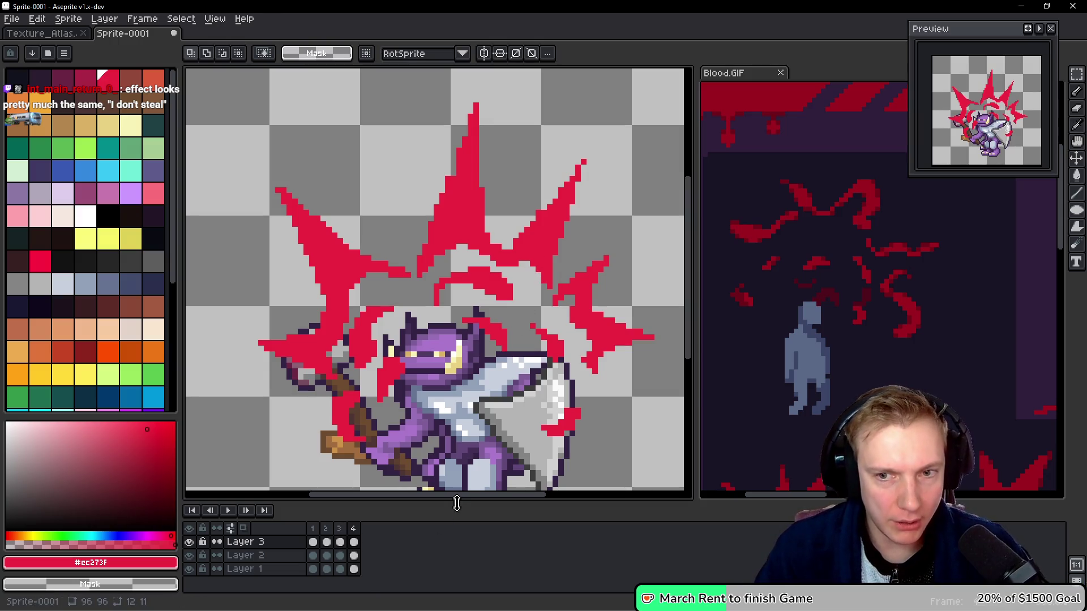
key("Delete")
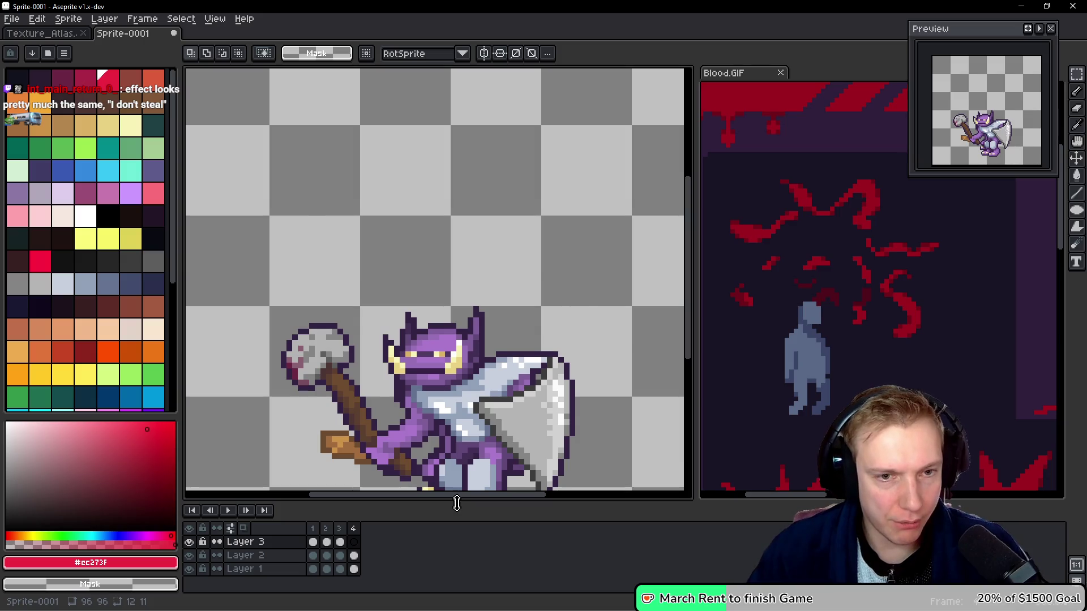
key("F3")
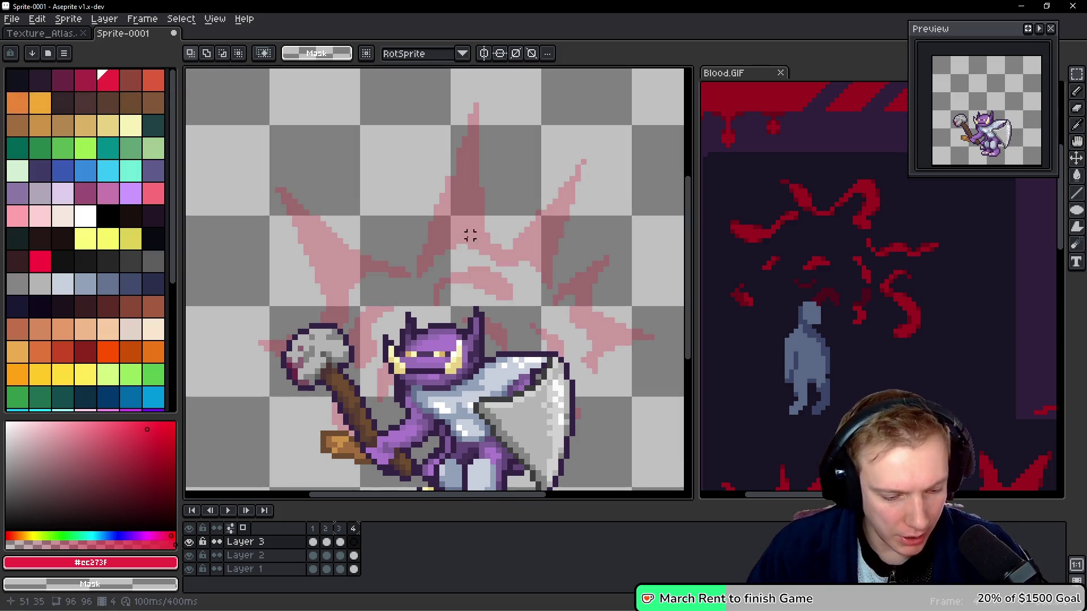
key("b")
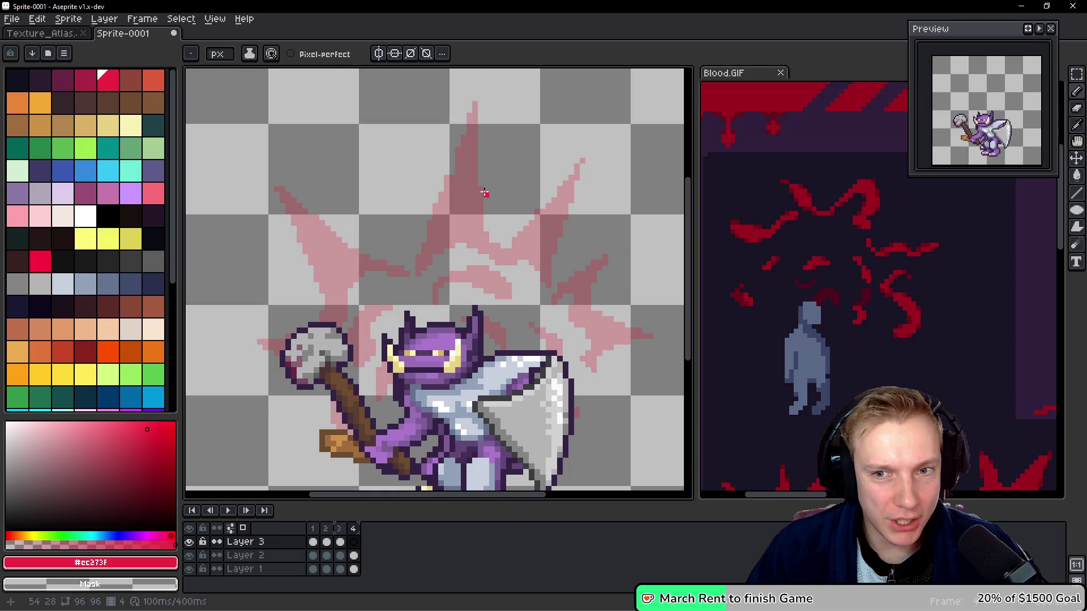
left_click(917, 294)
Draw a red arc above the knight, then move it up-left and tilt it about 10 degrees.
left_click(461, 199)
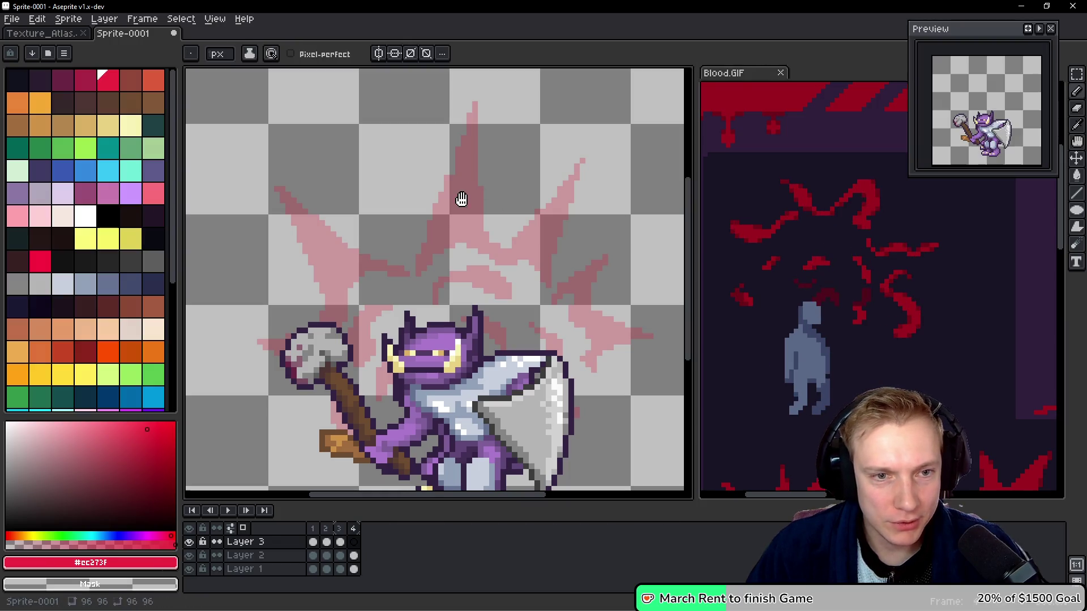
mouse_move(483, 213)
left_mouse_down()
mouse_move(480, 145)
mouse_move(418, 181)
left_mouse_up()
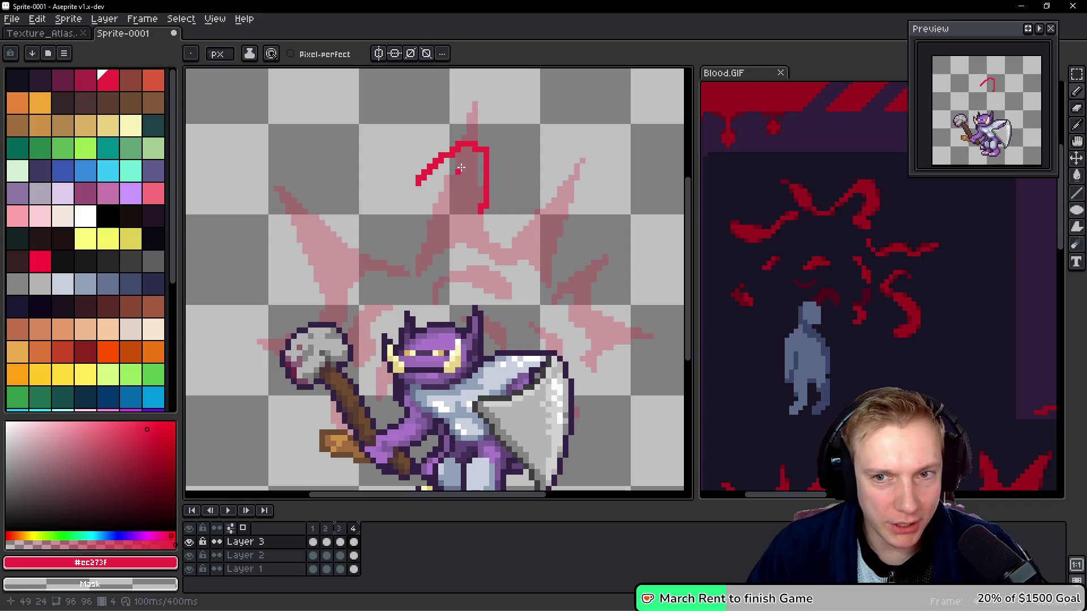
left_click_drag(470, 149, 468, 144)
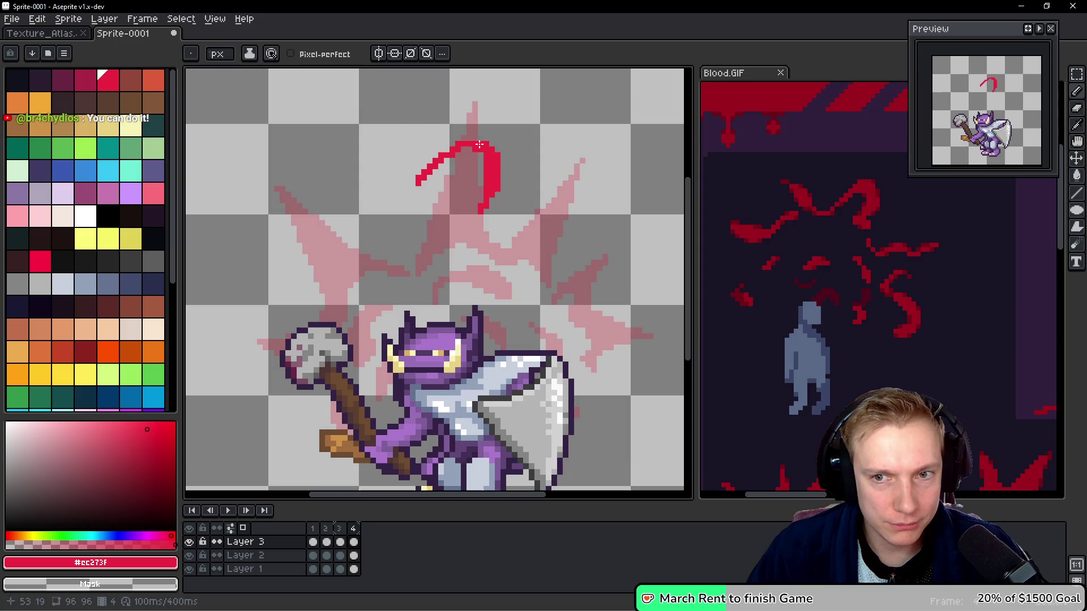
left_click(926, 236)
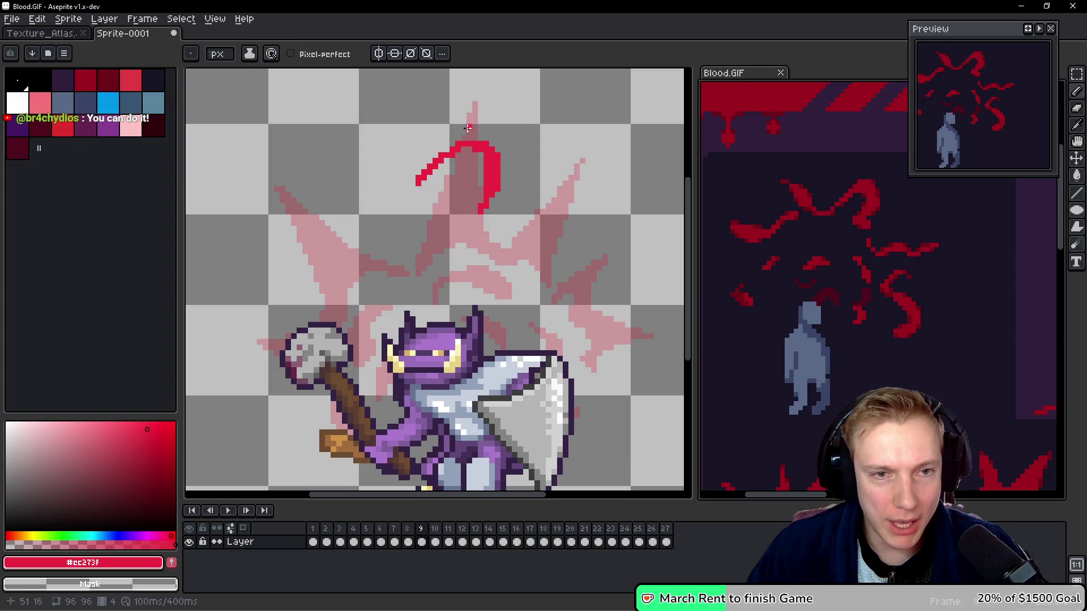
left_click(498, 134)
mouse_move(497, 134)
left_mouse_down()
mouse_move(553, 170)
mouse_move(498, 134)
left_mouse_up()
left_click_drag(499, 185, 493, 163)
mouse_move(346, 131)
left_mouse_down()
mouse_move(345, 235)
mouse_move(388, 262)
mouse_move(511, 141)
mouse_move(513, 161)
left_mouse_up()
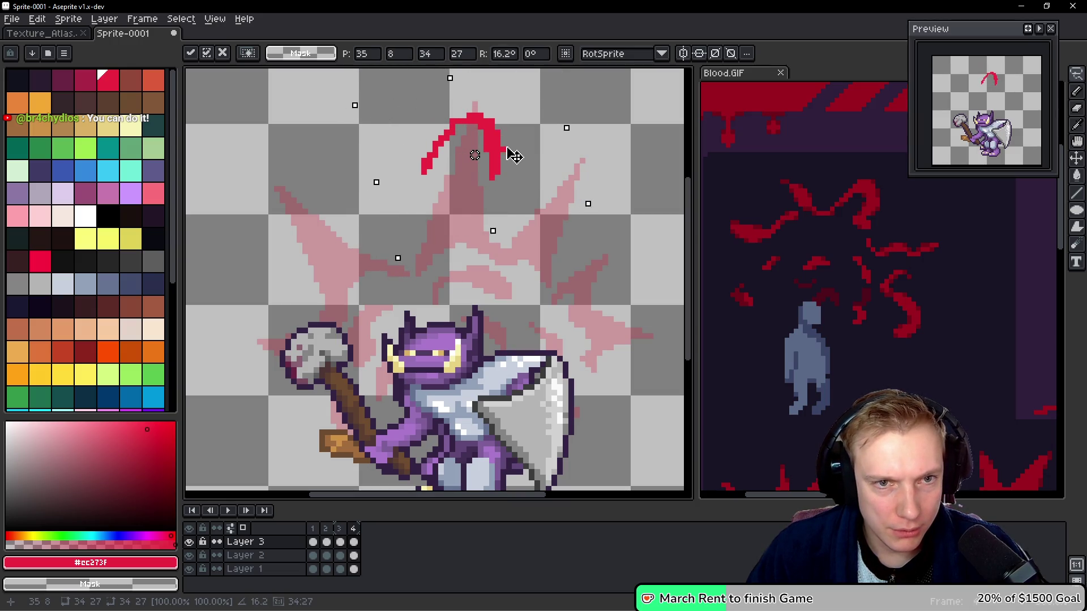
key("Return")
key("Return")
key("Return")
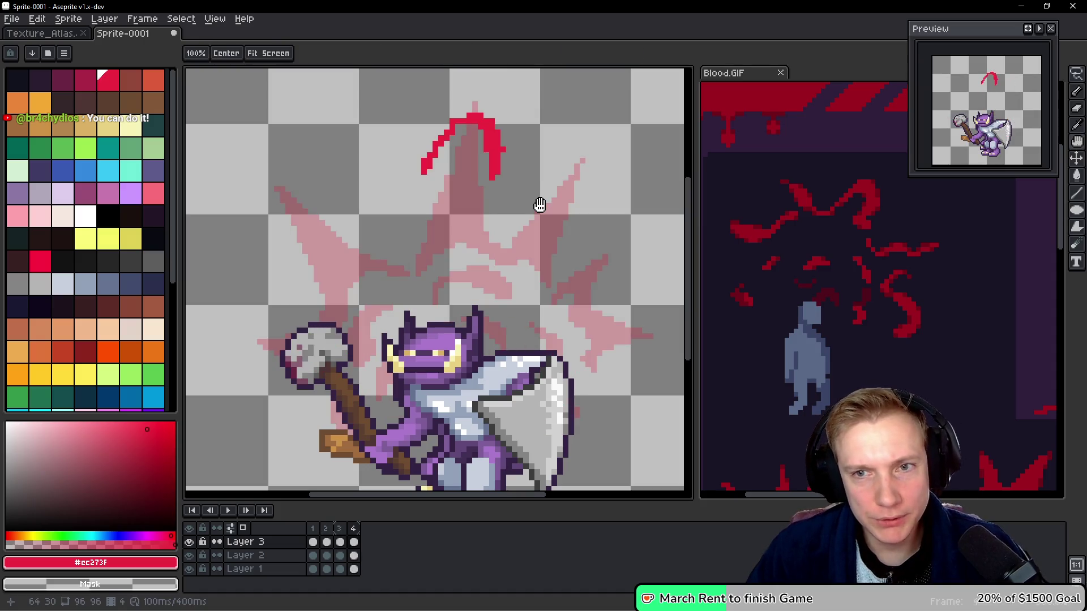
Curl the arc's right end inward and thicken and lengthen its left stroke downward.
mouse_move(489, 137)
left_mouse_down()
mouse_move(500, 161)
mouse_move(481, 185)
mouse_move(469, 182)
mouse_move(473, 198)
left_mouse_up()
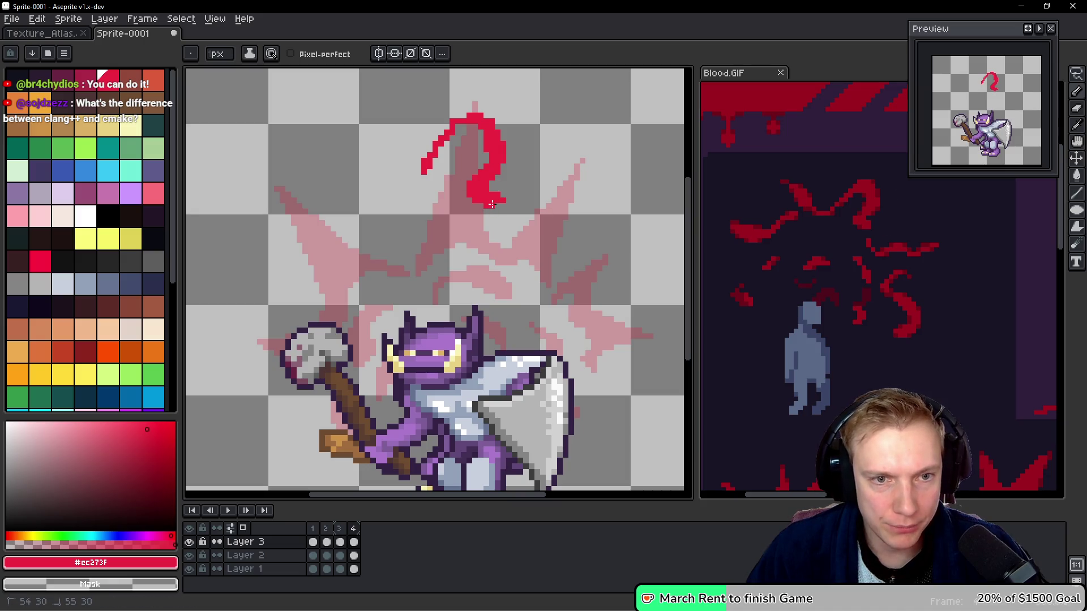
left_click(483, 125)
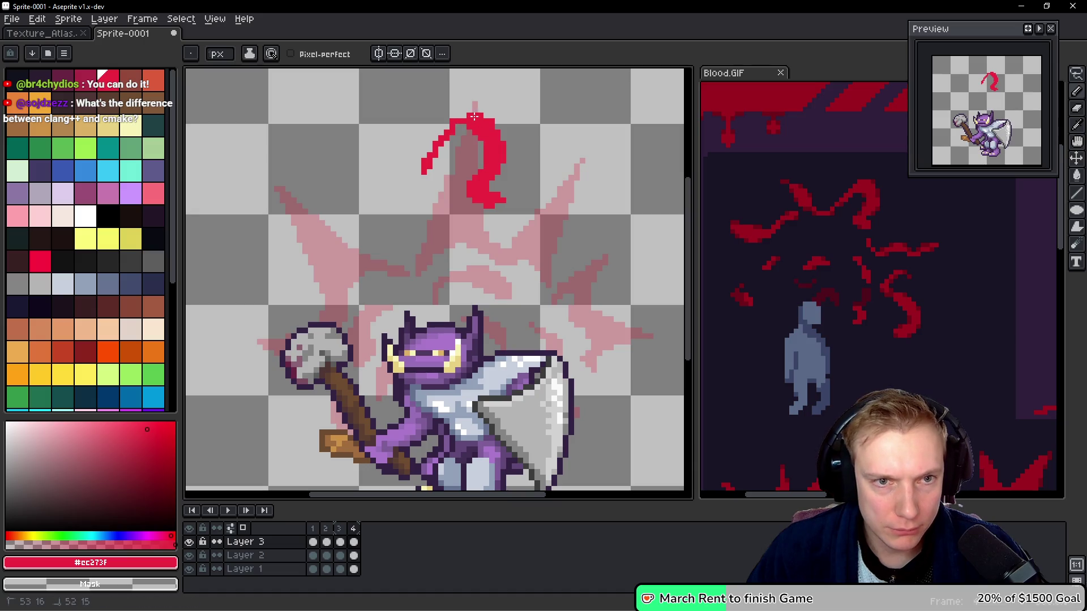
mouse_move(471, 123)
left_mouse_down()
mouse_move(459, 120)
mouse_move(432, 149)
mouse_move(425, 179)
left_mouse_up()
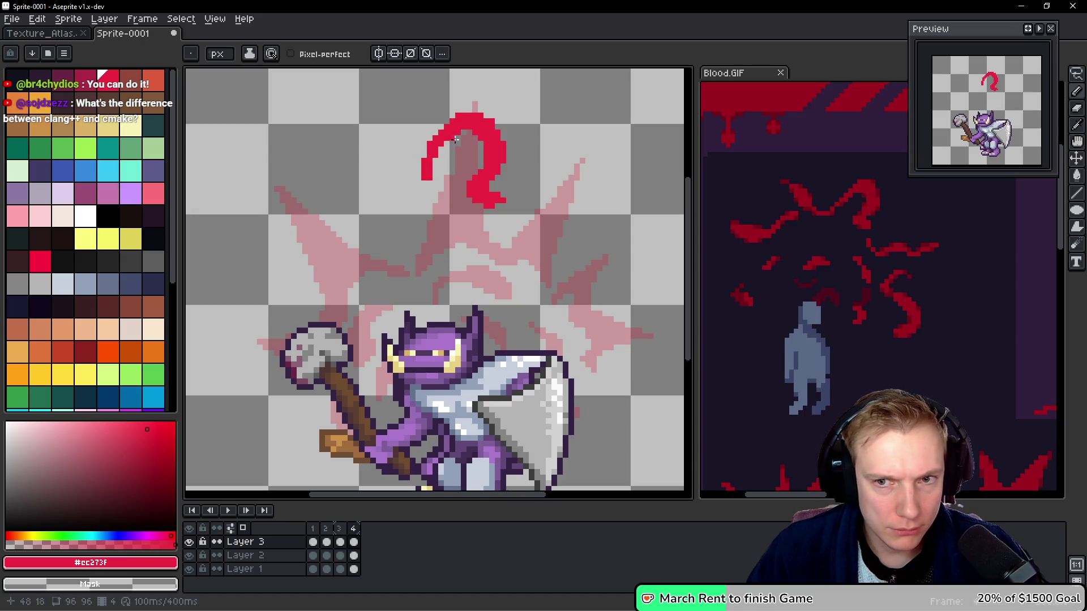
left_click_drag(438, 136, 438, 141)
left_click_drag(426, 186, 416, 217)
Thicken the loop's lower-left stem, undoing stray strokes beside it.
left_click(831, 247)
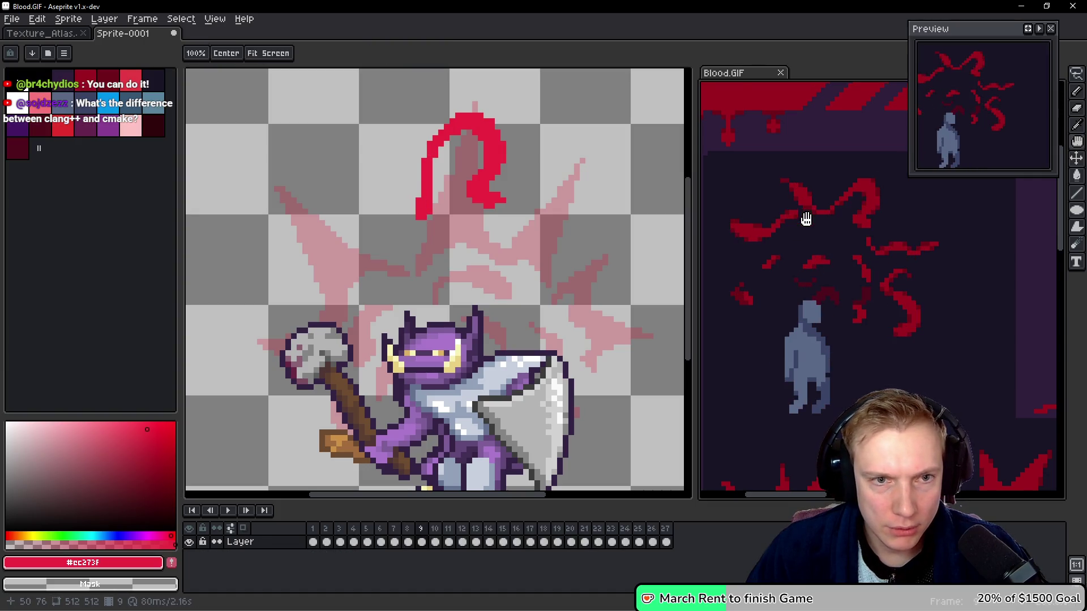
left_click(547, 213)
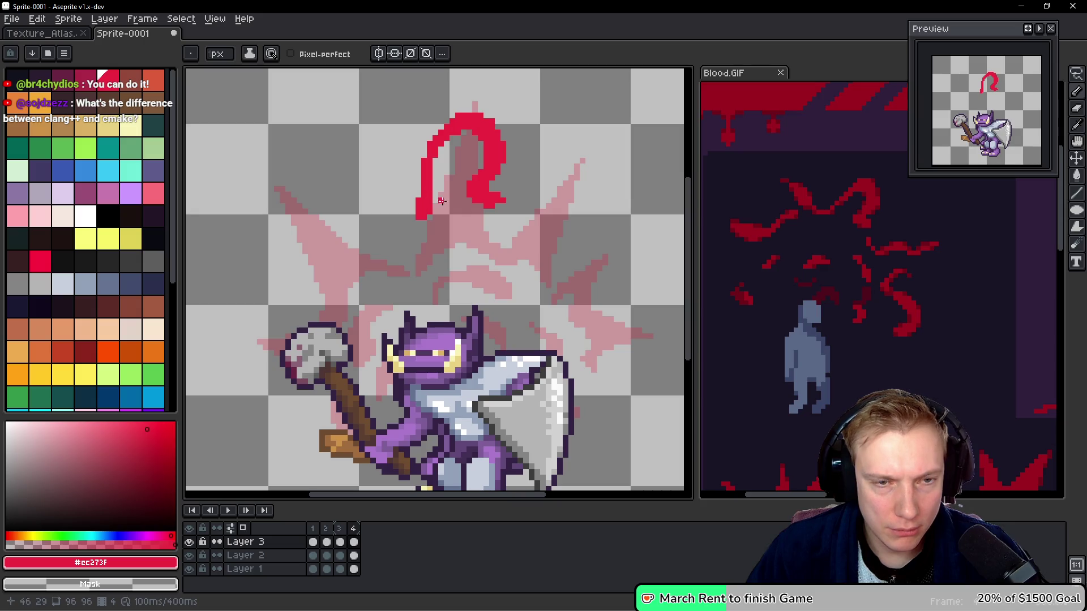
mouse_move(439, 161)
left_mouse_down()
mouse_move(445, 229)
mouse_move(429, 246)
left_mouse_up()
left_click(436, 167)
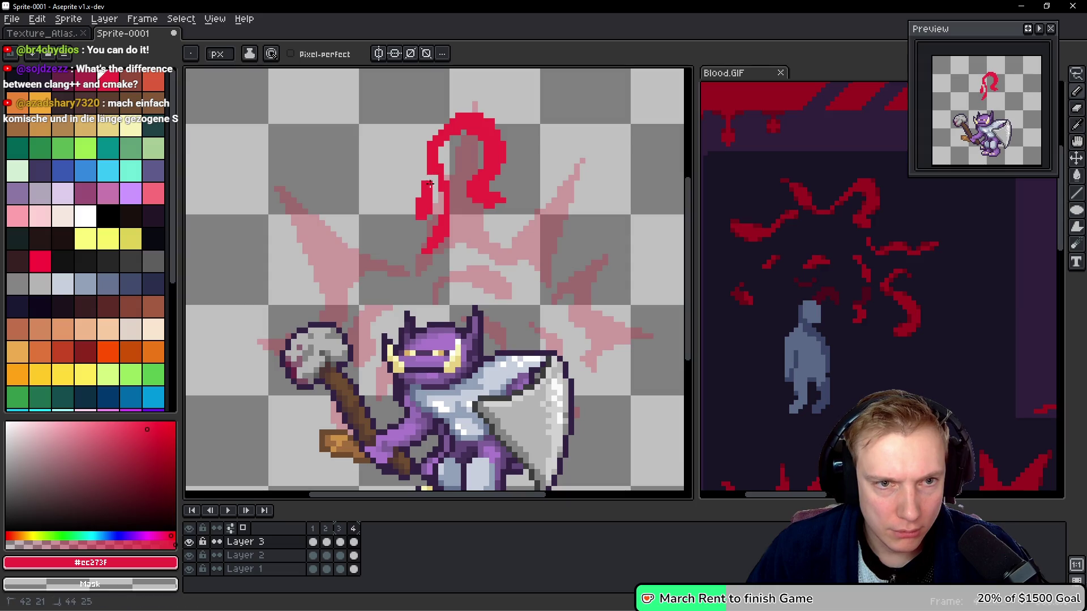
key("ctrl+z")
left_click_drag(413, 170, 421, 203)
key("ctrl+z")
key("ctrl+z")
key("ctrl+z")
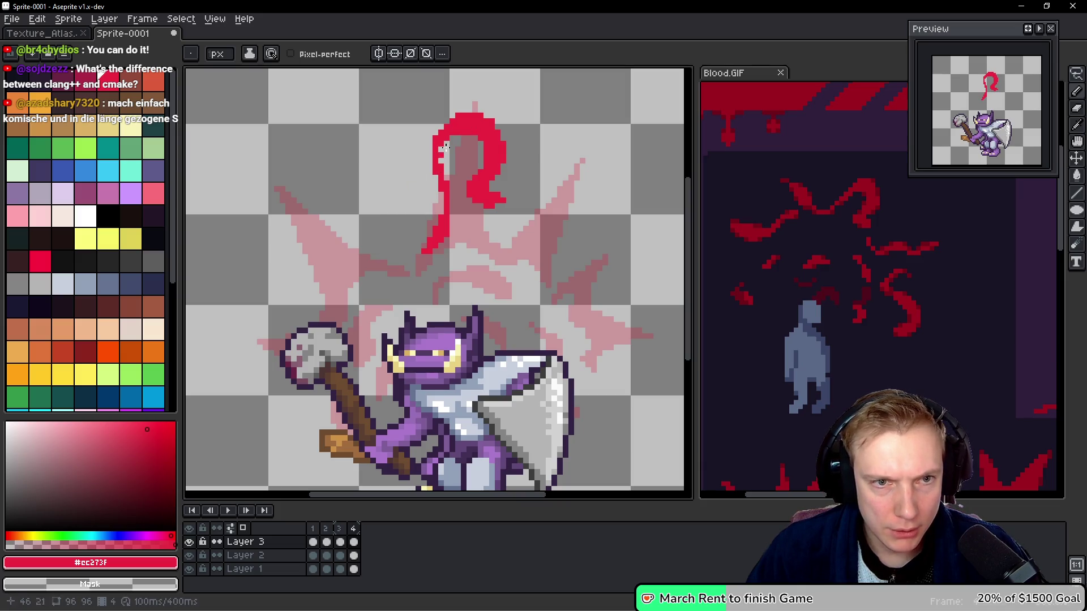
mouse_move(443, 167)
left_mouse_down()
mouse_move(456, 201)
mouse_move(449, 224)
left_mouse_up()
key("space")
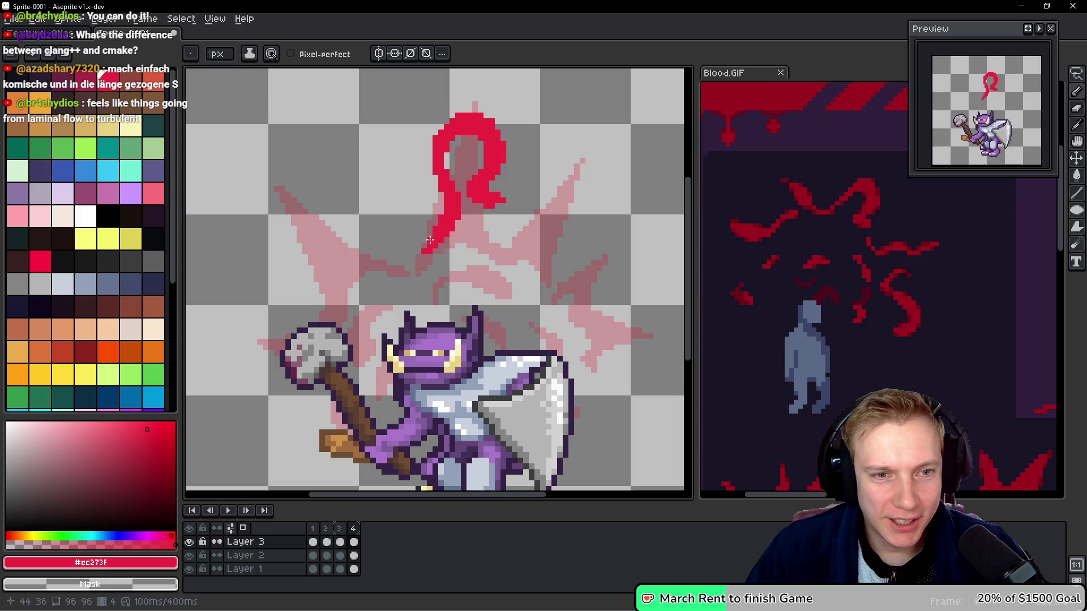
Extend the stem leftward and draw a diagonal red tendril rising up-right, undoing its thickened end.
left_click_drag(423, 251, 404, 252)
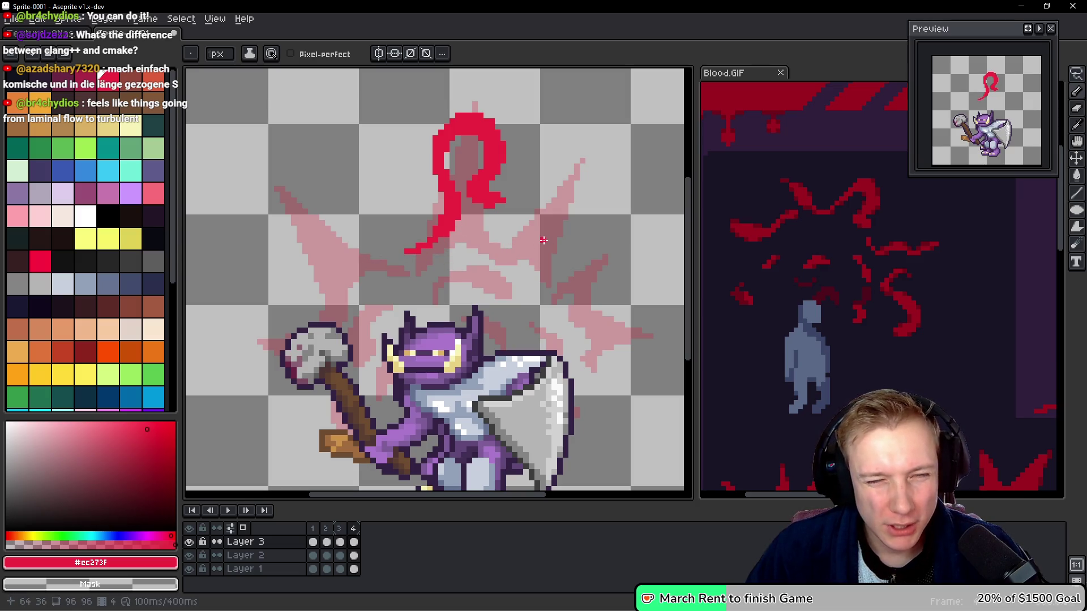
mouse_move(507, 236)
left_mouse_down()
mouse_move(594, 165)
mouse_move(563, 170)
mouse_move(512, 248)
left_mouse_up()
key("ctrl+z")
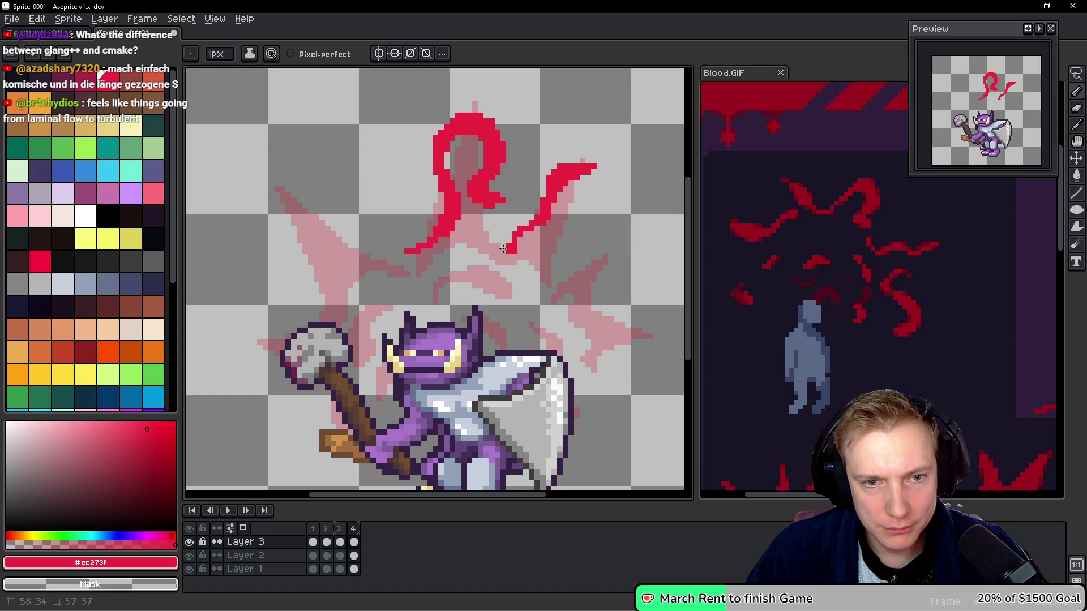
key("ctrl+z")
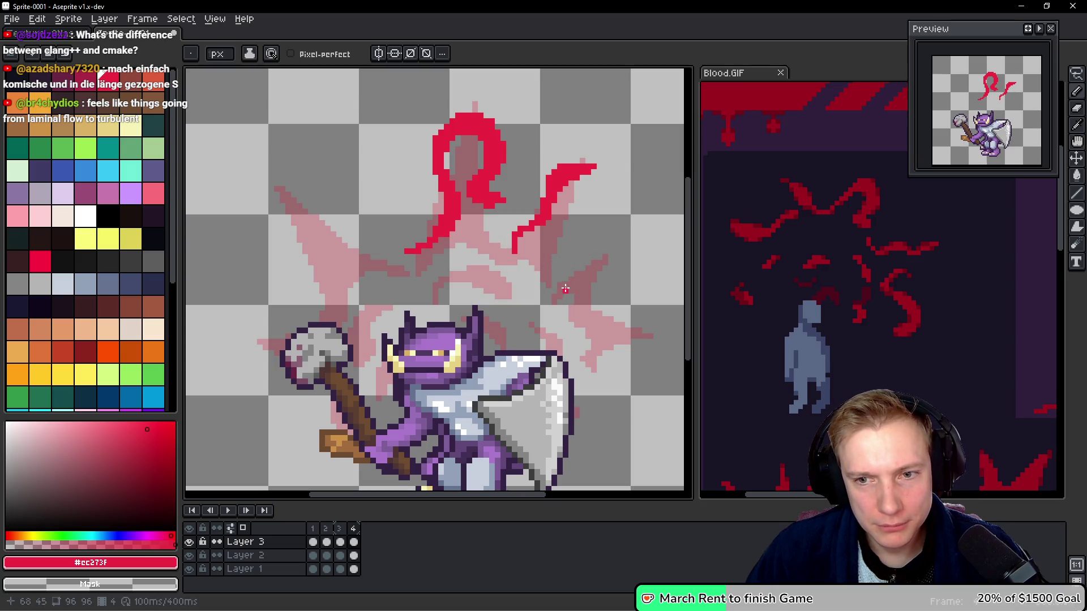
Draw an S-shaped red curl on the right, reshaping its top and left side and undoing the tail change.
left_click_drag(596, 263, 597, 346)
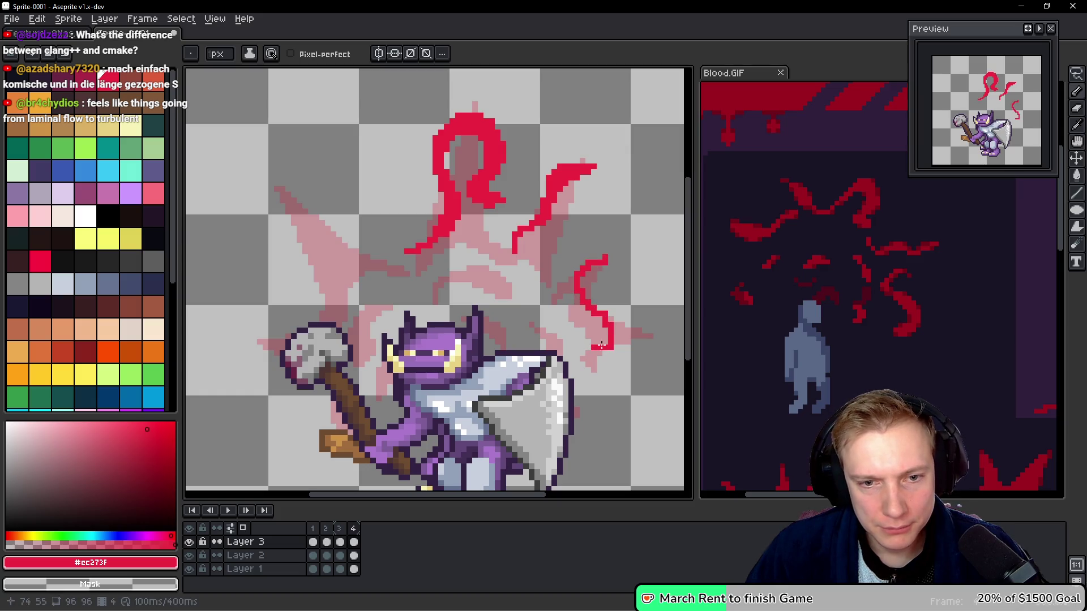
mouse_move(607, 258)
left_mouse_down()
mouse_move(575, 263)
mouse_move(570, 280)
mouse_move(596, 254)
left_mouse_up()
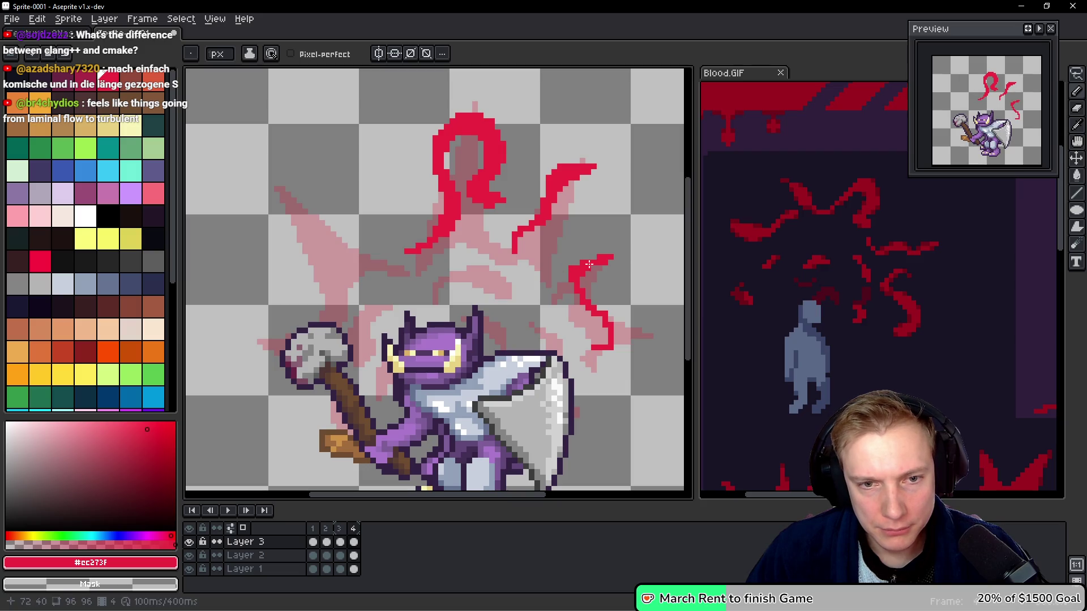
mouse_move(573, 305)
left_mouse_down()
mouse_move(571, 283)
mouse_move(565, 303)
mouse_move(582, 301)
left_mouse_up()
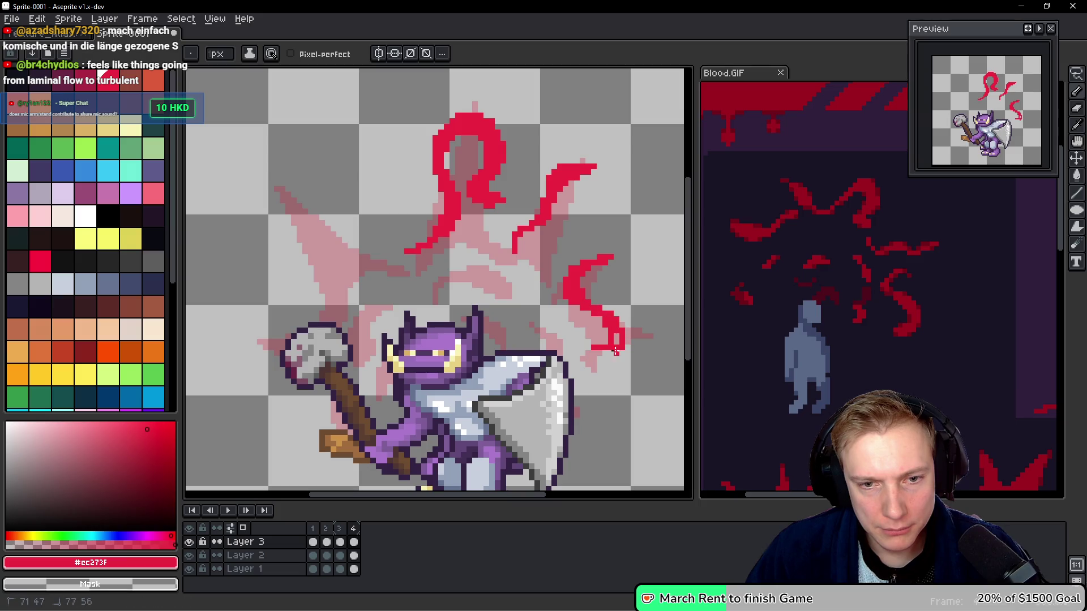
mouse_move(608, 351)
left_mouse_down()
mouse_move(620, 340)
mouse_move(569, 354)
left_mouse_up()
key("ctrl+z")
key("ctrl+z")
key("space")
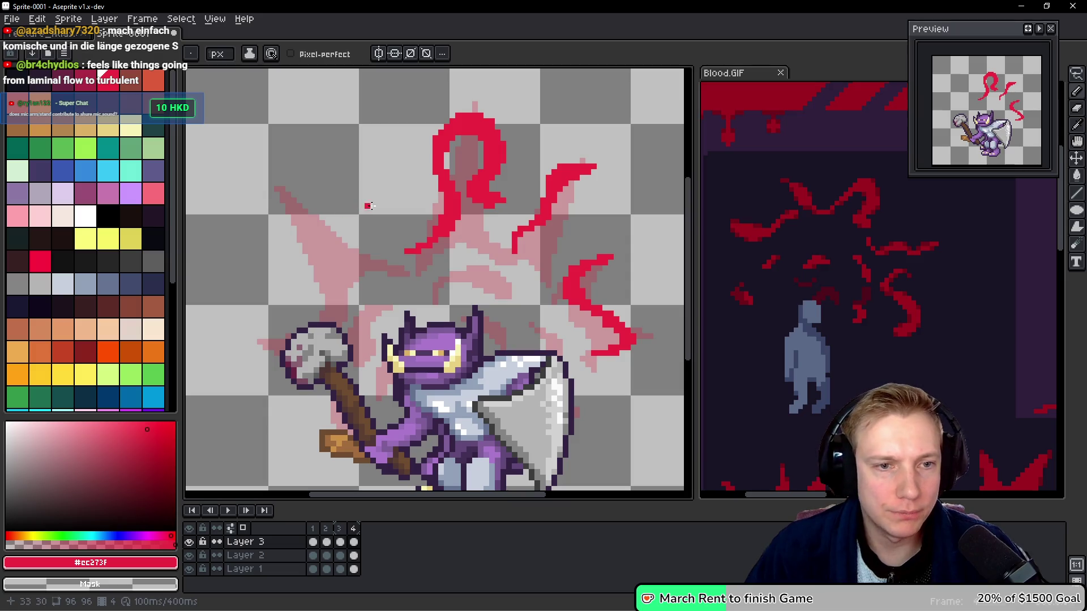
Draw a branching red tendril sweeping over the upper-left pink shape, redrawing its curl.
mouse_move(354, 250)
left_mouse_down()
mouse_move(306, 215)
mouse_move(271, 209)
left_mouse_up()
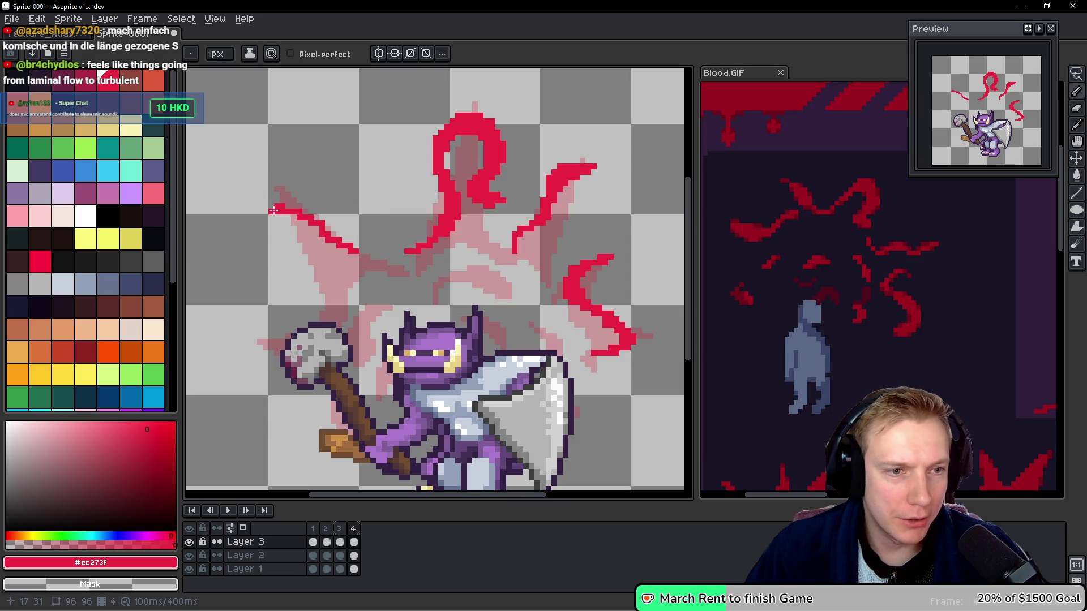
mouse_move(275, 206)
left_mouse_down()
mouse_move(318, 211)
mouse_move(363, 257)
mouse_move(333, 256)
mouse_move(329, 314)
left_mouse_up()
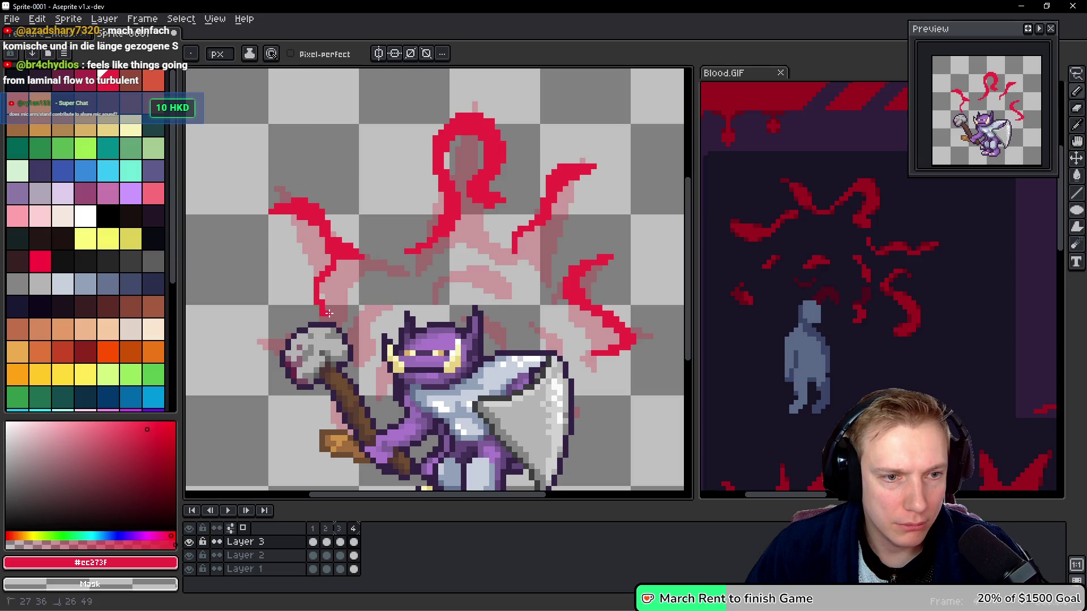
left_click_drag(312, 276, 329, 259)
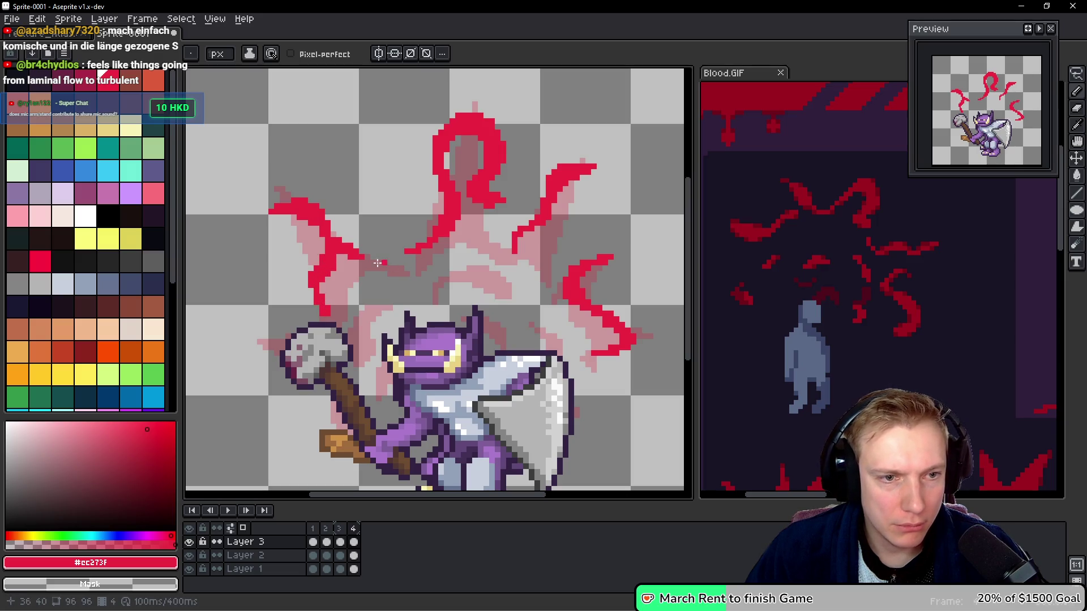
key("space")
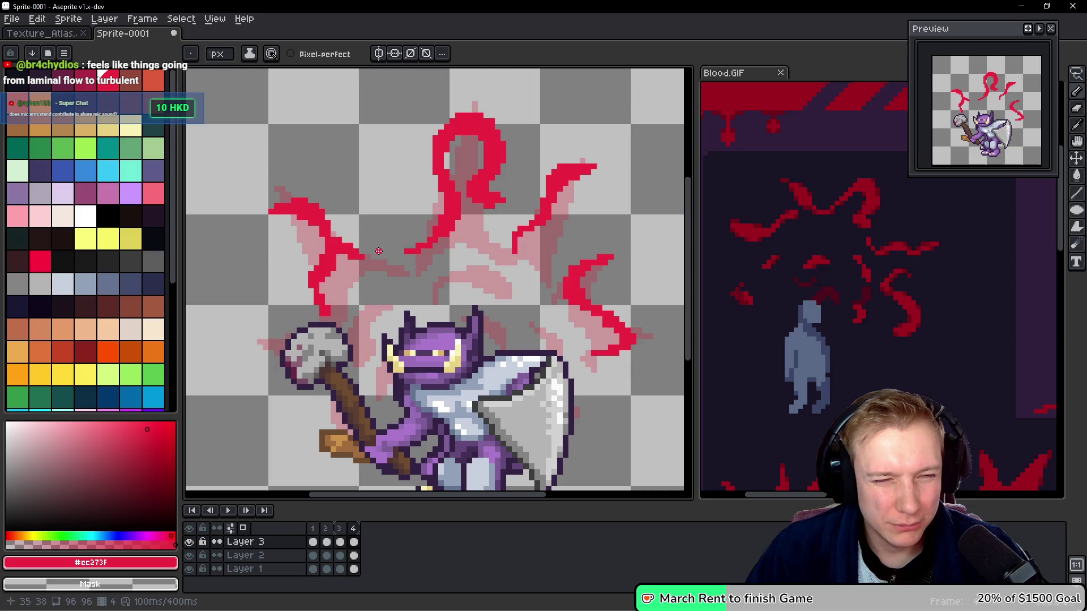
left_click_drag(353, 255, 390, 247)
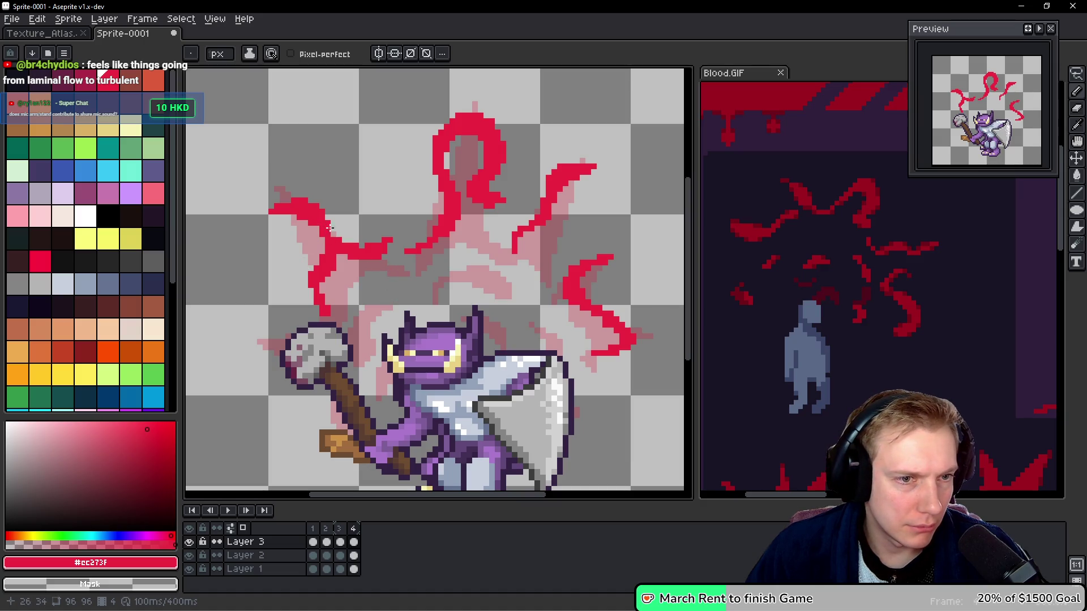
left_click_drag(286, 194, 282, 227)
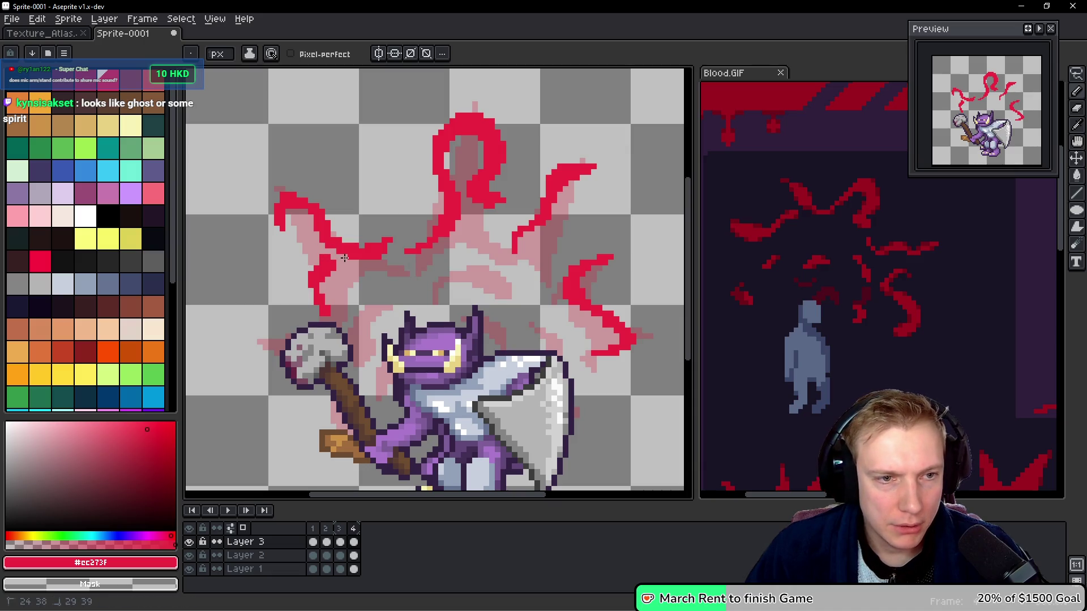
key("ctrl+z")
mouse_move(315, 262)
left_mouse_down()
mouse_move(310, 283)
mouse_move(328, 327)
mouse_move(294, 346)
mouse_move(271, 343)
left_mouse_up()
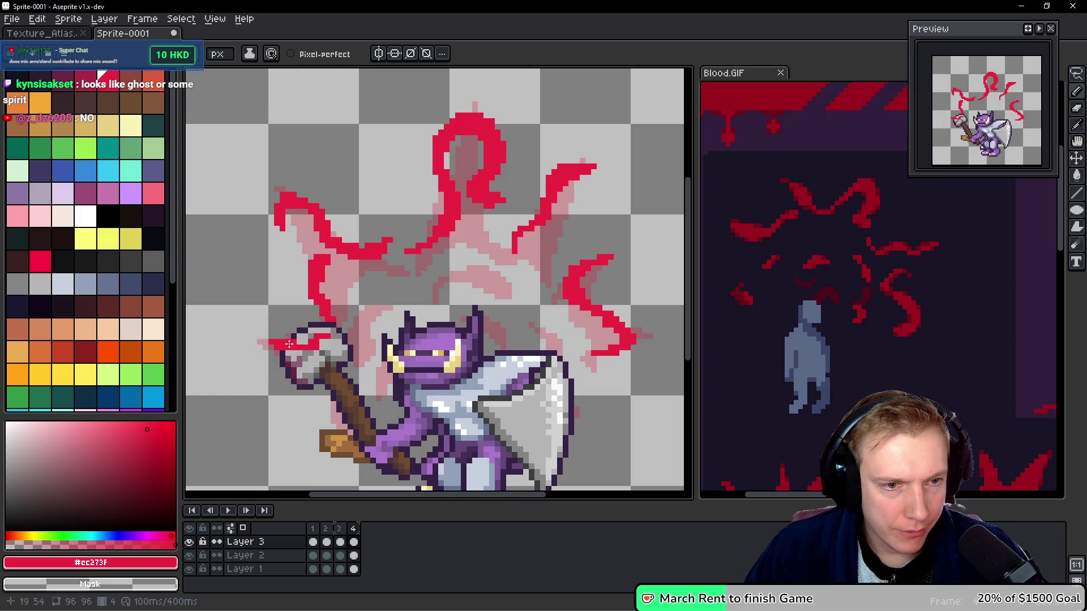
Paint a red streak across the axe head and play the animation to review.
left_click_drag(340, 351, 316, 340)
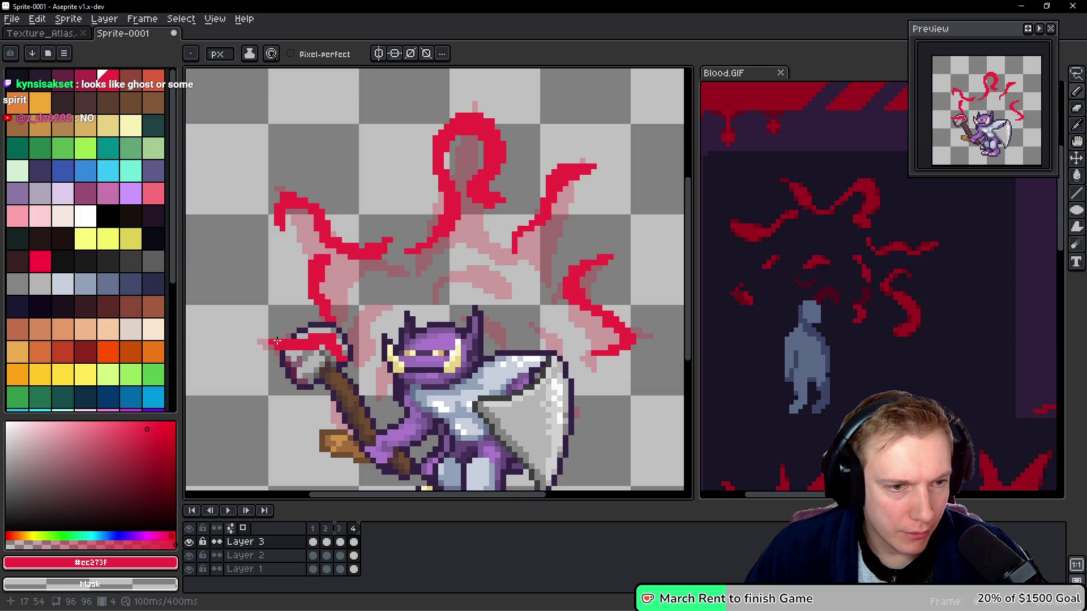
left_click_drag(283, 340, 271, 341)
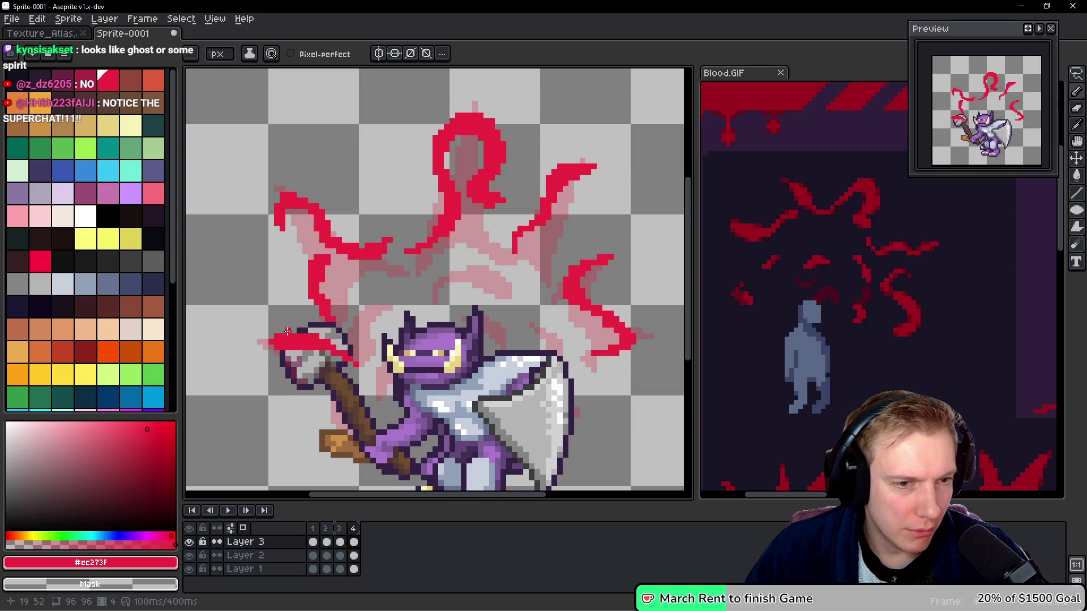
left_click_drag(288, 336, 259, 351)
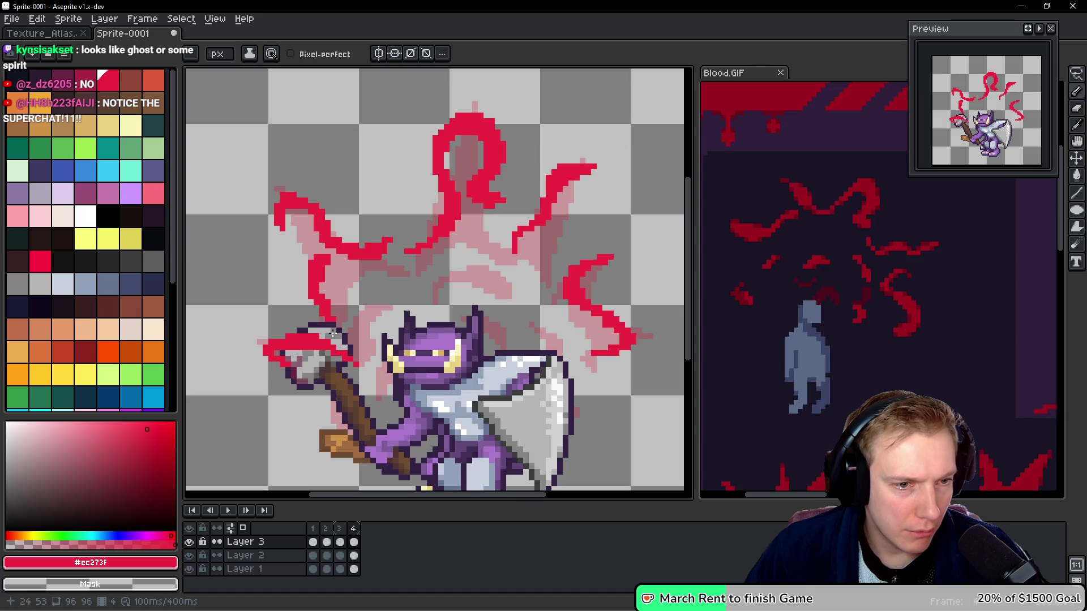
key("Return")
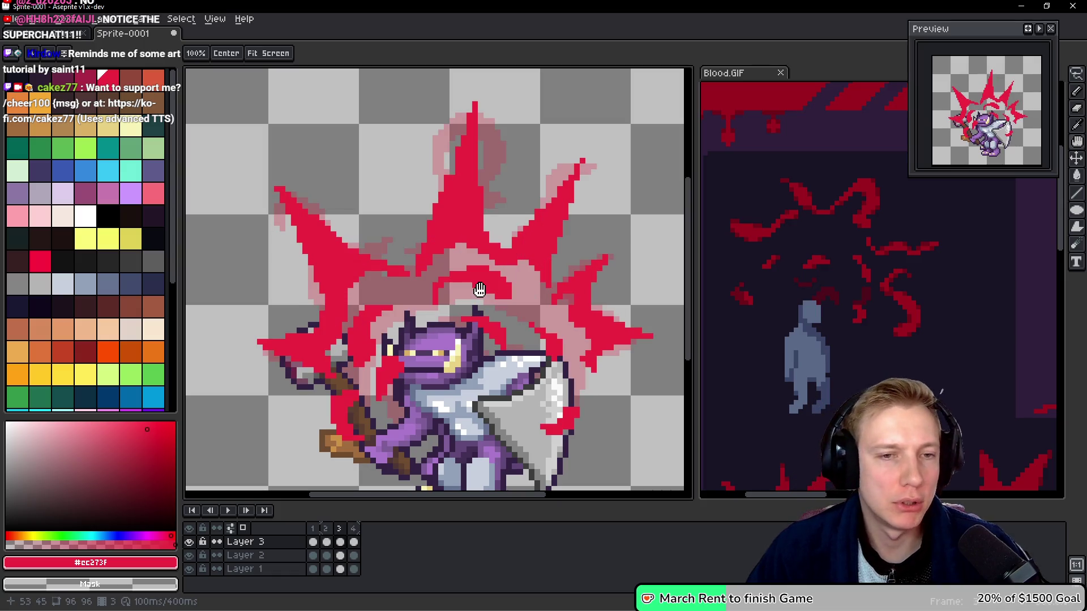
Stop playback, try lassoing the red arc above the head, and compare with the Blood.GIF reference.
key("Return")
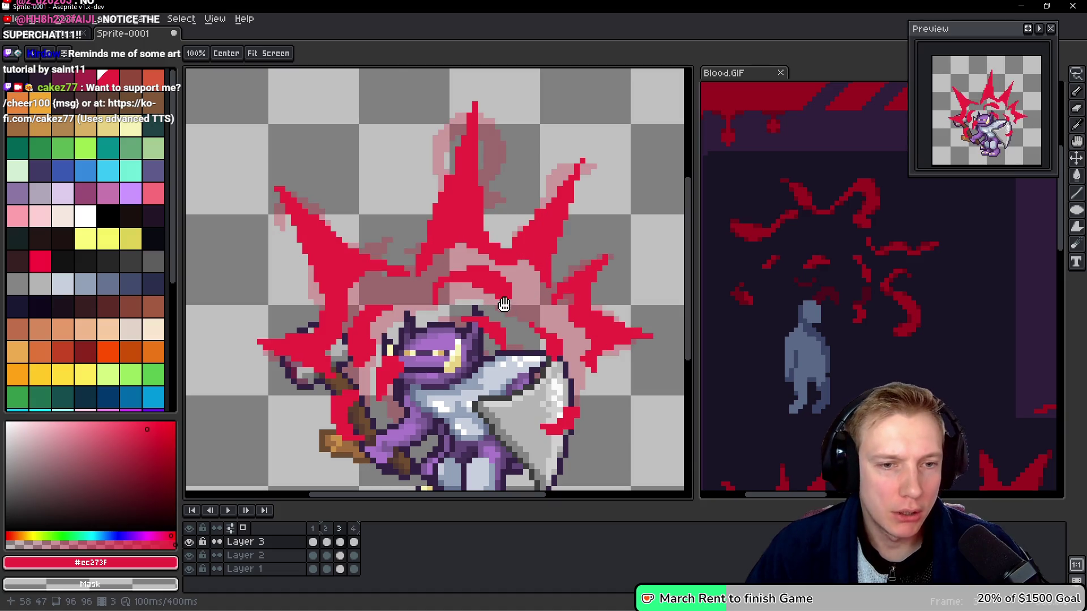
key("q")
mouse_move(526, 297)
left_mouse_down()
mouse_move(490, 264)
mouse_move(453, 262)
mouse_move(360, 306)
mouse_move(350, 325)
left_mouse_up()
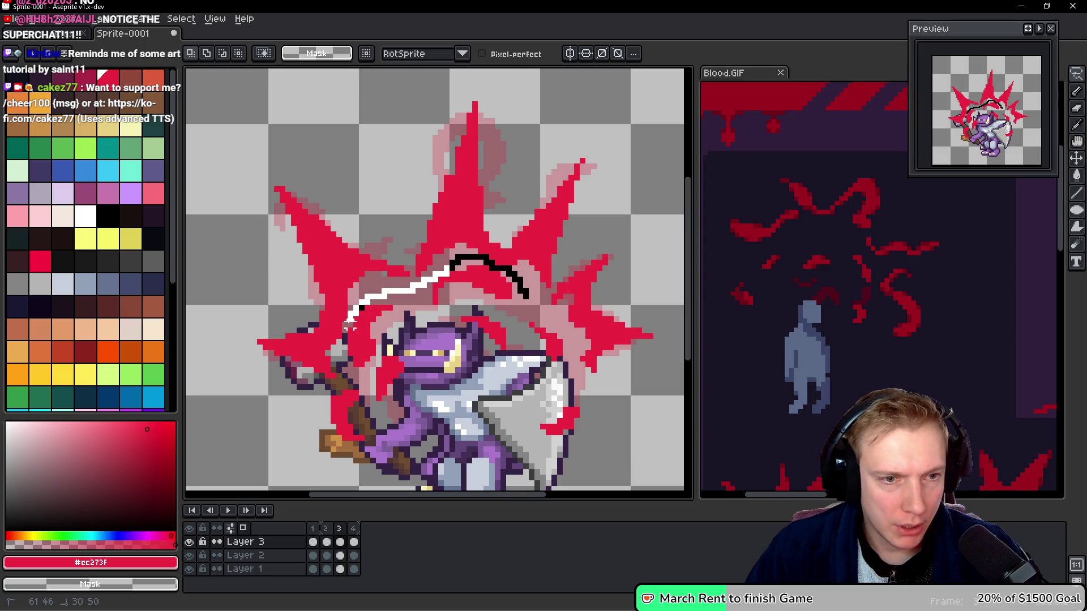
mouse_move(349, 378)
left_mouse_down()
mouse_move(310, 460)
mouse_move(512, 422)
mouse_move(603, 419)
mouse_move(527, 295)
left_mouse_up()
key("ctrl+d")
key("Right")
key("Return")
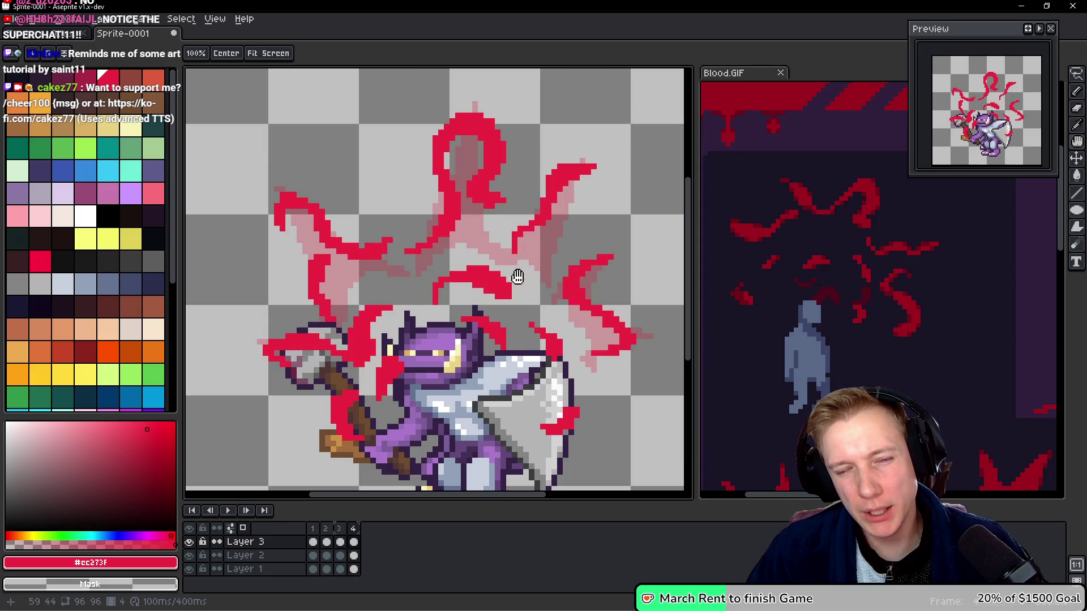
left_click(855, 334)
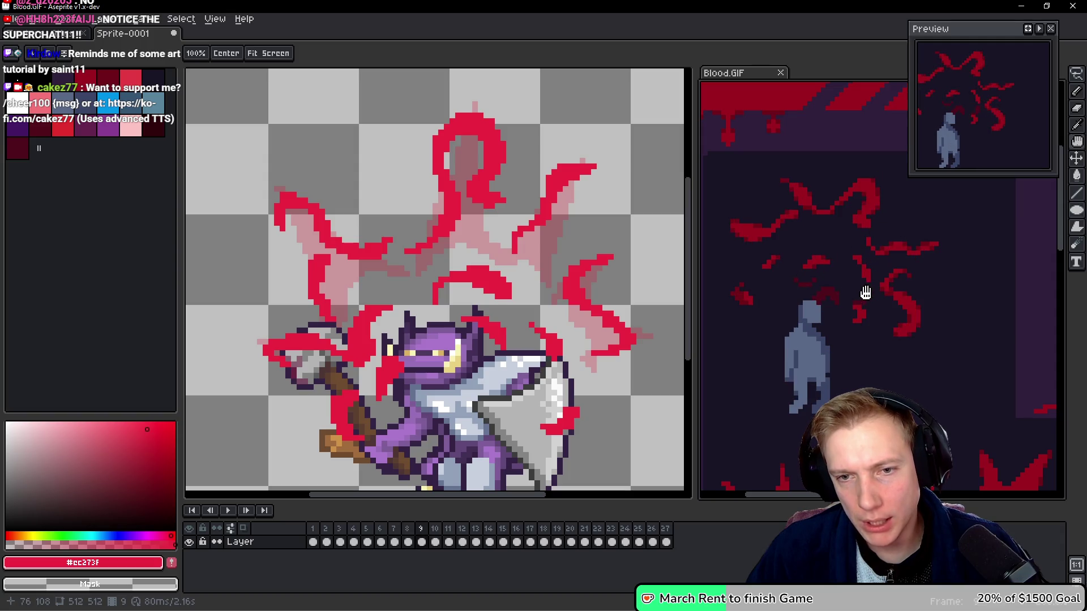
left_click(623, 272)
Shrink the small red arc above the knight's head and preview the animation.
mouse_move(510, 267)
left_mouse_down()
mouse_move(423, 278)
mouse_move(477, 312)
mouse_move(535, 263)
left_mouse_up()
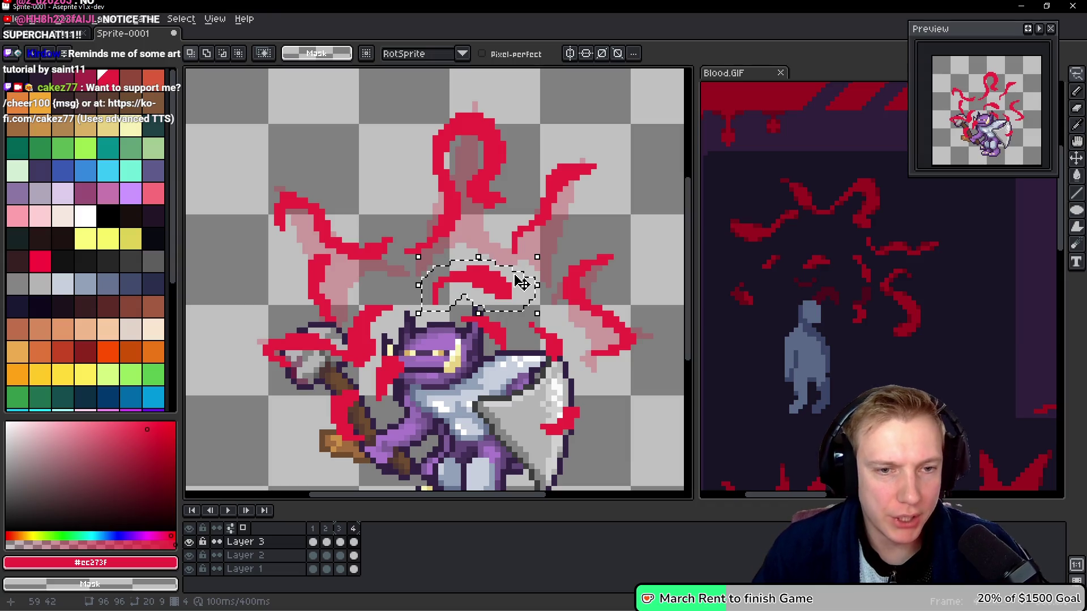
mouse_move(537, 308)
left_mouse_down()
mouse_move(476, 282)
mouse_move(497, 272)
mouse_move(487, 265)
left_mouse_up()
key("Return")
key("Return")
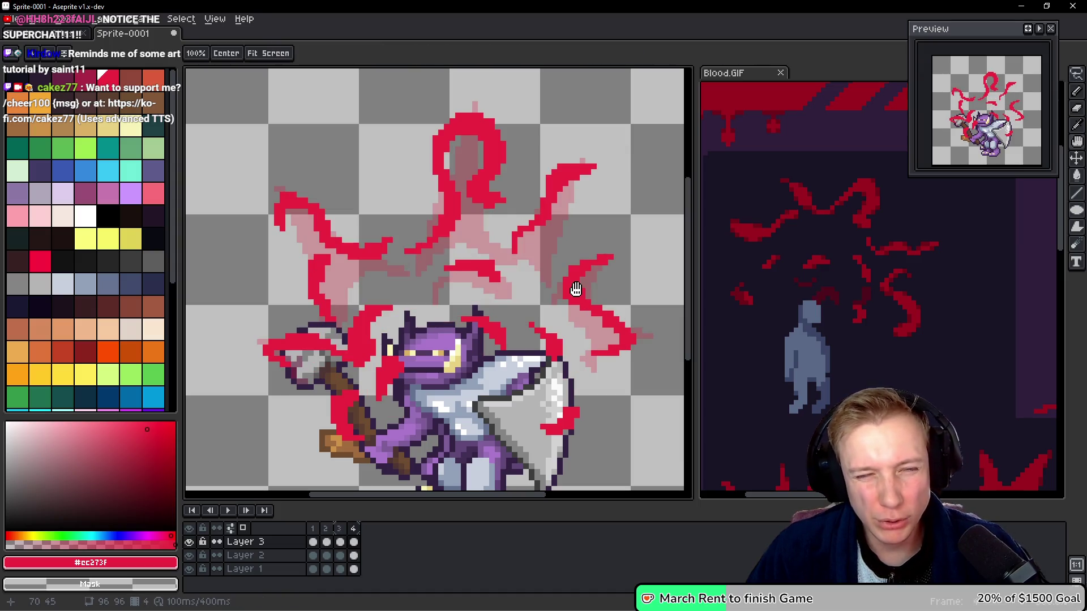
key("Return")
Shrink the red spike right of the knight to 8x10 pixels.
key("q")
mouse_move(564, 313)
left_mouse_down()
mouse_move(518, 334)
mouse_move(563, 354)
left_mouse_up()
left_click_drag(514, 382, 543, 375)
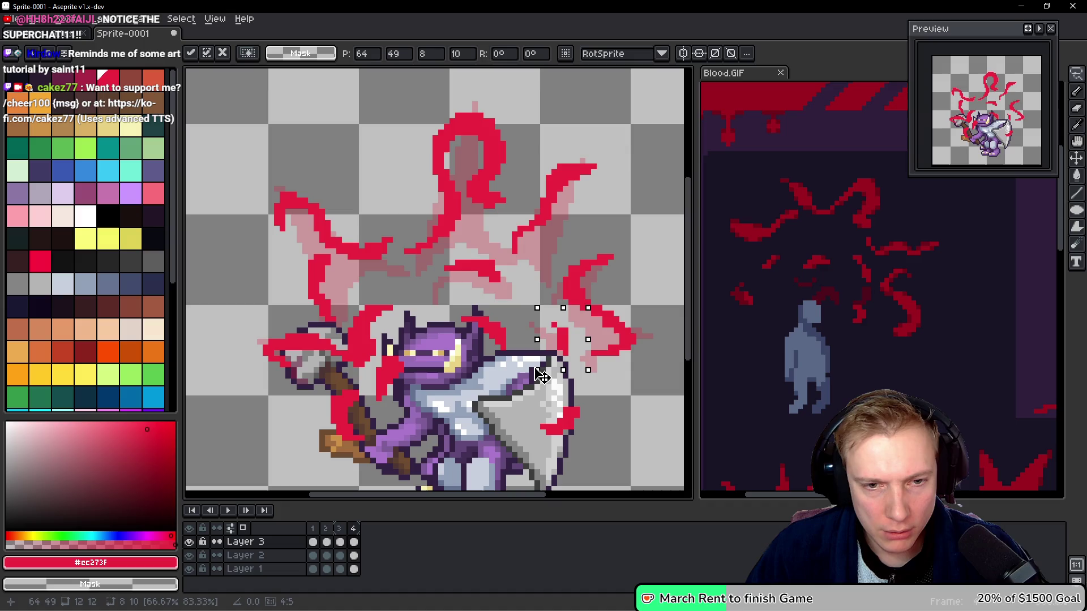
key("Return")
key("b")
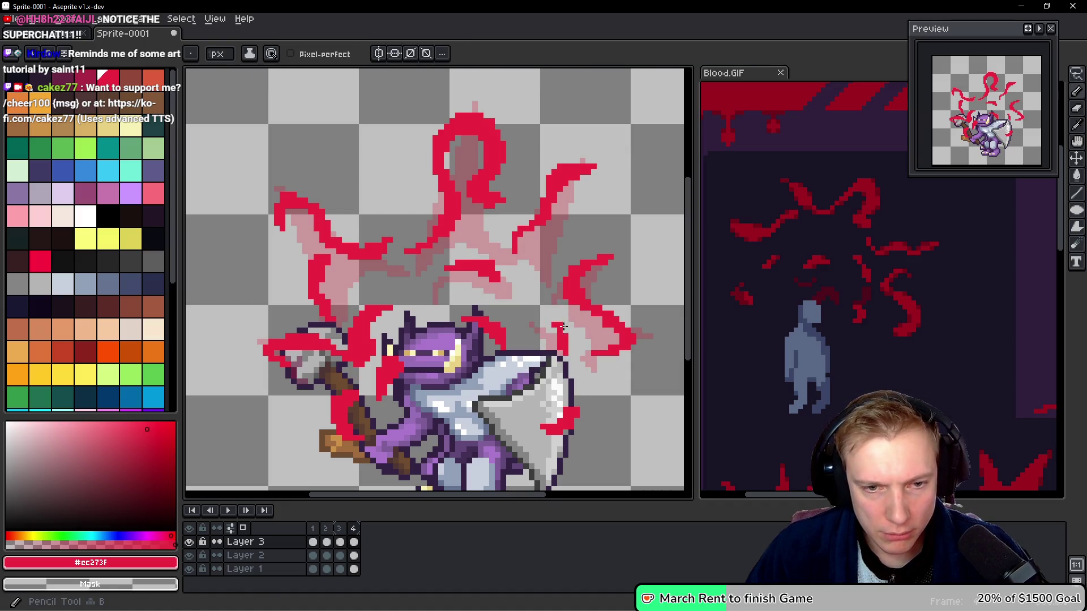
Narrow the red stroke on the shield to 16 px and nudge it up 2 pixels.
key("m")
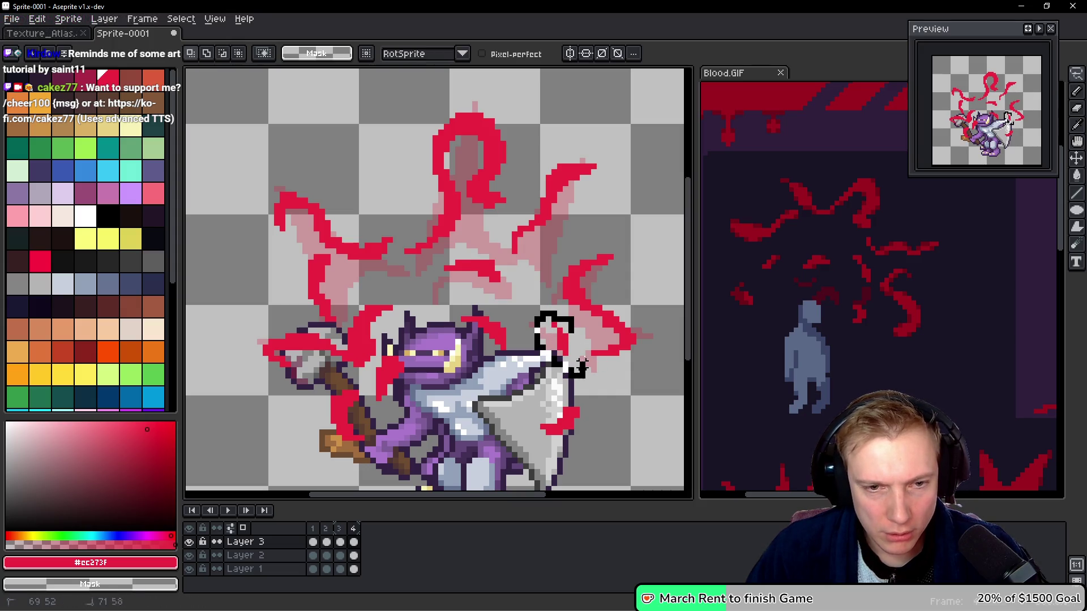
left_click_drag(525, 393, 639, 467)
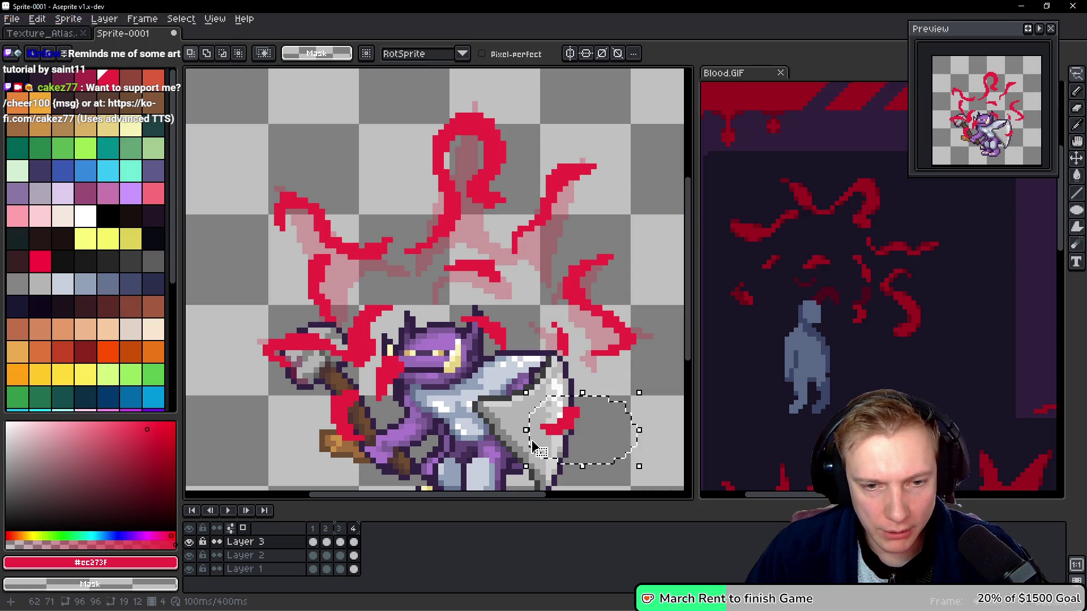
left_click_drag(525, 466, 549, 469)
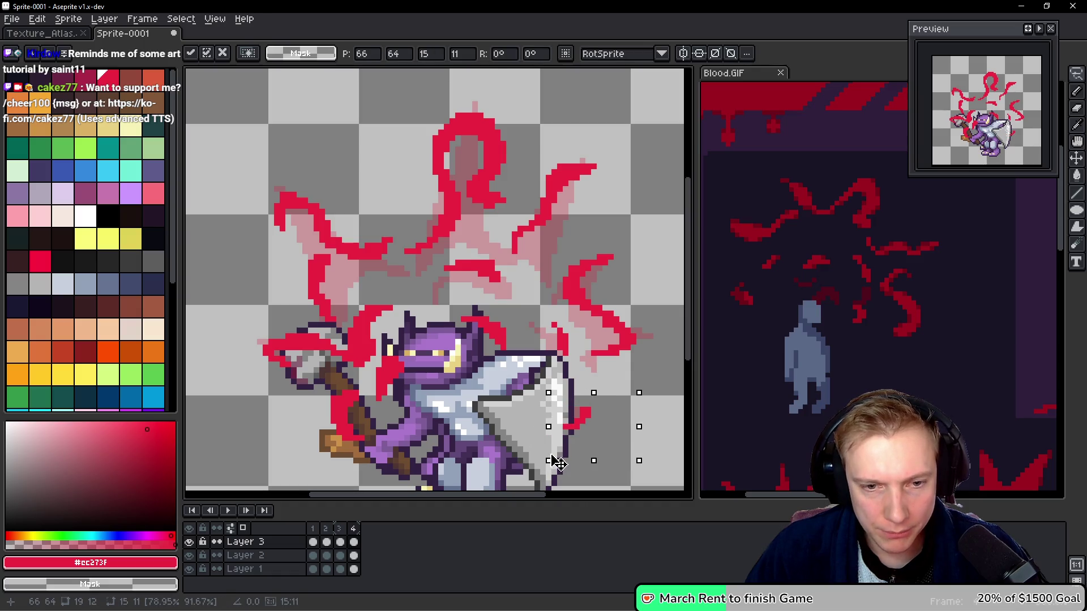
key("ctrl+d")
left_click_drag(599, 410, 645, 455)
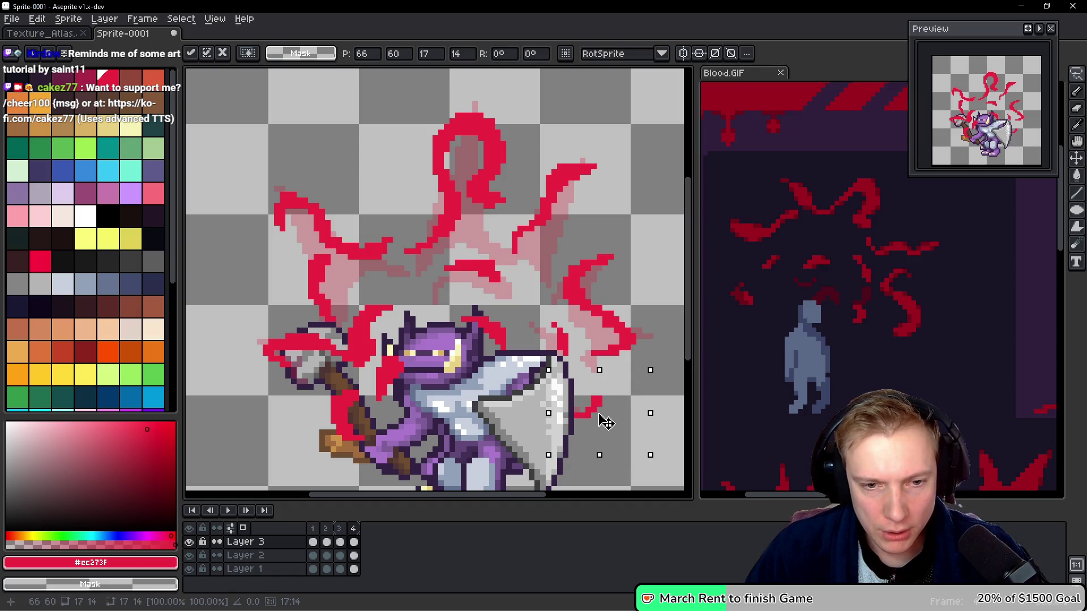
key("Up")
key("Up")
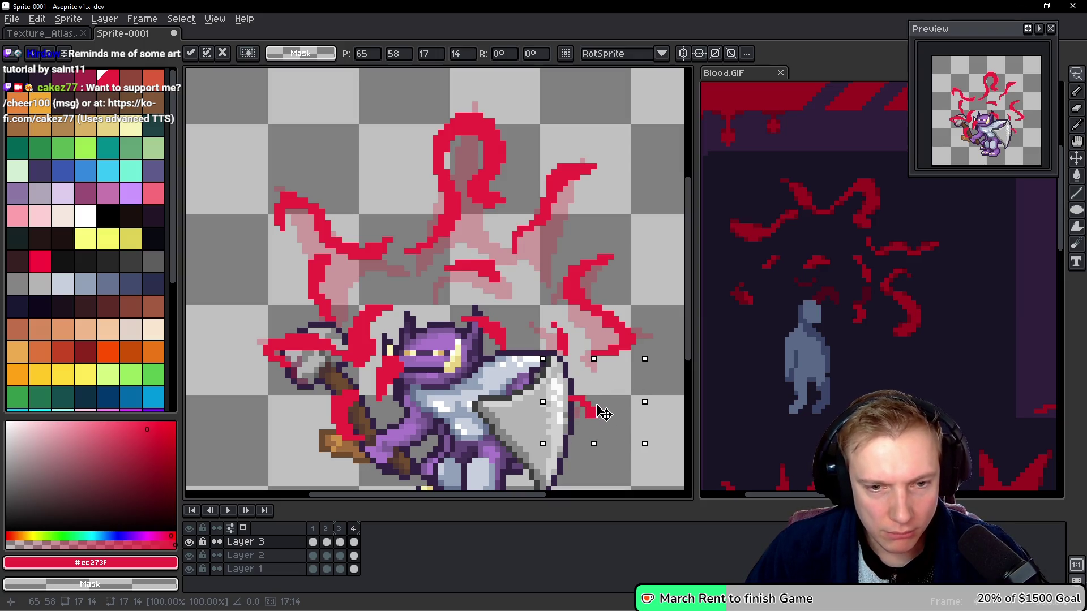
key("ctrl+d")
Shrink the red fragment above the shield to 15x13 pixels and lasso the horn-side fragment.
key("q")
left_click_drag(453, 331, 546, 357)
left_click_drag(447, 389, 470, 381)
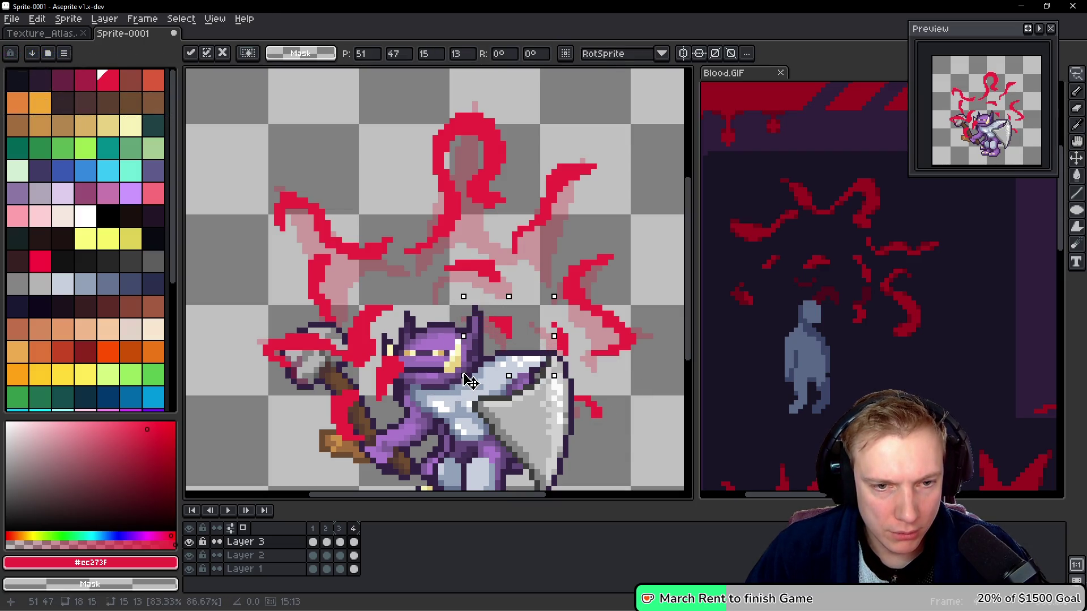
key("b")
key("ctrl+shift+d")
key("ctrl+t")
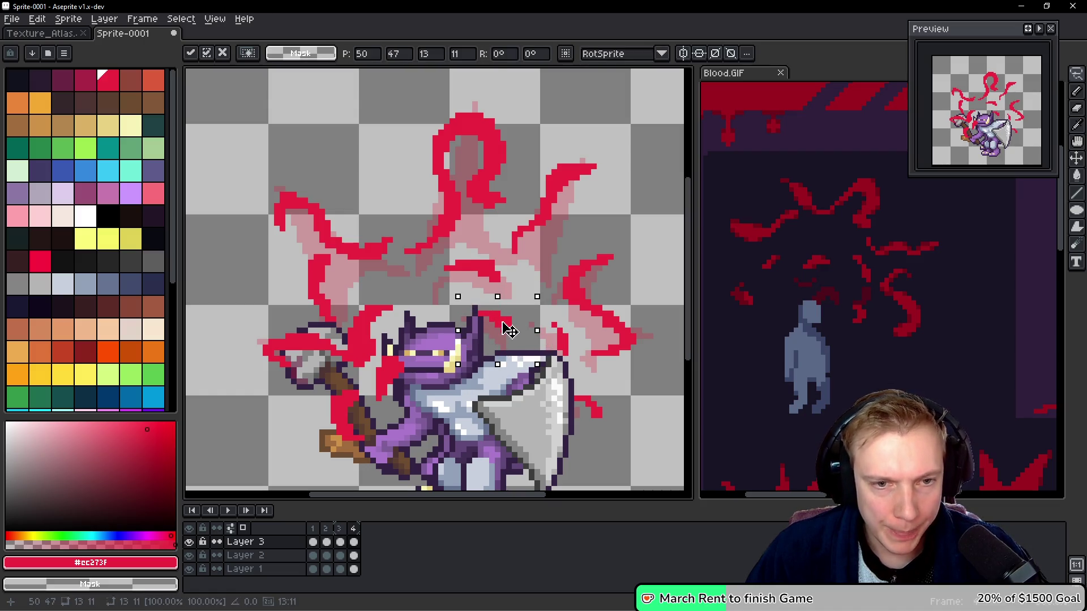
key("b")
mouse_move(363, 308)
left_mouse_down()
mouse_move(345, 339)
mouse_move(385, 349)
mouse_move(400, 309)
left_mouse_up()
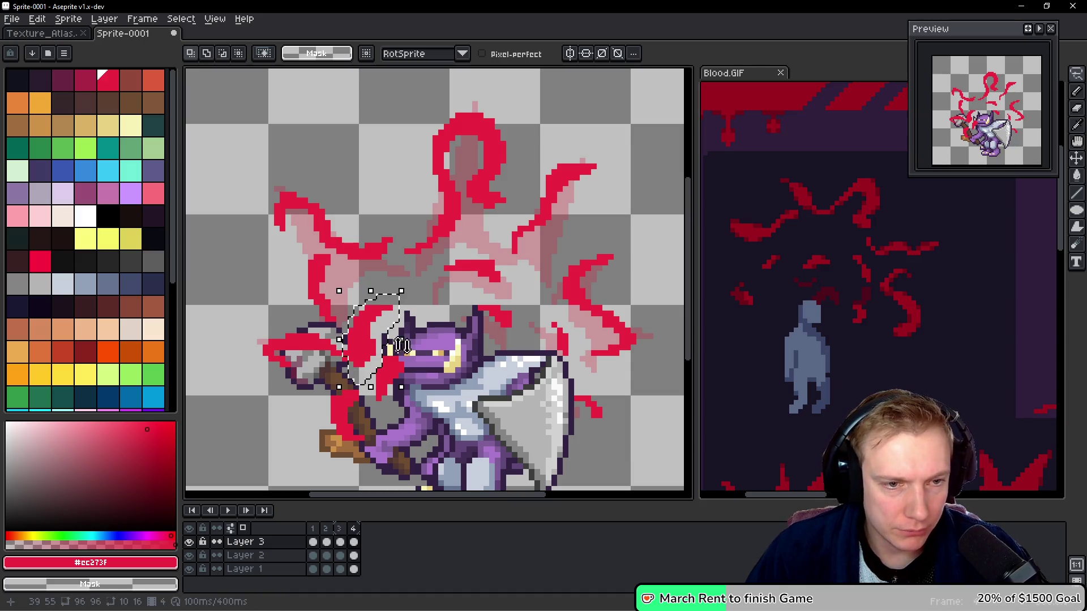
Shrink the red fragment beside the left horn to 8x13 pixels.
left_click_drag(404, 393, 383, 377)
key("Return")
key("ctrl+d")
key("b")
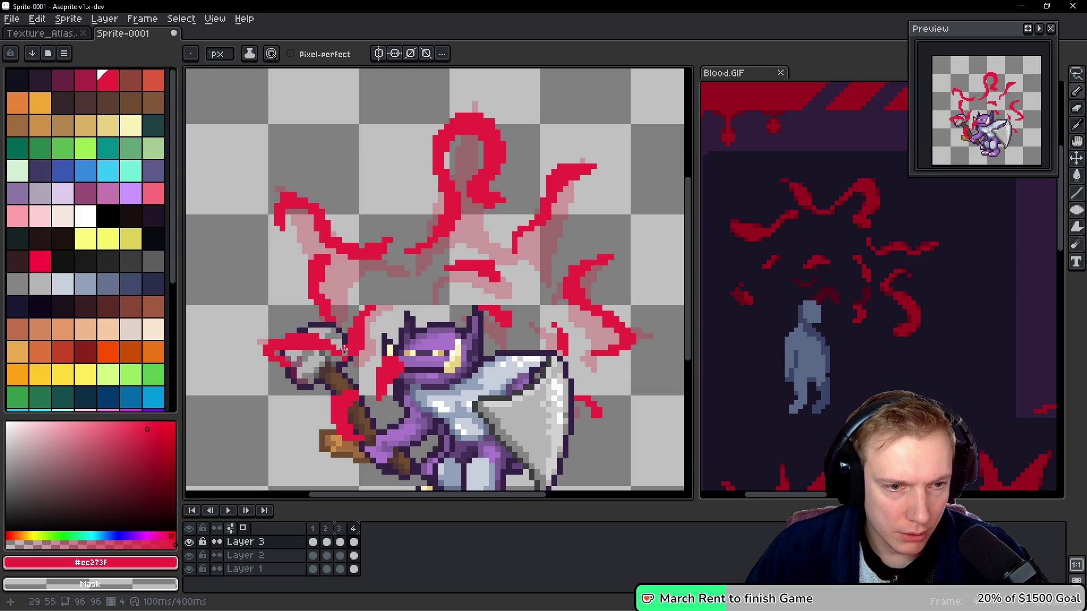
Shift the red pixels beside the knight's head and face into new positions.
key("q")
mouse_move(379, 310)
left_mouse_down()
mouse_move(345, 317)
mouse_move(373, 356)
left_mouse_up()
mouse_move(362, 317)
left_mouse_down()
mouse_move(364, 304)
mouse_move(371, 328)
left_mouse_up()
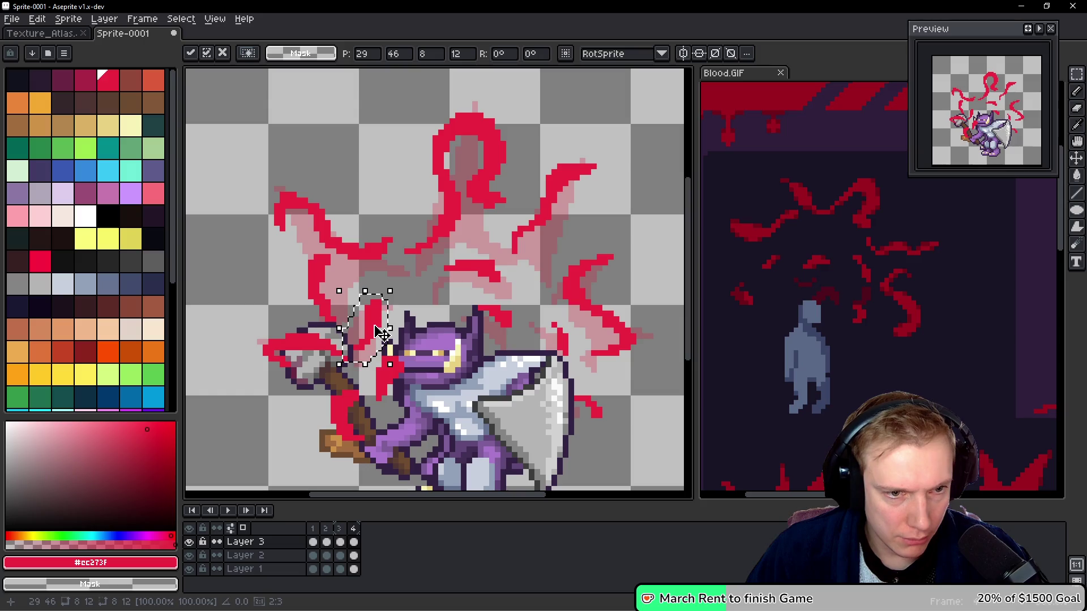
key("Return")
key("space")
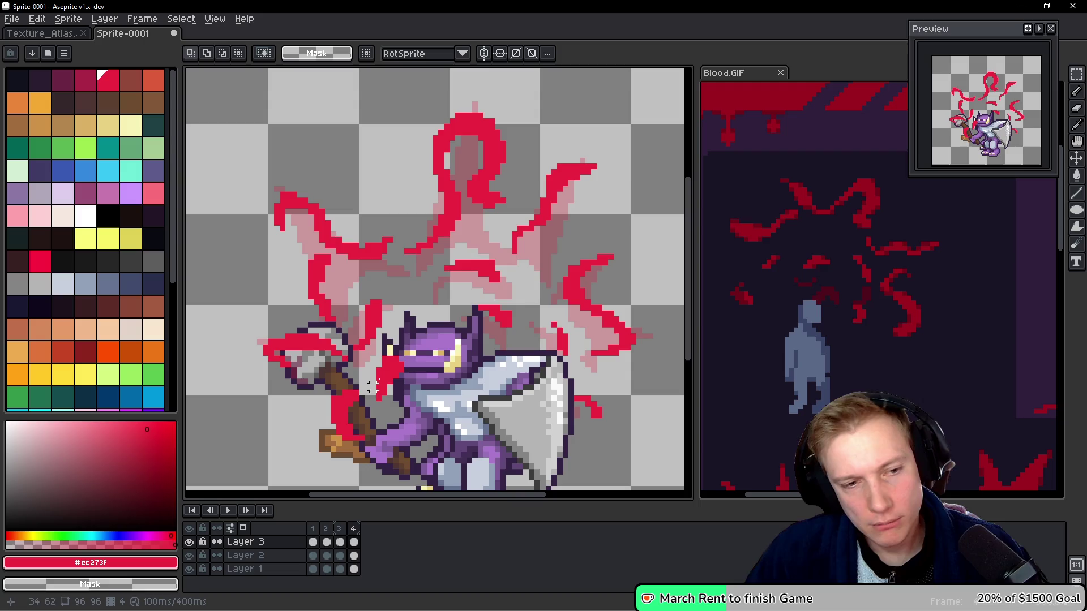
mouse_move(409, 347)
left_mouse_down()
mouse_move(366, 410)
mouse_move(406, 412)
left_mouse_up()
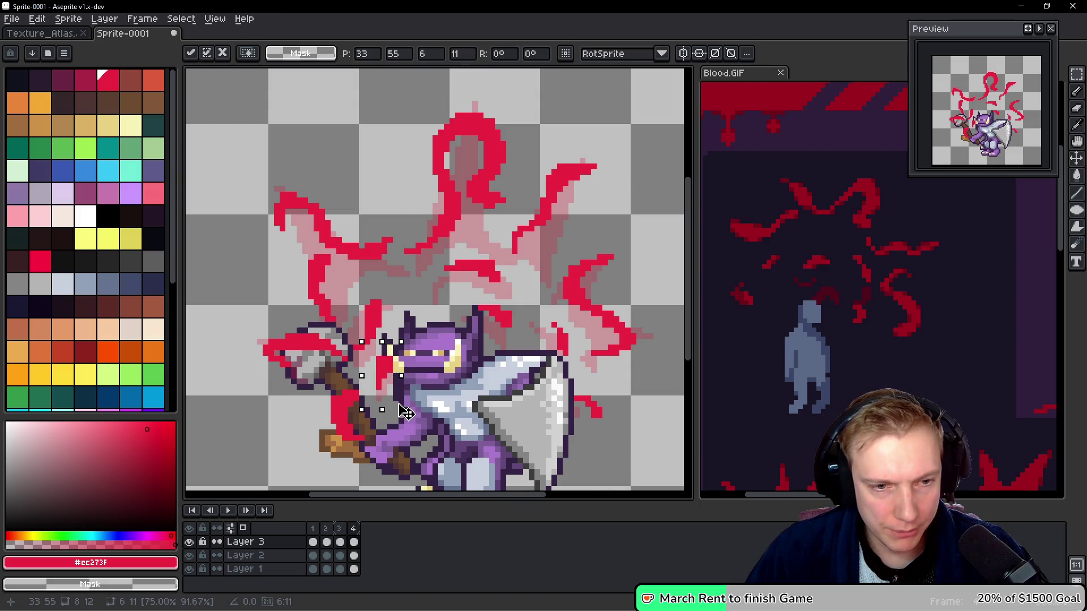
key("Return")
scroll(363, 364, "up", 1)
scroll(362, 363, "up", 1)
key("b")
scroll(365, 351, "down", 2)
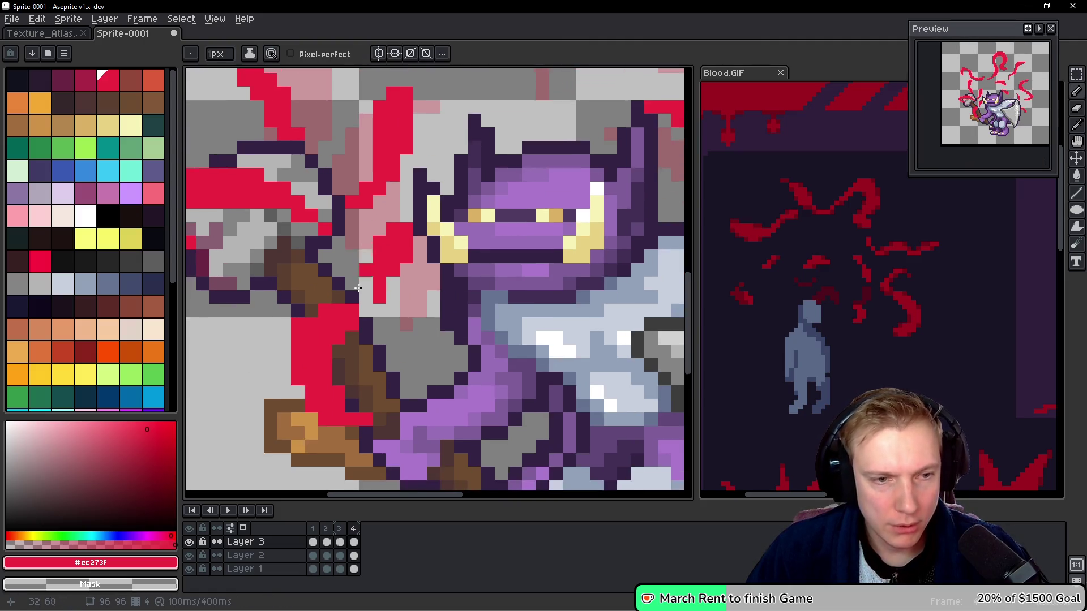
Squeeze the red area over the axe handle from 12 to 9 pixels wide.
key("m")
left_click_drag(358, 300, 295, 354)
left_click_drag(282, 283, 396, 417)
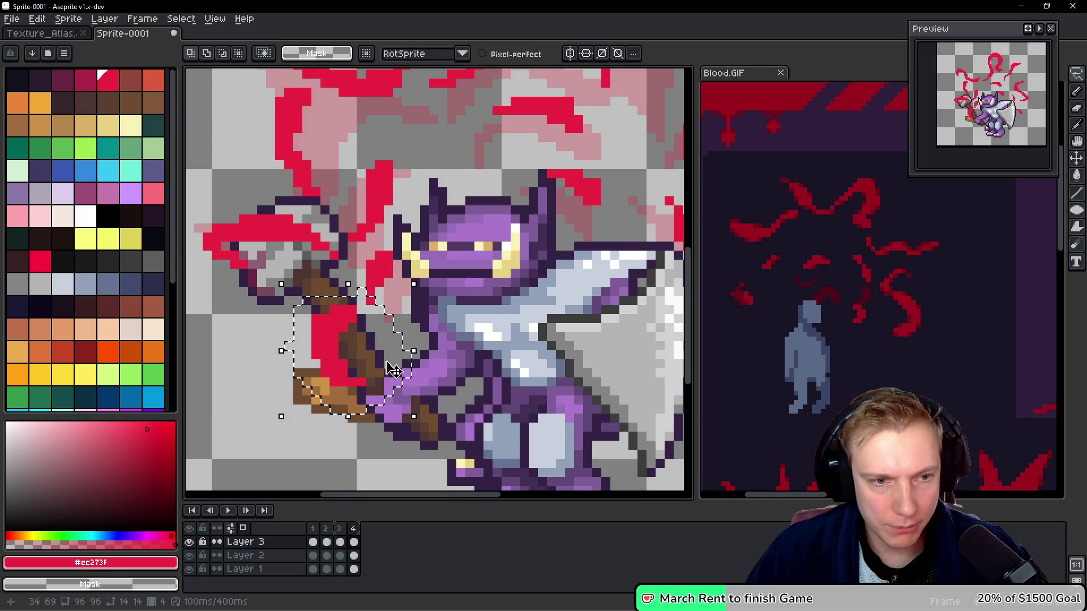
key("ctrl+t")
left_click_drag(388, 351, 365, 348)
key("Return")
scroll(390, 351, "down", 7)
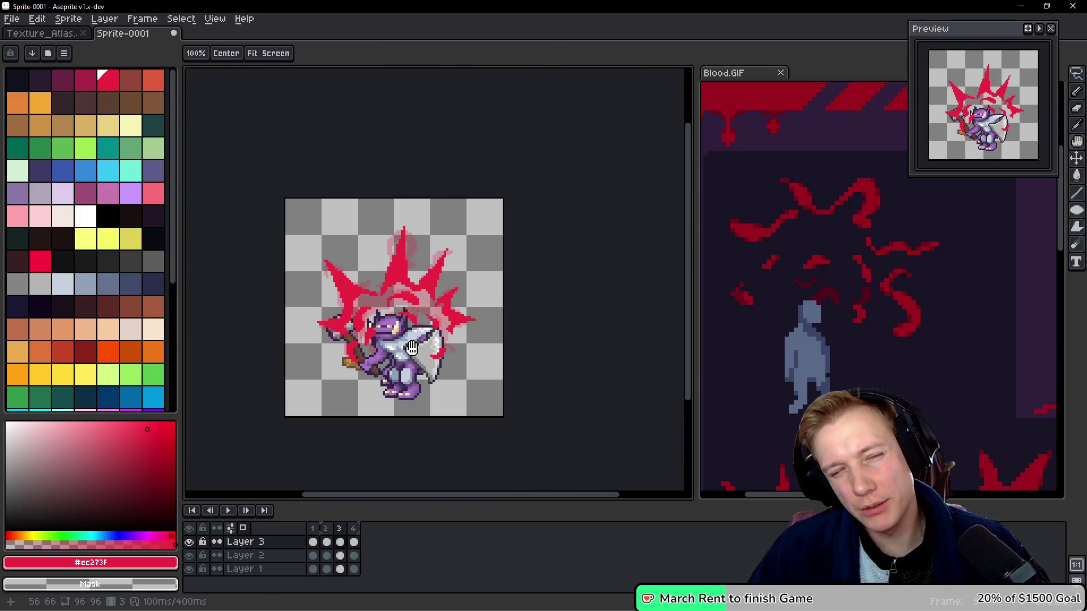
key("space")
left_click(915, 307)
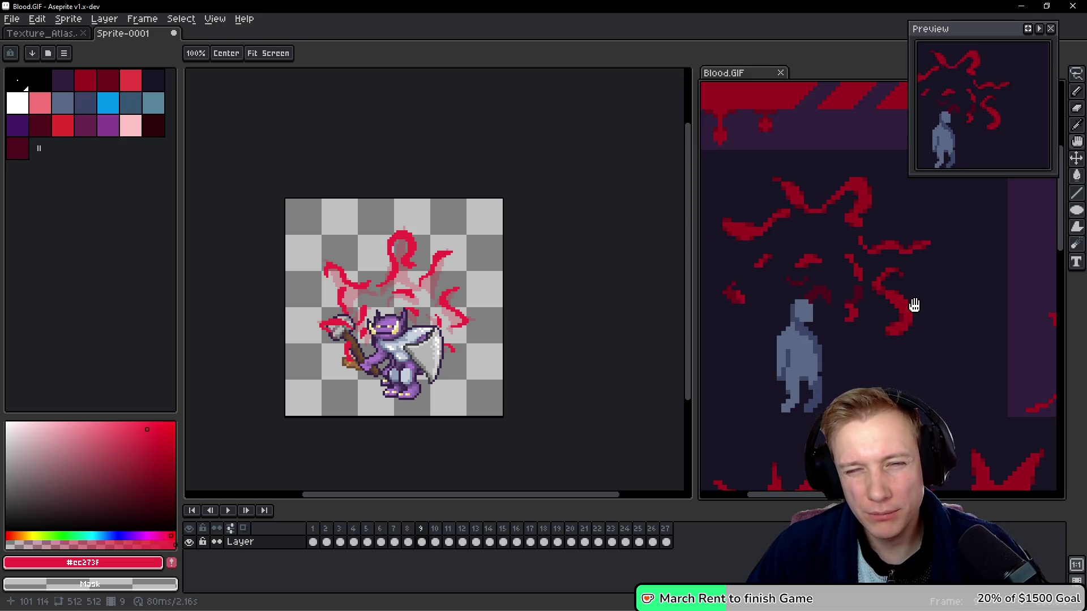
key("v")
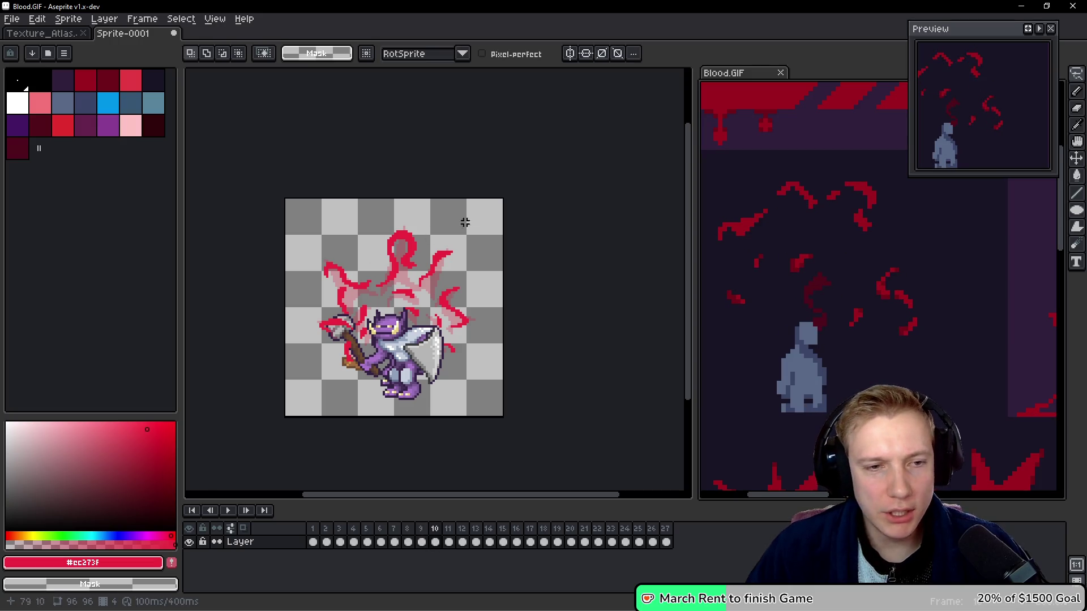
left_click(424, 299)
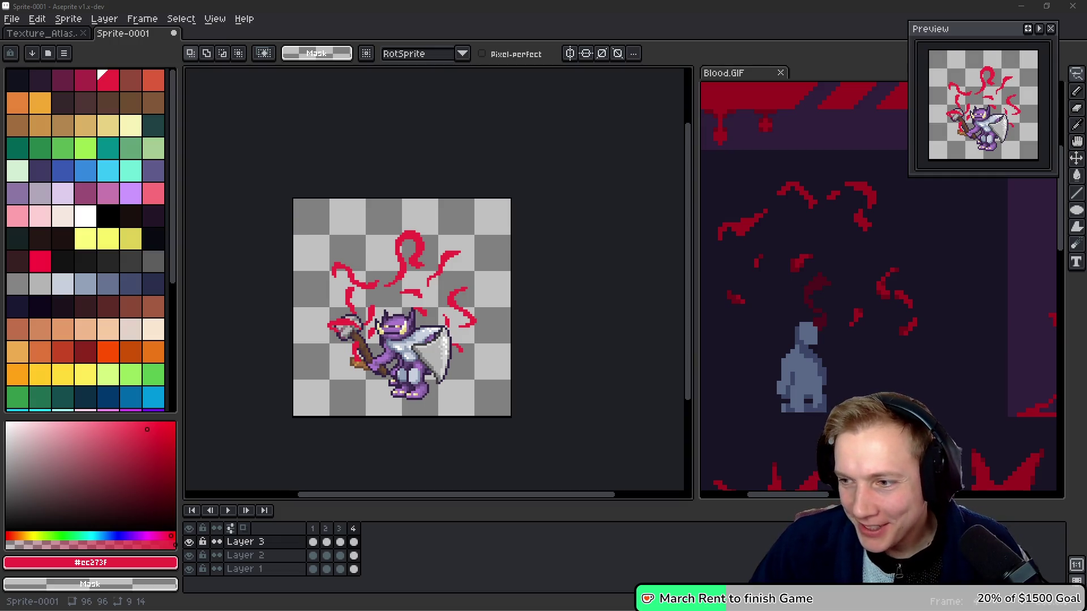
key("alt+Tab")
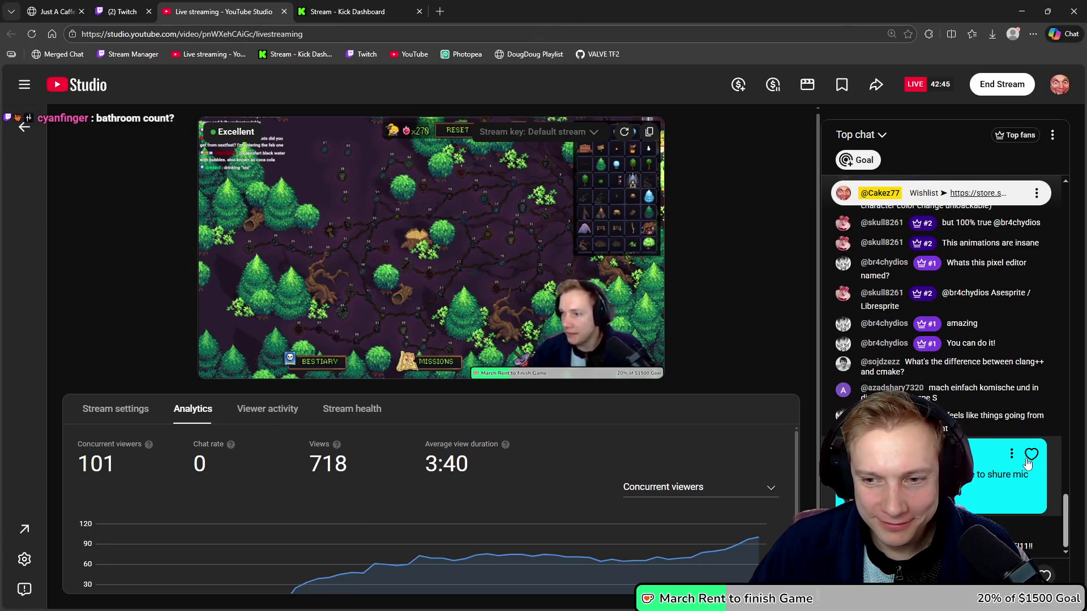
Heart the viewer's HK$10.00 Super Chat in YouTube Studio, then return to Aseprite.
double_click(789, 13)
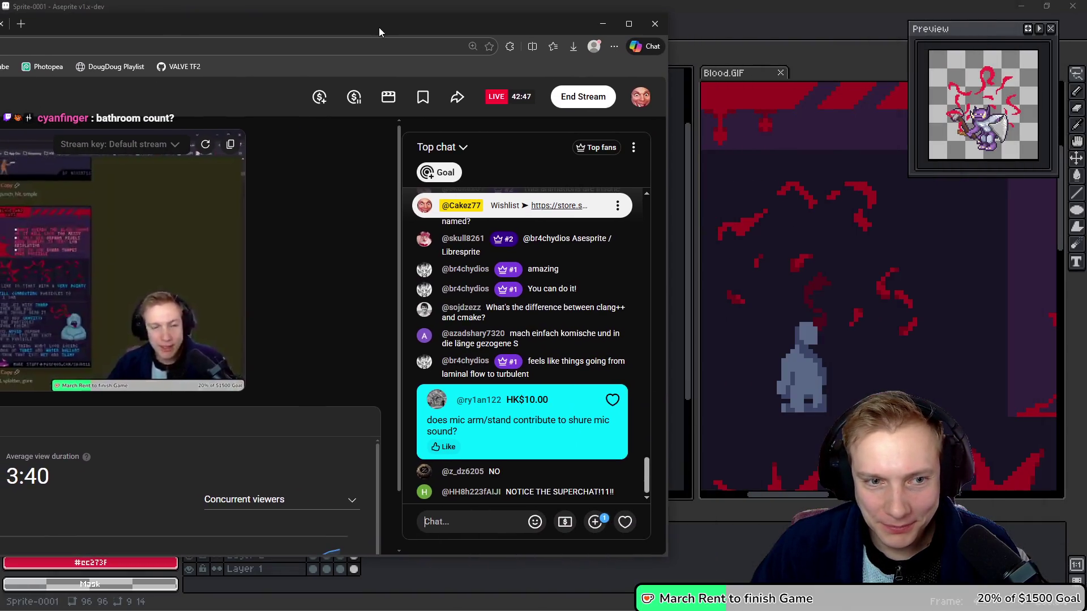
left_click(611, 401)
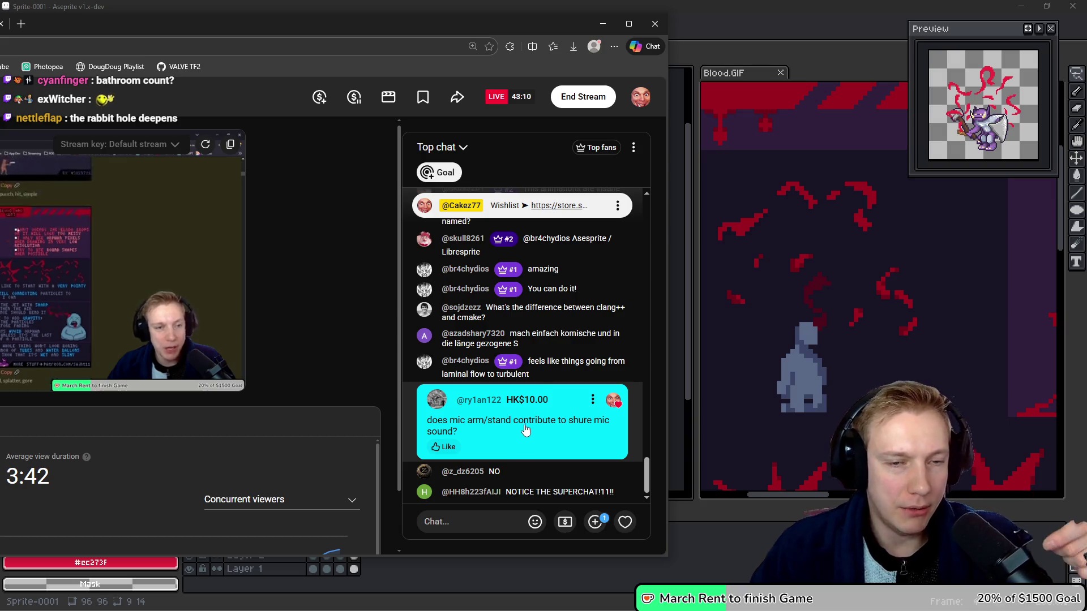
key("alt+Tab")
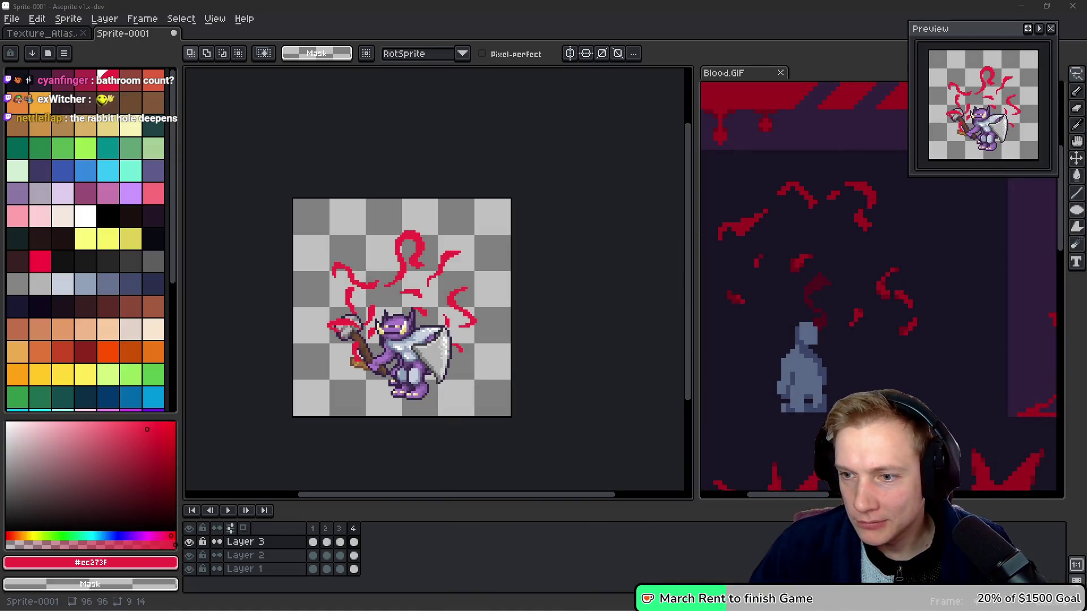
scroll(554, 277, "up", 1)
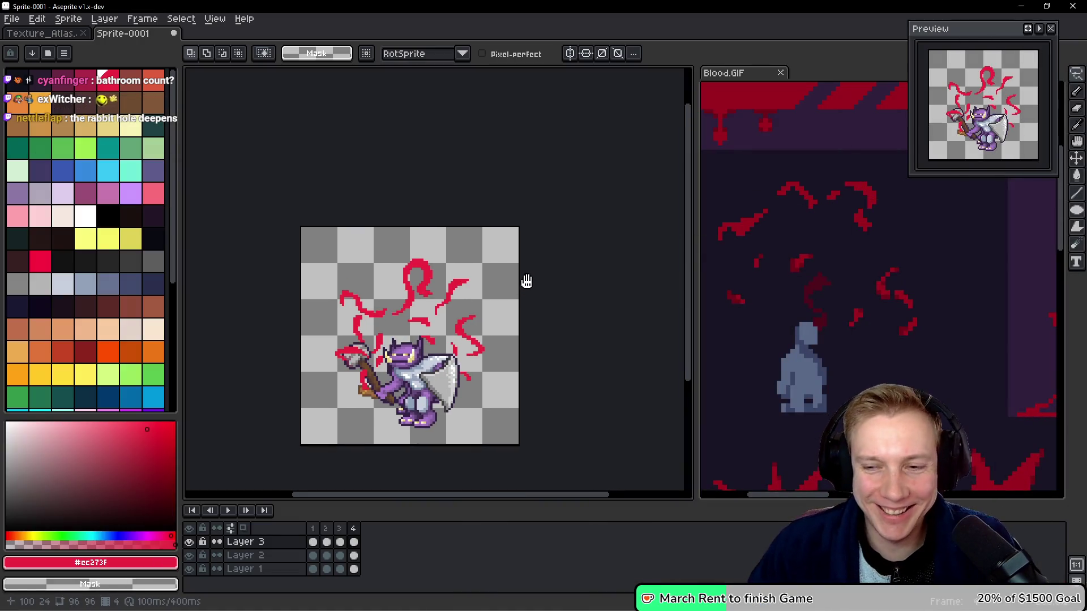
key("space")
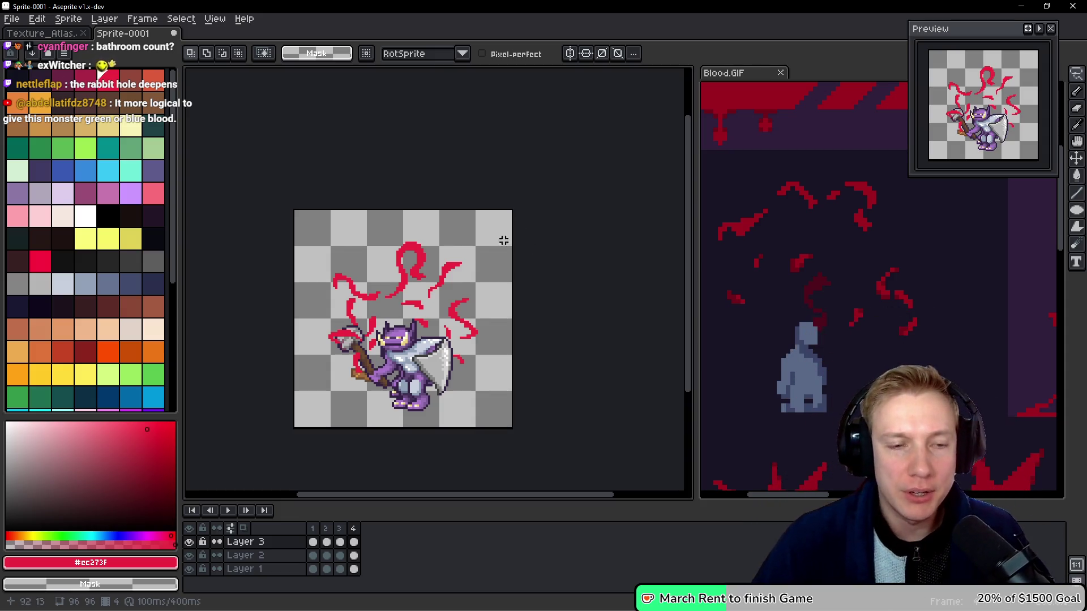
left_click_drag(506, 310, 505, 291)
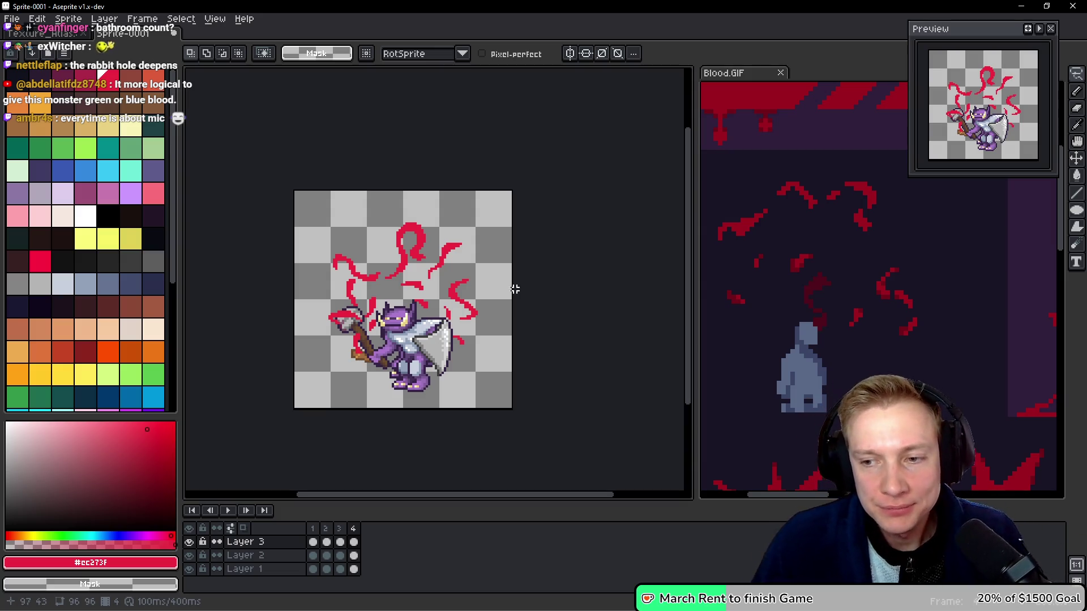
scroll(518, 295, "down", 1)
scroll(481, 281, "up", 2)
left_click_drag(482, 278, 518, 274)
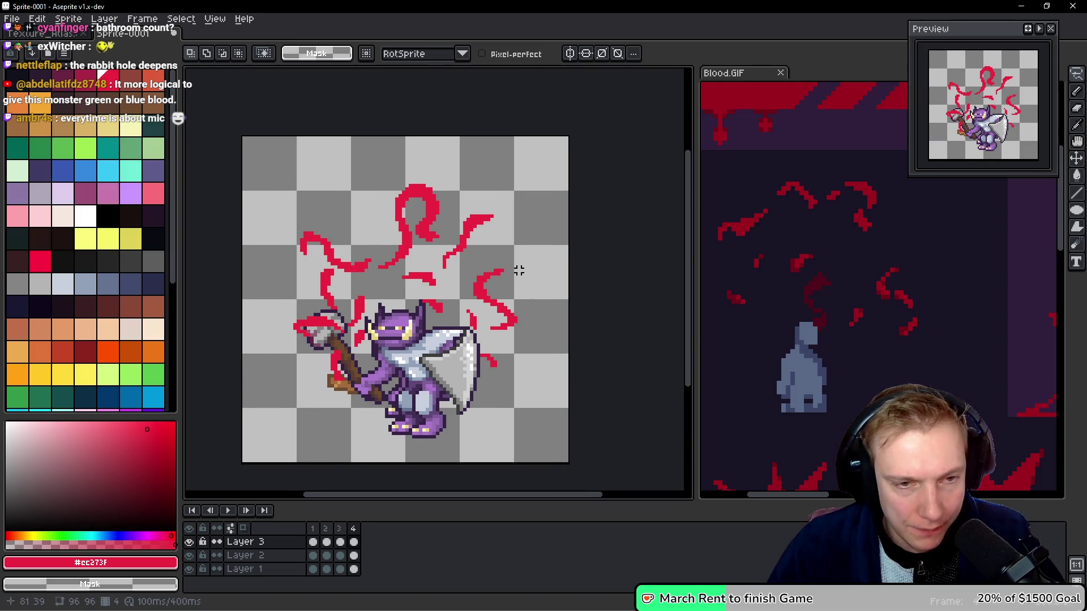
scroll(493, 277, "up", 1)
left_click_drag(445, 293, 476, 287)
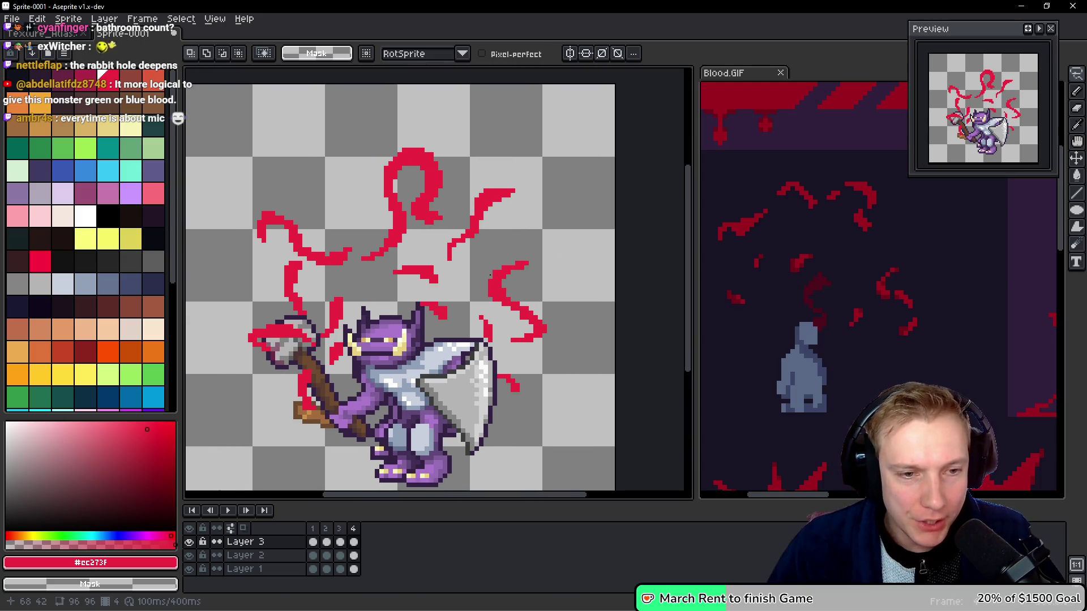
Add a fifth animation frame and compare it against the Blood.GIF reference.
key("alt+n")
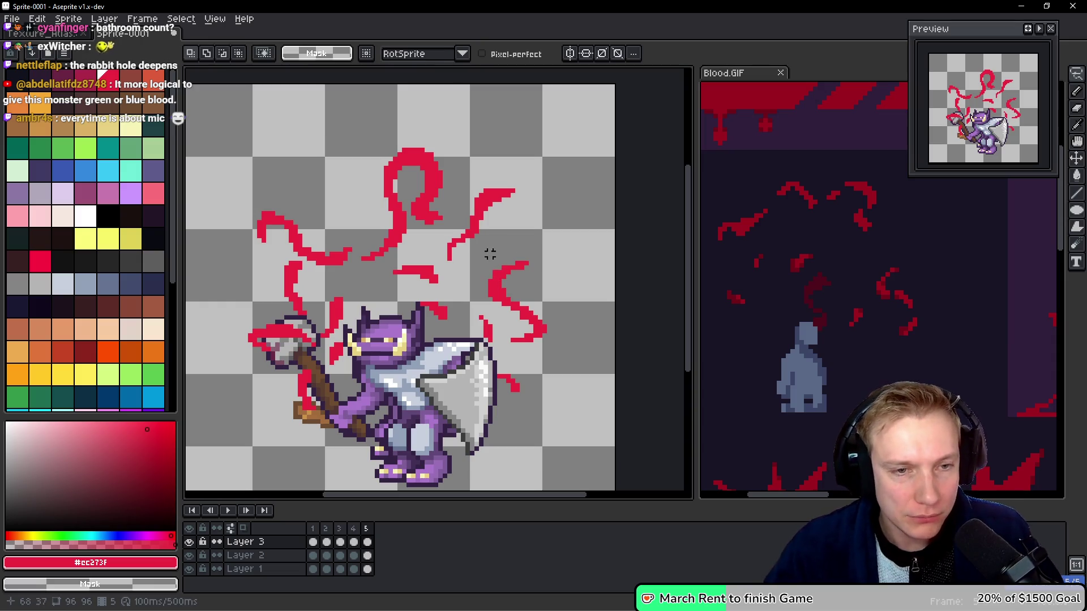
left_click(861, 257)
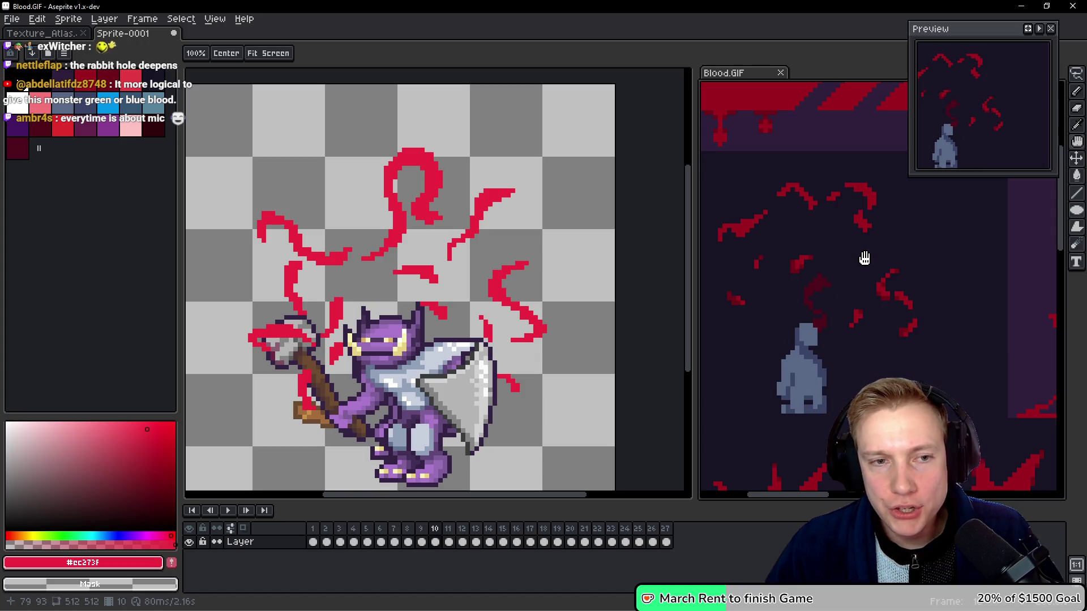
left_click(543, 242)
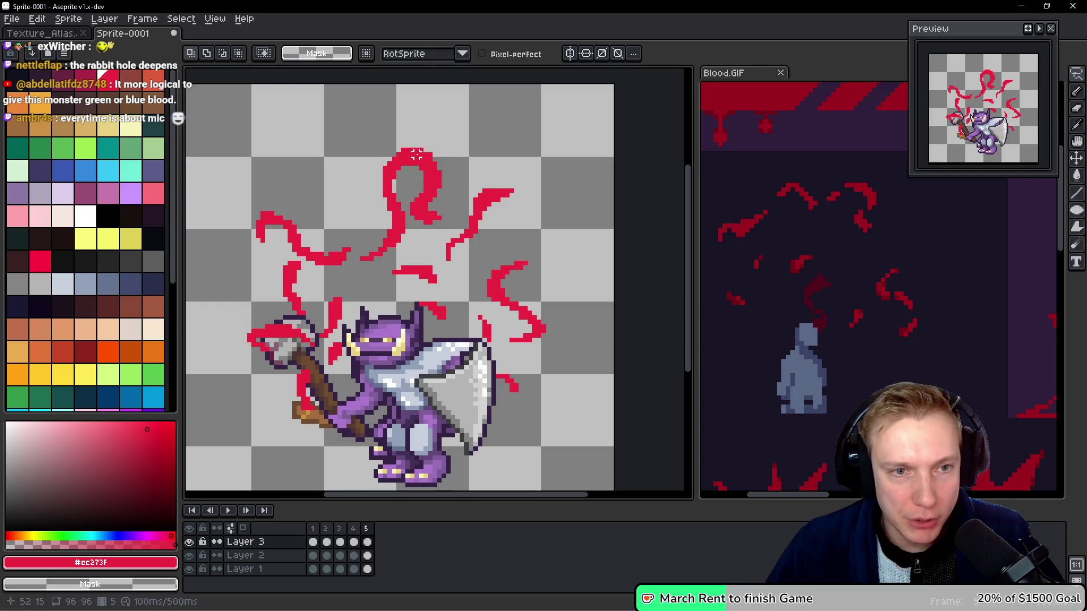
left_click(840, 266)
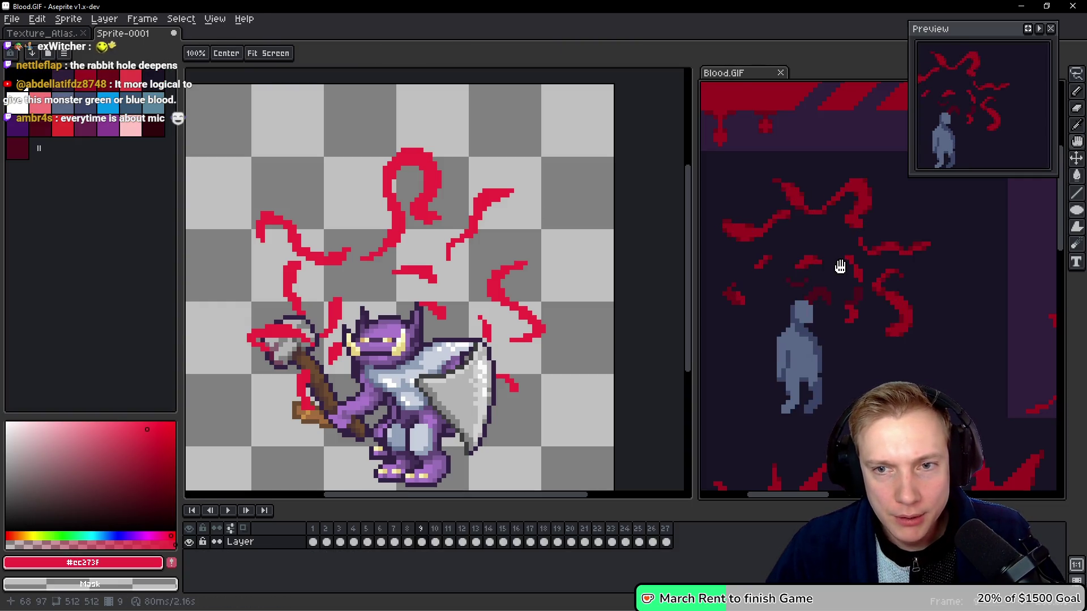
left_click(462, 213)
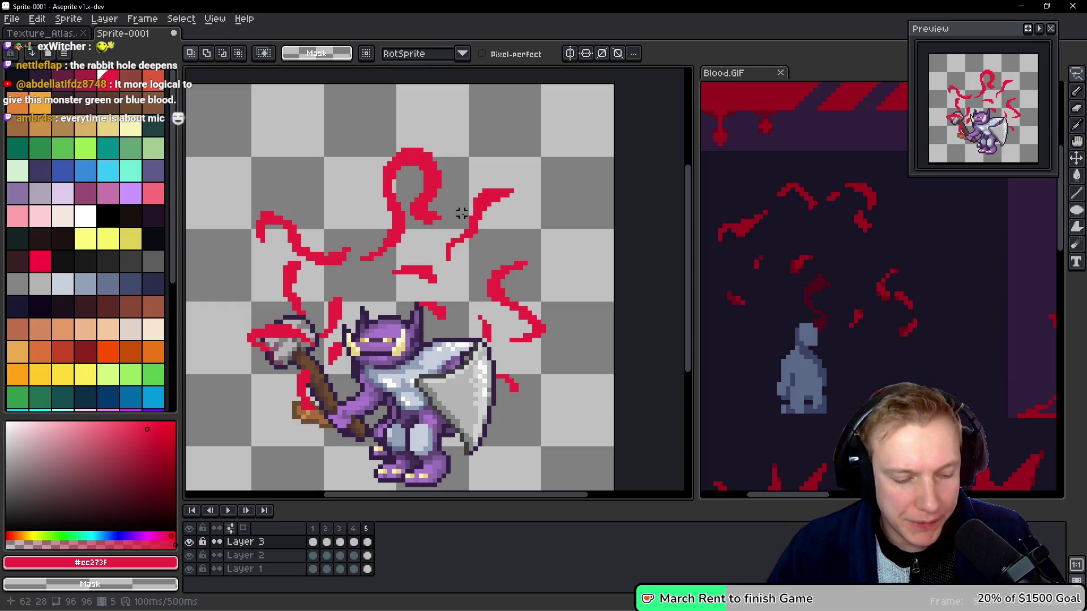
Erase the right side of the top blood loop and lasso its left stroke.
key("b")
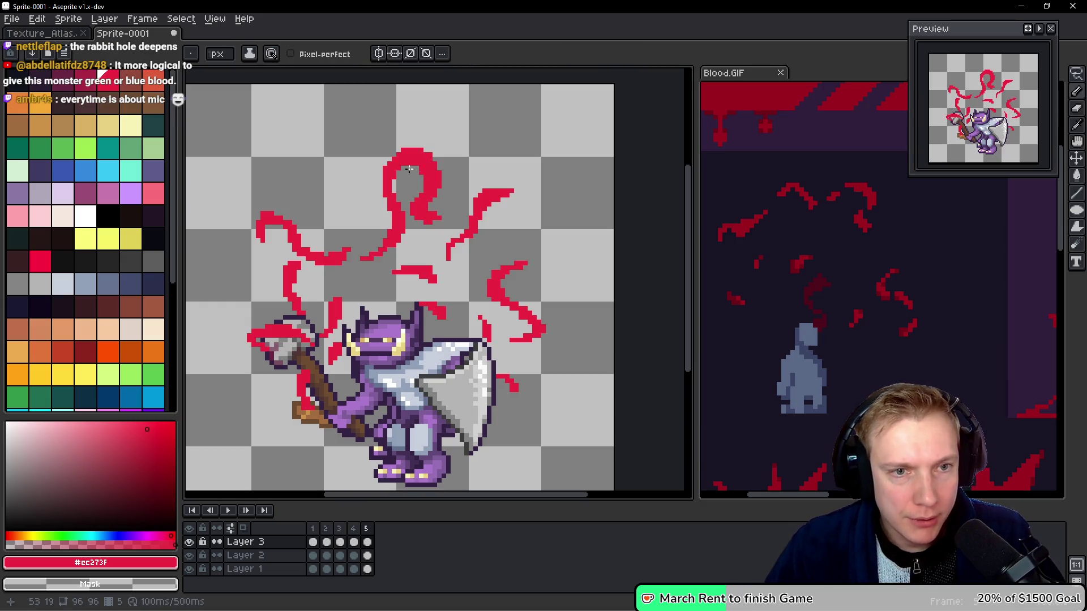
scroll(415, 172, "up", 1)
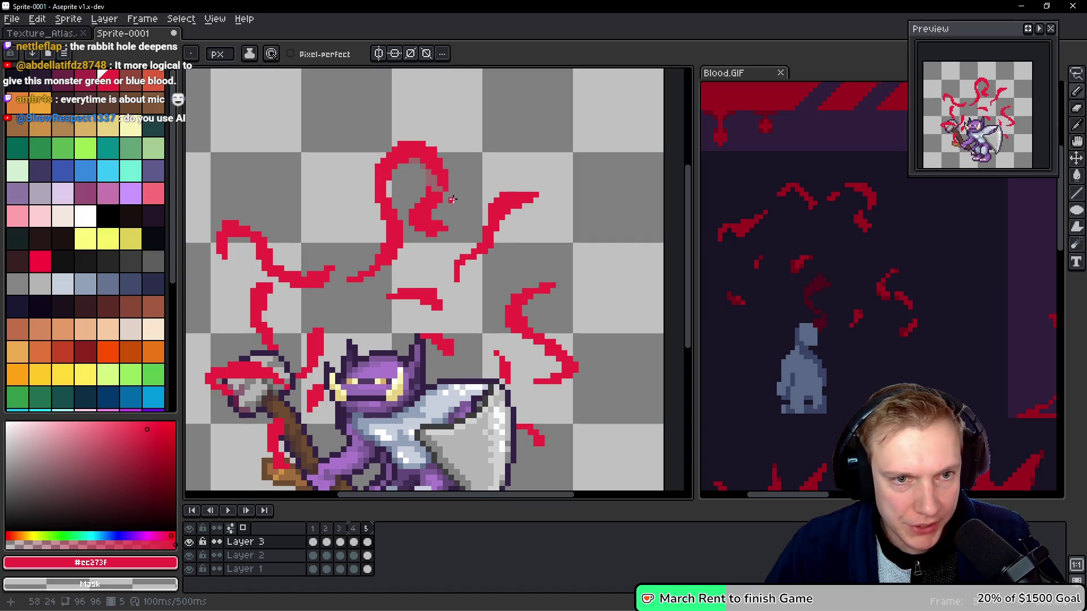
mouse_move(434, 187)
left_mouse_down()
mouse_move(429, 214)
mouse_move(445, 231)
mouse_move(434, 194)
mouse_move(444, 197)
mouse_move(445, 173)
mouse_move(429, 173)
mouse_move(449, 201)
mouse_move(405, 162)
mouse_move(379, 156)
mouse_move(386, 187)
mouse_move(346, 267)
mouse_move(388, 276)
mouse_move(399, 199)
left_mouse_up()
key("q")
key("ctrl+t")
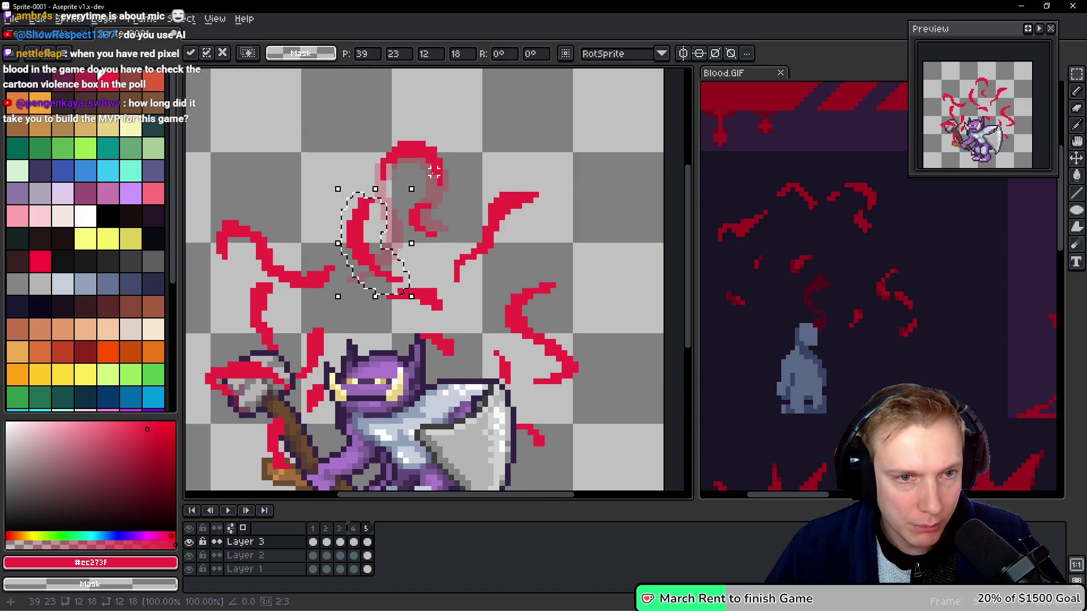
Rotate the loop's left stroke about -15° and redraw its left side in red.
mouse_move(418, 178)
left_mouse_down()
mouse_move(440, 212)
mouse_move(408, 181)
mouse_move(446, 213)
mouse_move(447, 245)
mouse_move(434, 226)
left_mouse_up()
key("Return")
key("b")
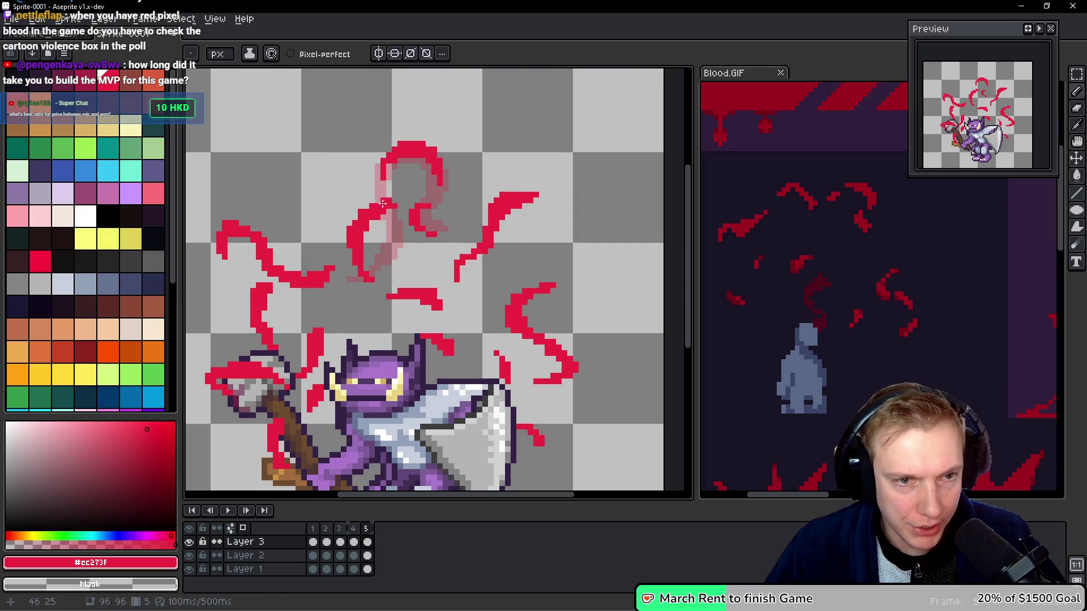
mouse_move(392, 198)
left_mouse_down()
mouse_move(351, 238)
mouse_move(364, 263)
left_mouse_up()
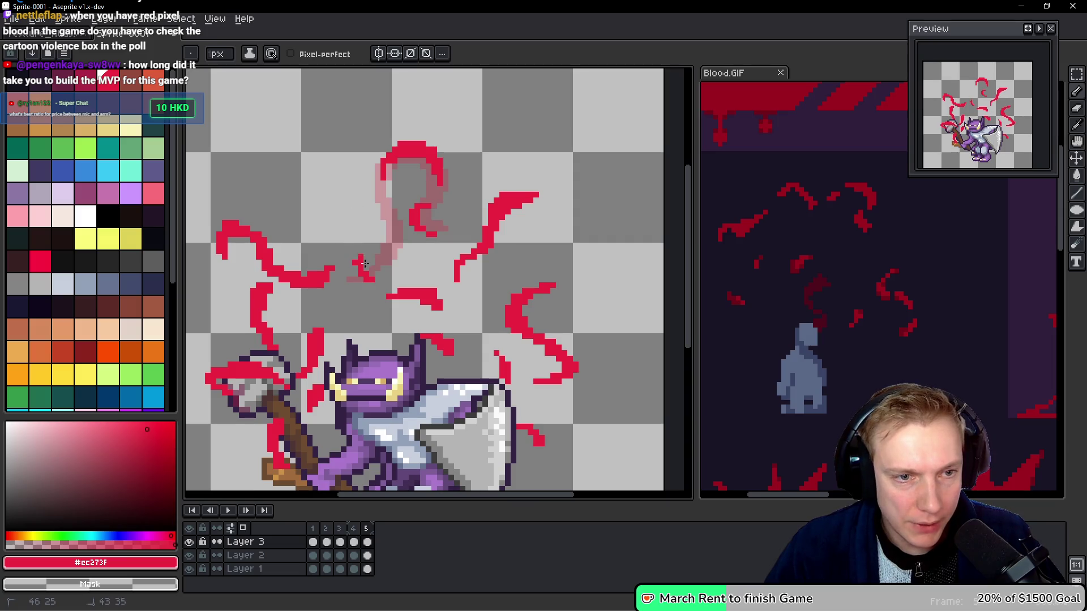
left_click(388, 218)
mouse_move(384, 205)
left_mouse_down()
mouse_move(381, 249)
mouse_move(358, 275)
mouse_move(391, 253)
left_mouse_up()
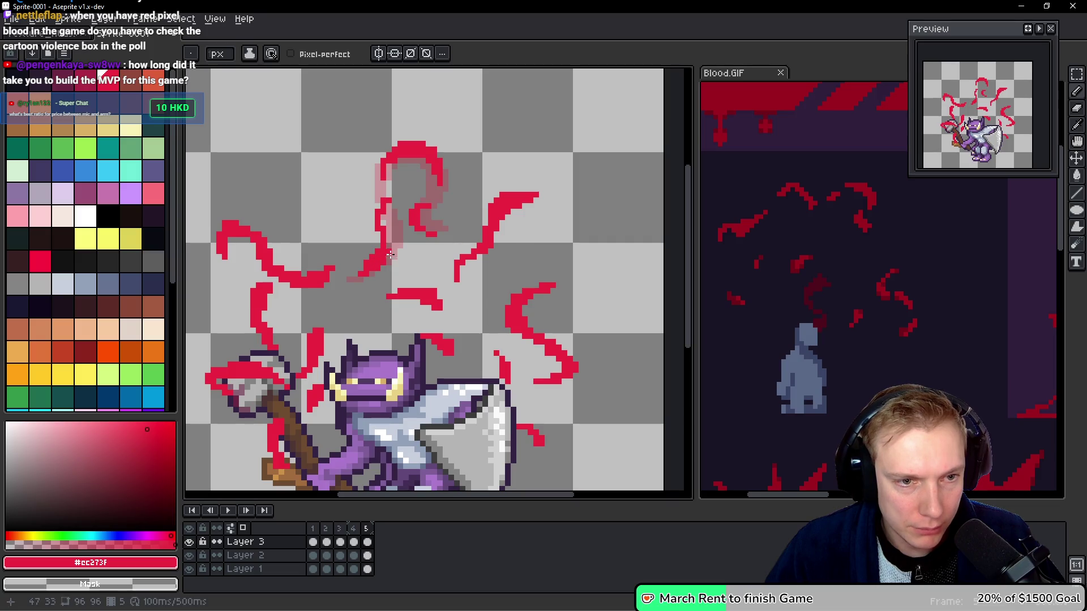
left_click_drag(378, 204, 372, 213)
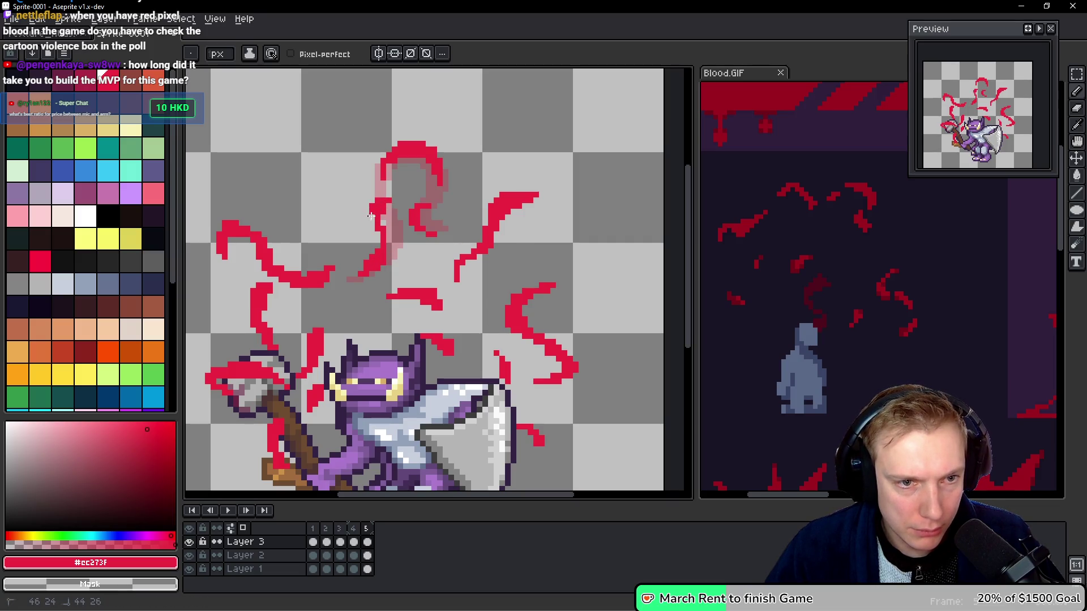
key("ctrl+z")
key("ctrl+z")
key("ctrl+z")
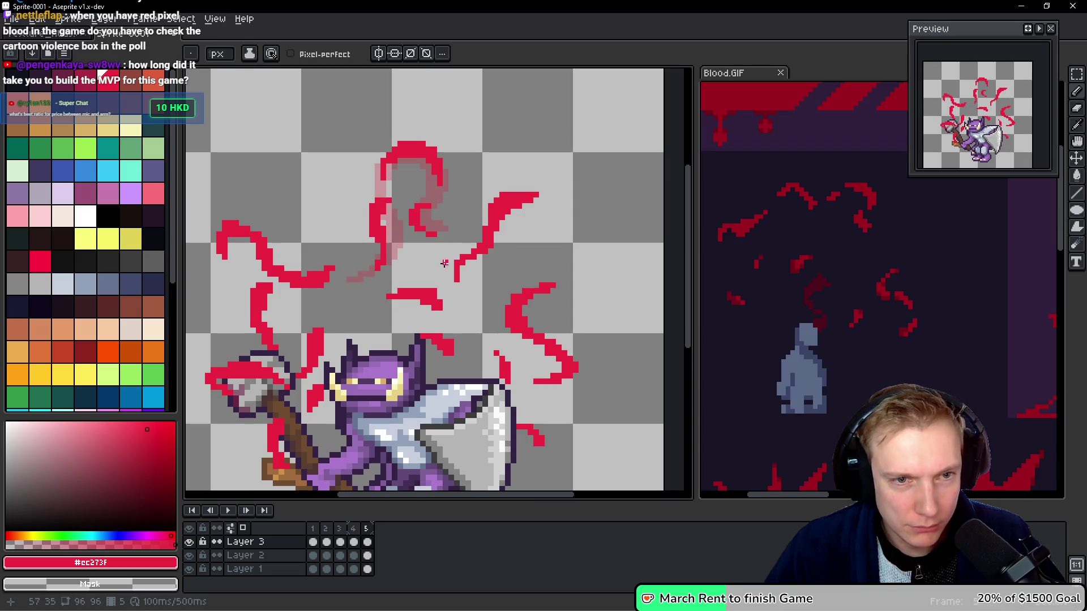
Preview the animation and erase pixels along the loop's upper-left stroke.
key("Return")
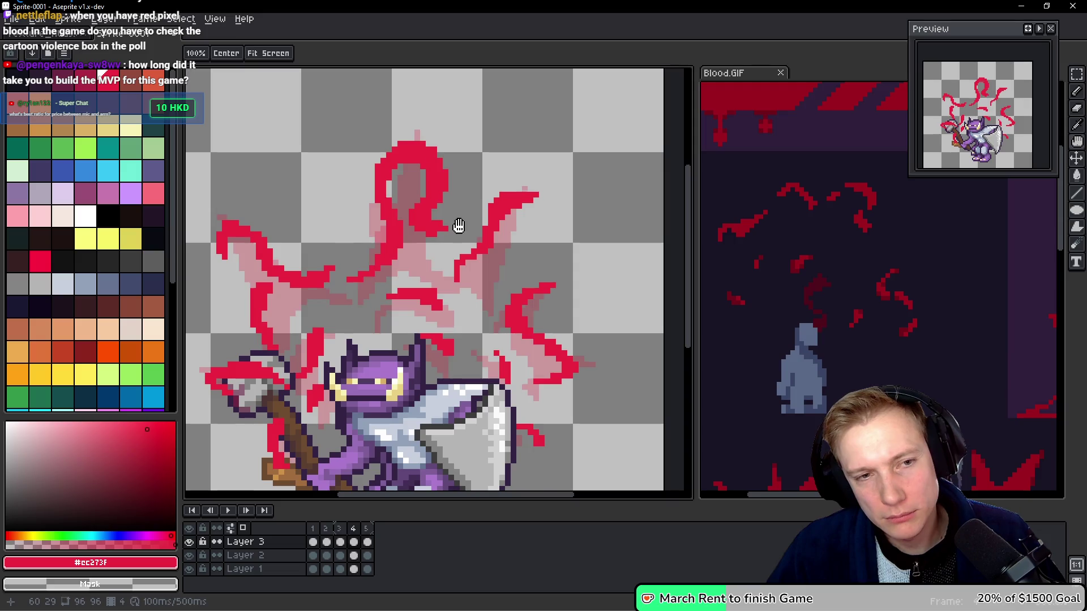
key("Return")
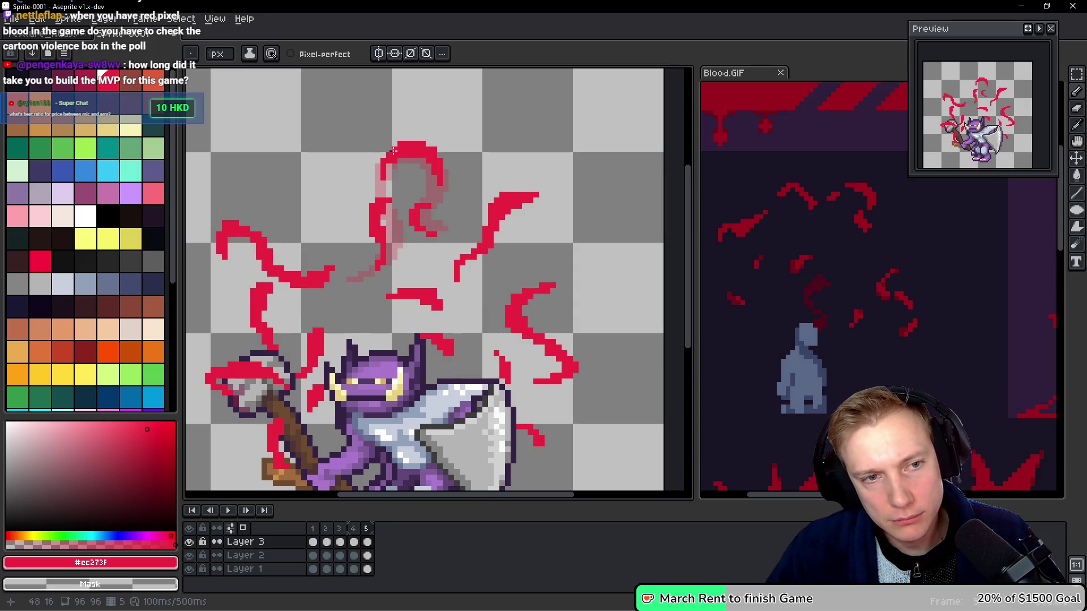
left_click(401, 146)
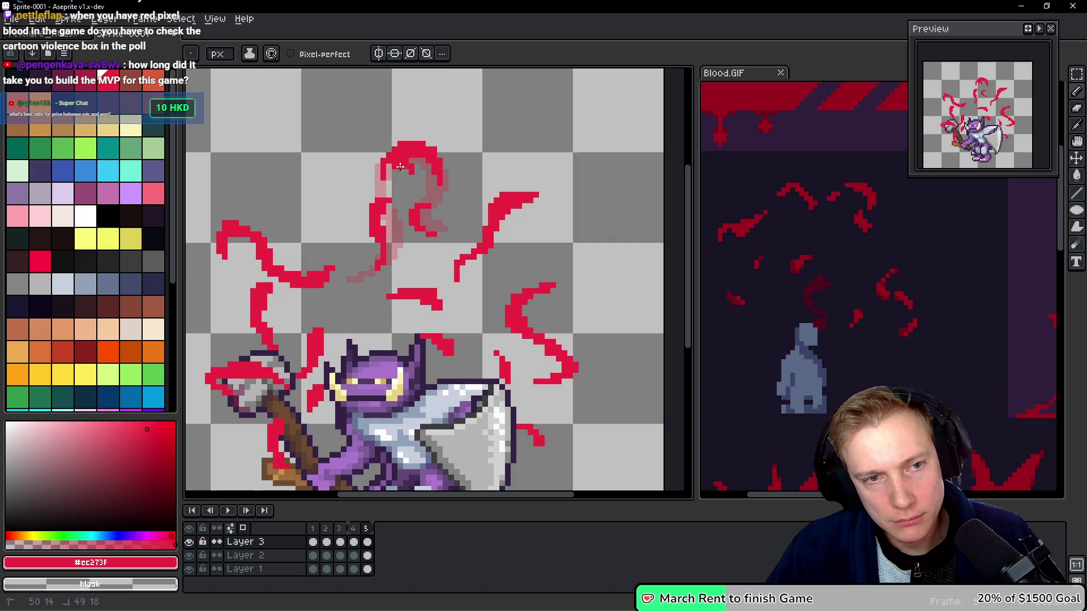
left_click_drag(391, 155, 387, 186)
key("Return")
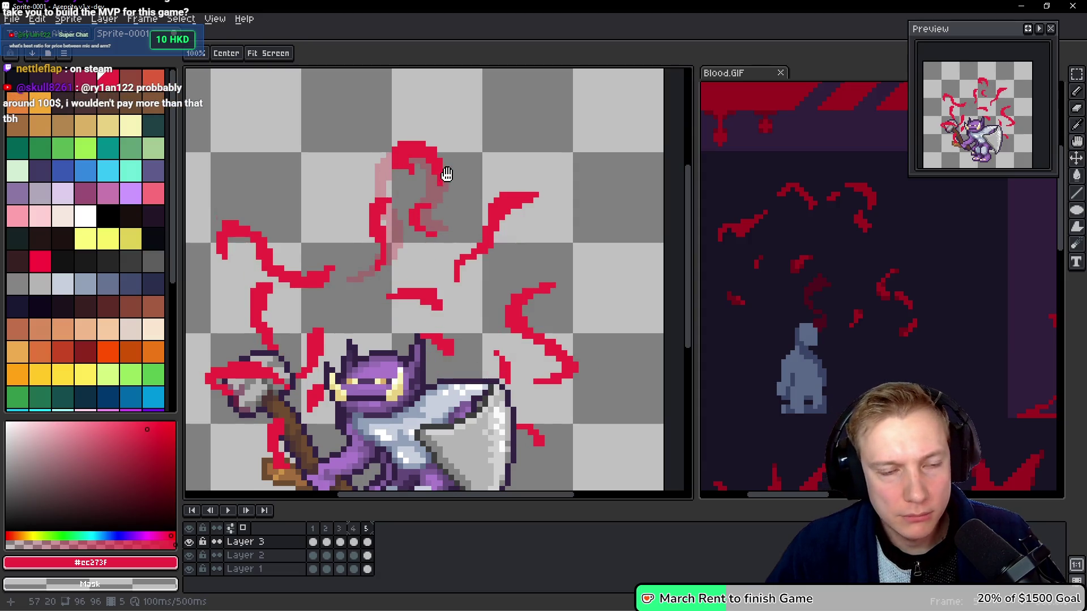
key("Return")
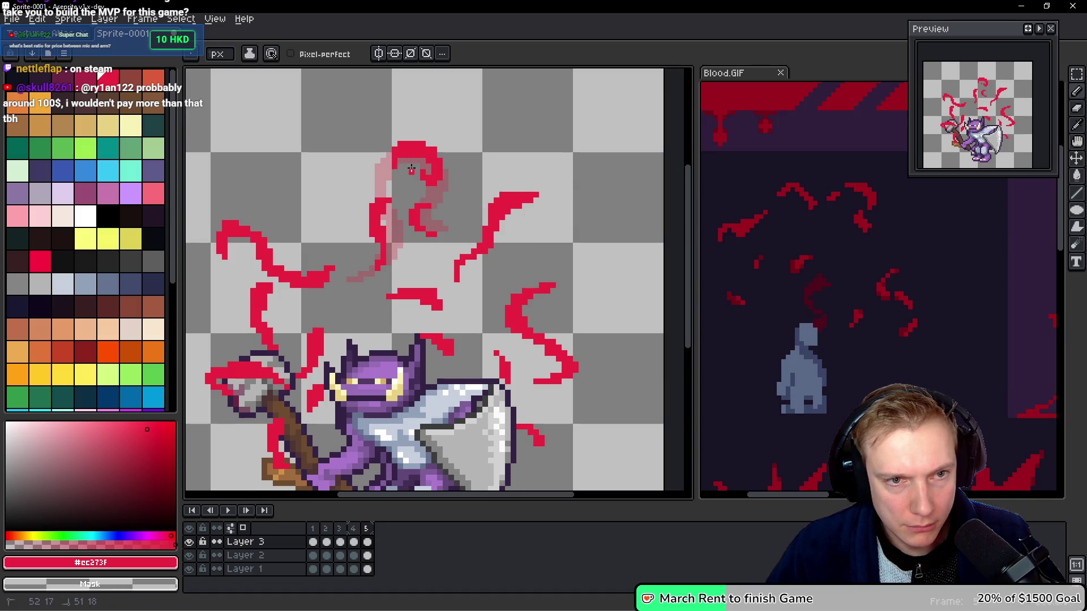
key("ctrl+z")
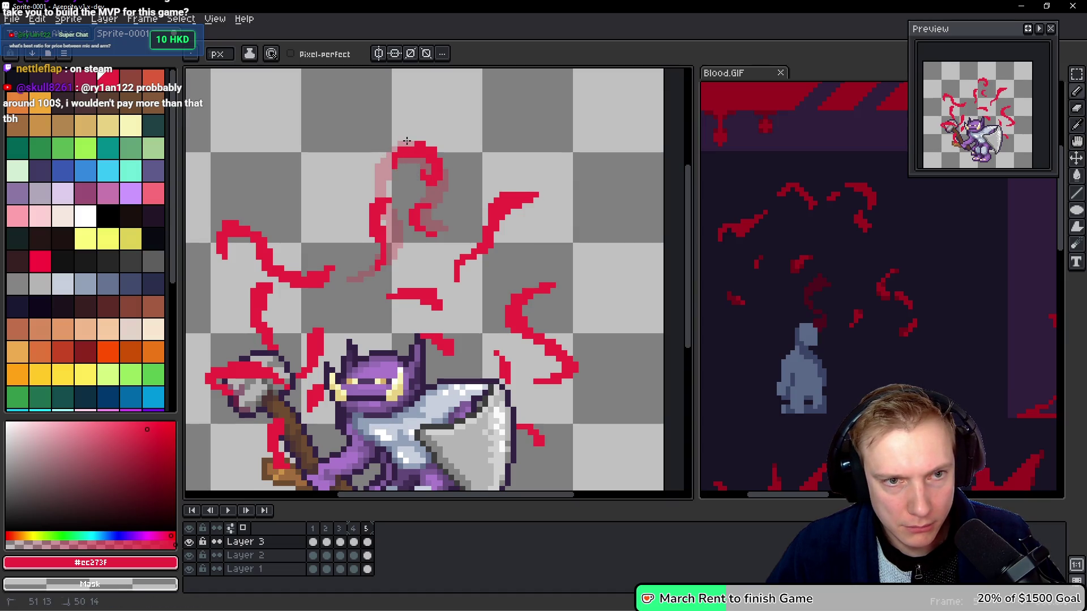
Rework the curl inside the top loop using lasso and box selections.
key("space")
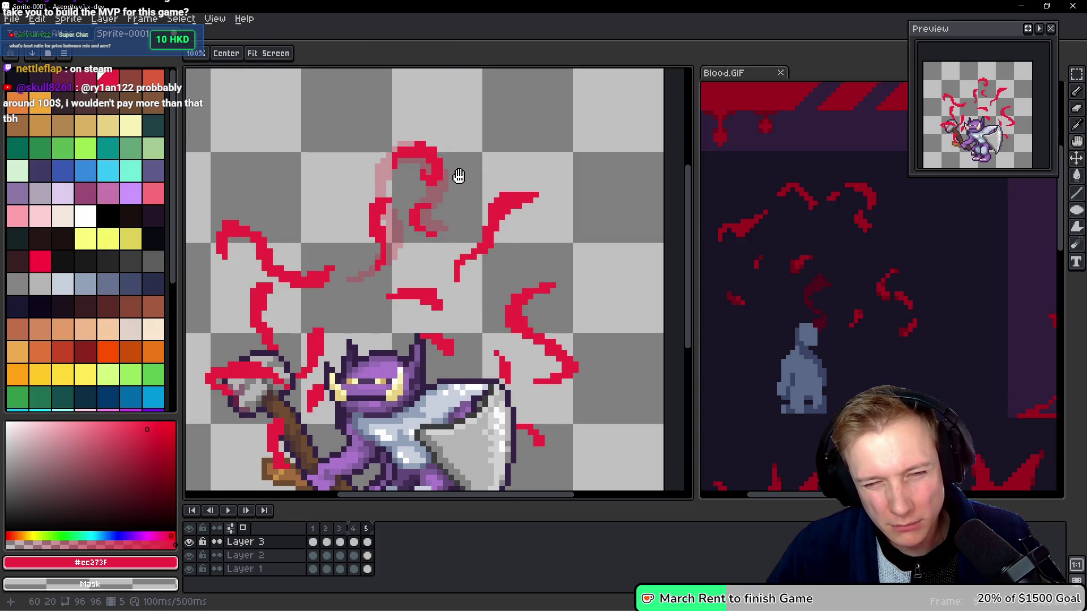
key("q")
mouse_move(445, 199)
left_mouse_down()
mouse_move(417, 199)
mouse_move(451, 205)
left_mouse_up()
left_click(480, 248)
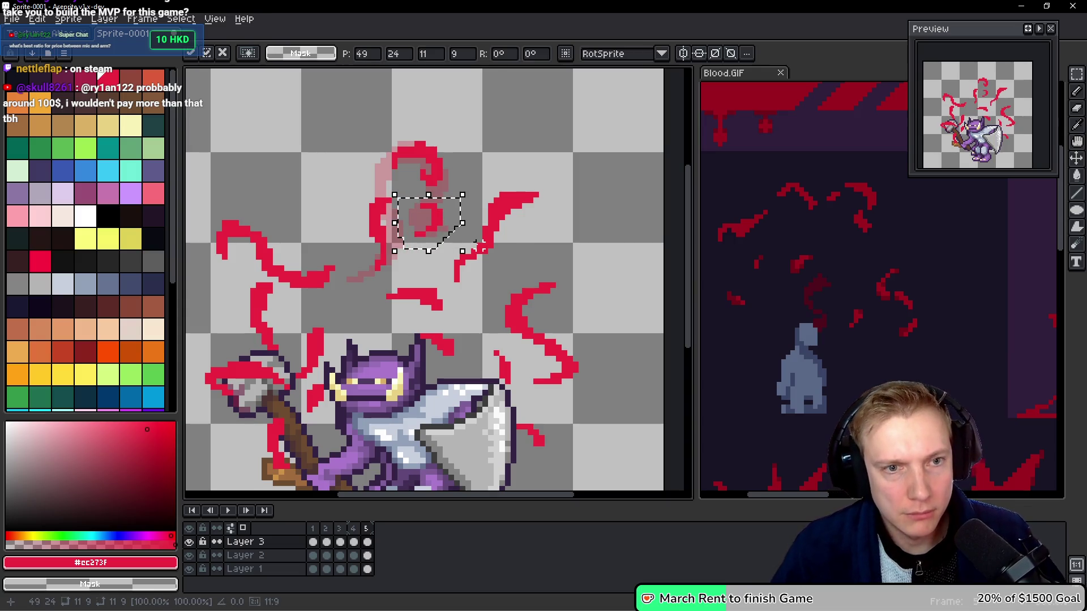
key("ctrl+d")
key("m")
mouse_move(447, 137)
left_mouse_down()
mouse_move(383, 170)
mouse_move(385, 199)
left_mouse_up()
key("h")
Flip between frames 4 and 5 to compare the reshaped loop, settling on frame 5.
key("ctrl+d")
key("comma")
key("period")
key("m")
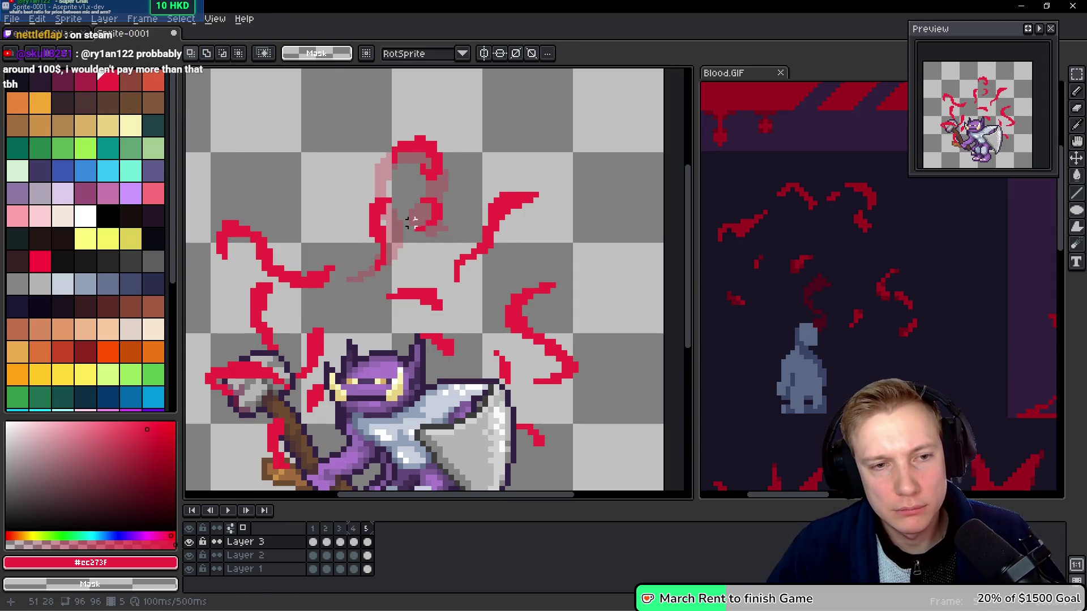
scroll(412, 227, "up", 1)
key("b")
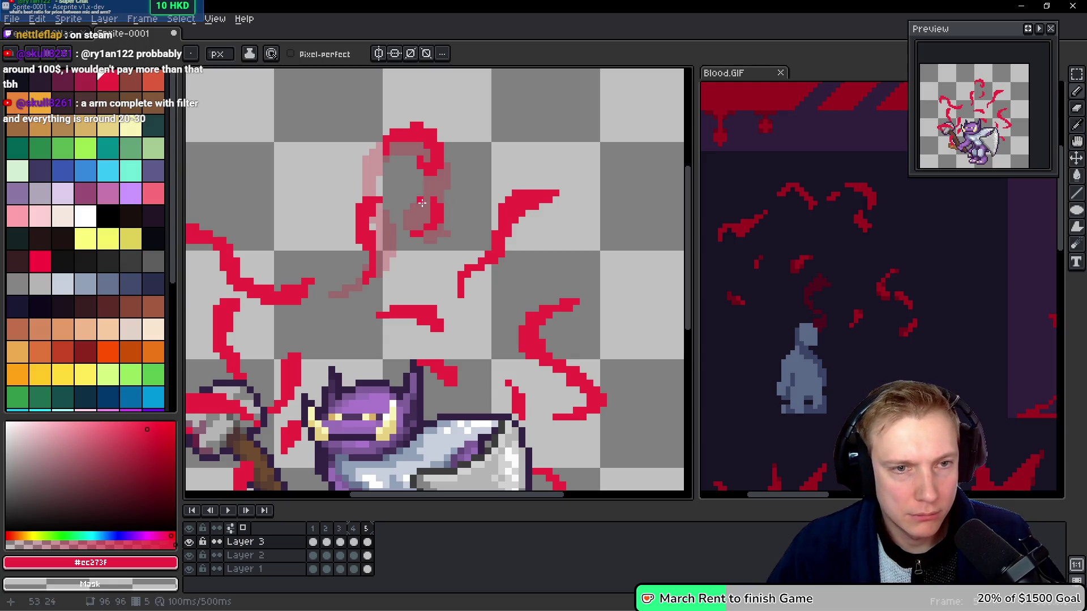
scroll(390, 215, "down", 1)
key("h")
key("comma")
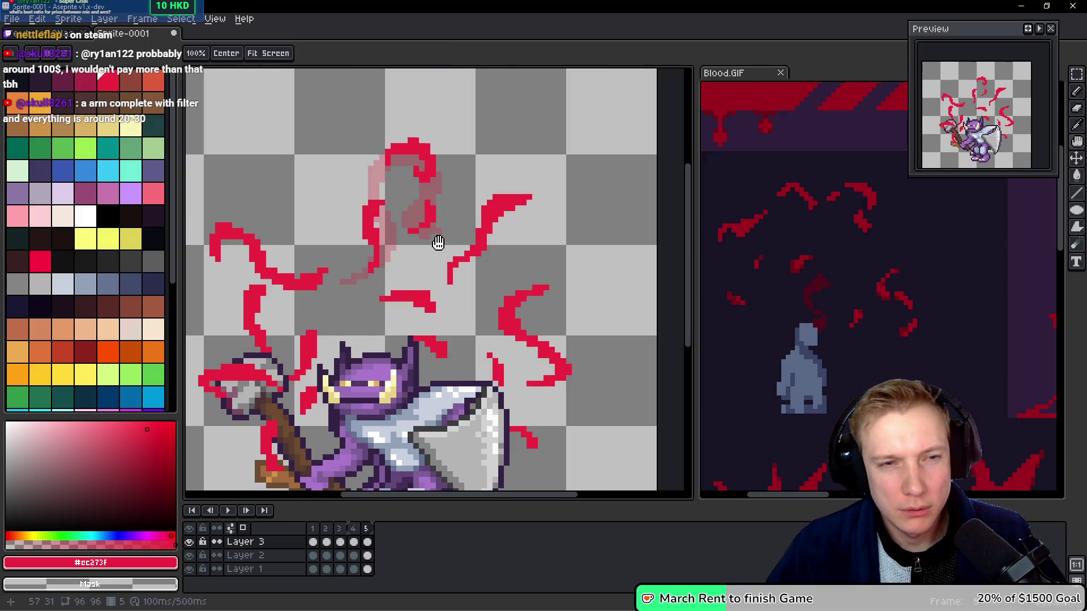
key("period")
key("comma")
key("period")
key("comma")
key("period")
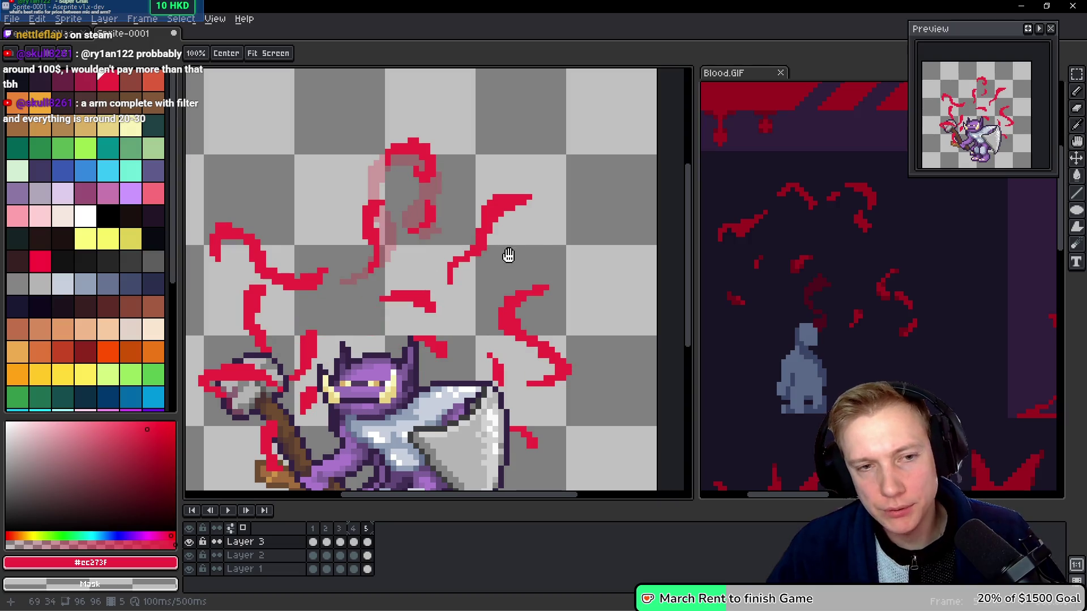
key("b")
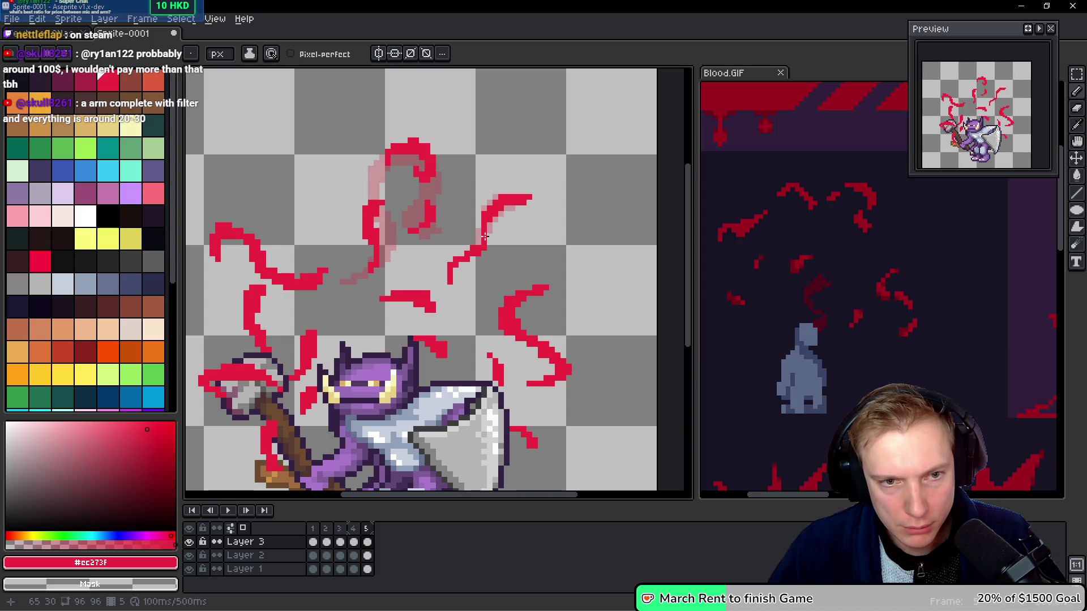
Erase part of the upper-right streak and rotate the small fragment below it about -18°.
mouse_move(477, 242)
left_mouse_down()
mouse_move(461, 258)
mouse_move(448, 252)
mouse_move(478, 262)
left_mouse_up()
key("q")
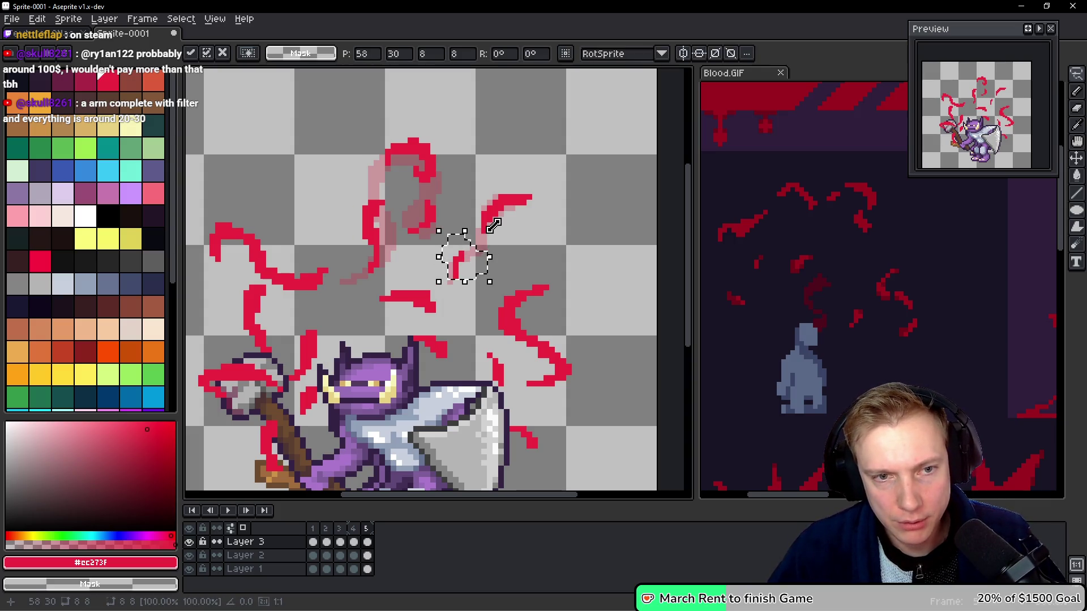
mouse_move(492, 219)
left_mouse_down()
mouse_move(509, 238)
mouse_move(457, 240)
left_mouse_up()
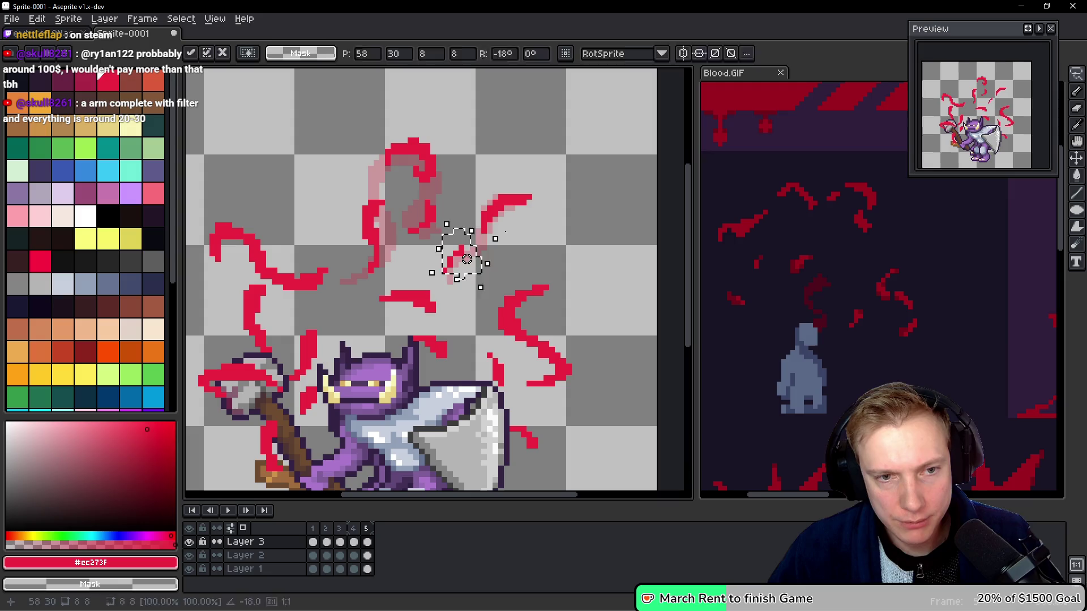
key("ctrl+d")
key("b")
key("b")
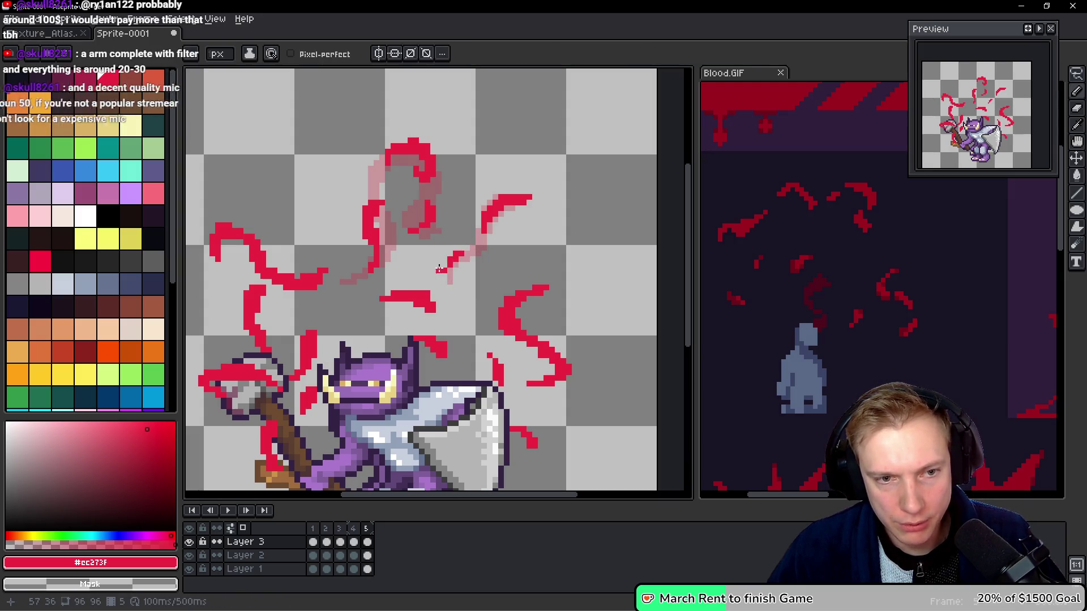
Reselect the rotated fragment, then cut back the upper-right streak's tip with the eraser.
key("q")
mouse_move(557, 183)
left_mouse_down()
mouse_move(455, 188)
mouse_move(521, 249)
mouse_move(562, 187)
mouse_move(494, 215)
mouse_move(499, 193)
left_mouse_up()
key("ctrl+t")
key("ctrl+d")
key("e")
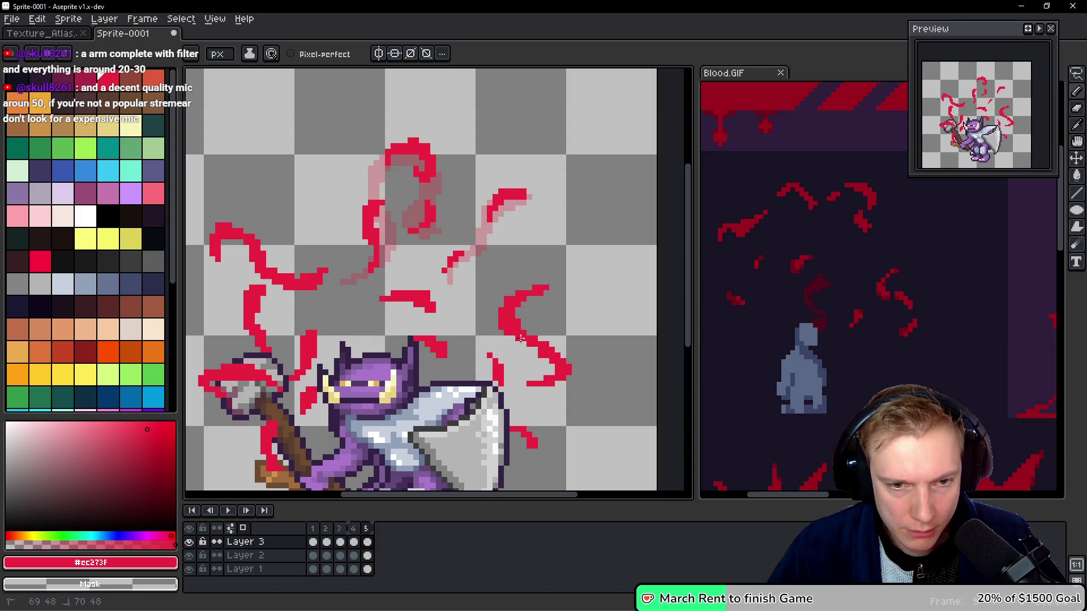
Trim the top of the right-hand red curl and shift it two pixels right.
left_click_drag(522, 302, 513, 345)
key("q")
mouse_move(559, 276)
left_mouse_down()
mouse_move(543, 273)
mouse_move(495, 320)
mouse_move(562, 281)
left_mouse_up()
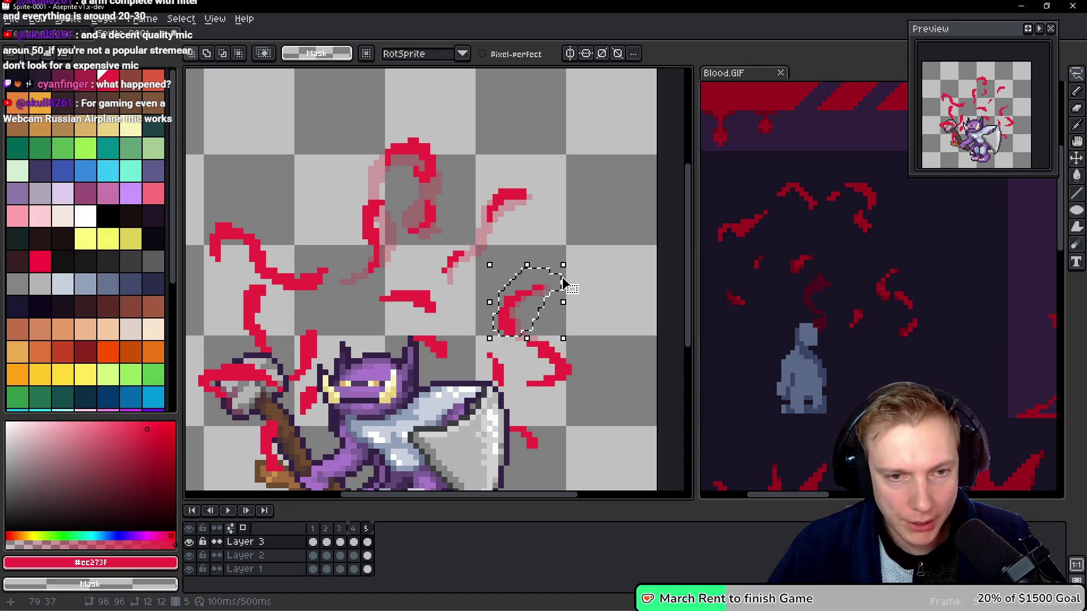
left_click(564, 280)
key("Right")
key("Right")
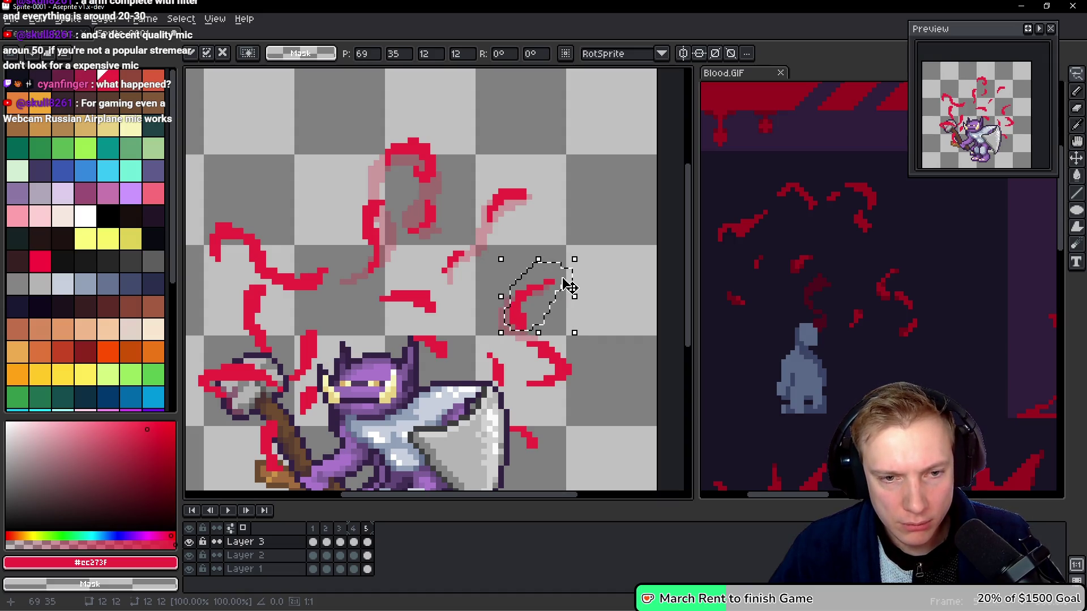
key("h")
key("Left")
key("Right")
key("Left")
key("Right")
Draw a short red stroke near the lower curl and shift it about 10 px right.
key("b")
mouse_move(560, 351)
left_mouse_down()
mouse_move(575, 344)
mouse_move(547, 335)
mouse_move(518, 359)
mouse_move(578, 386)
mouse_move(589, 346)
left_mouse_up()
key("q")
key("ctrl+d")
key("b")
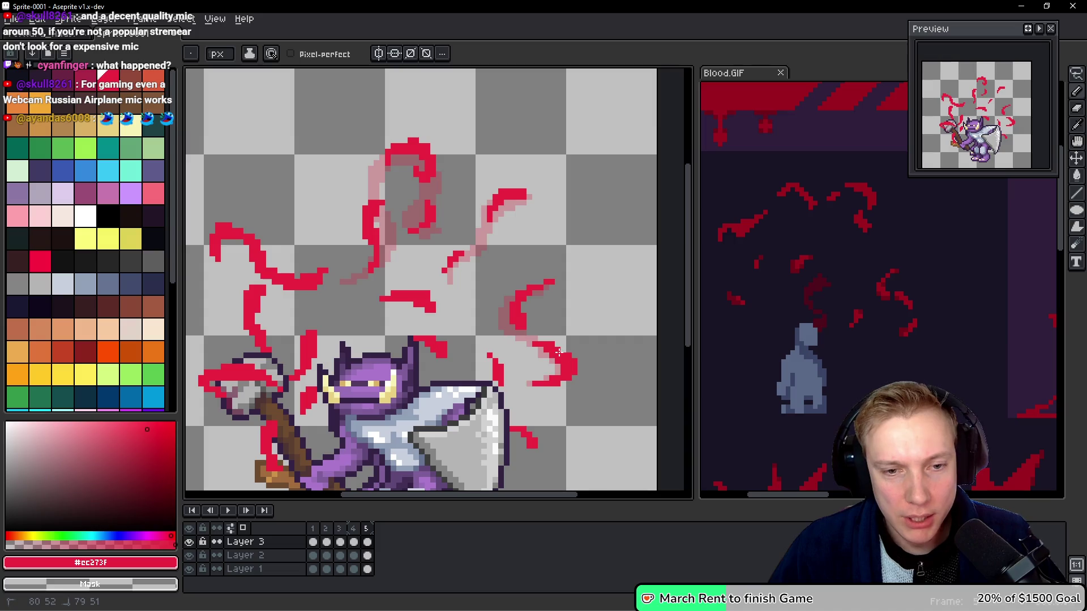
left_click(553, 360)
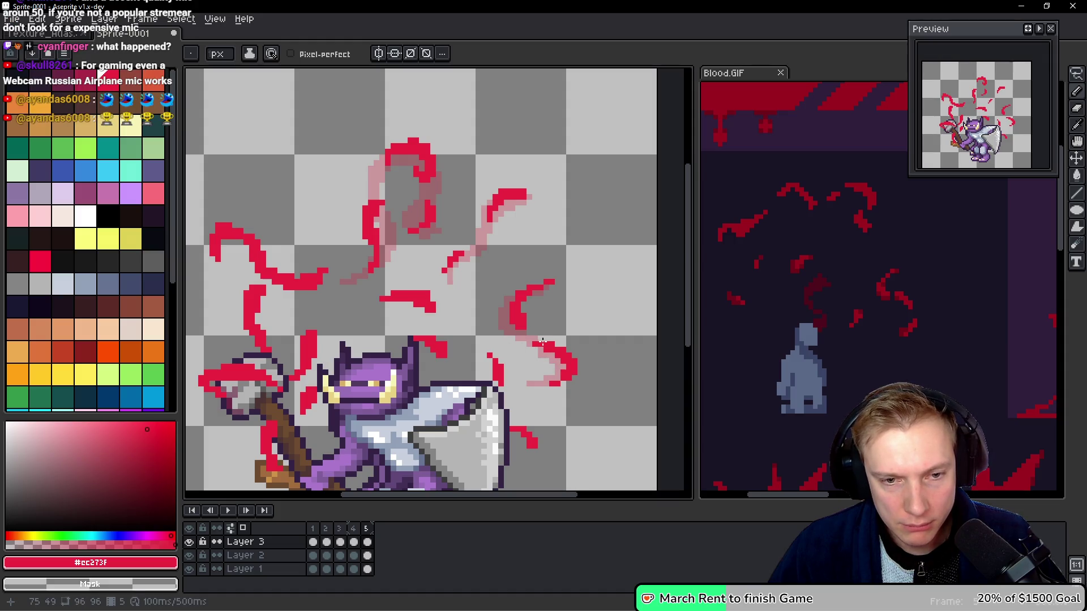
Redraw the small red fragment right of the axe blade, then play the animation.
key("h")
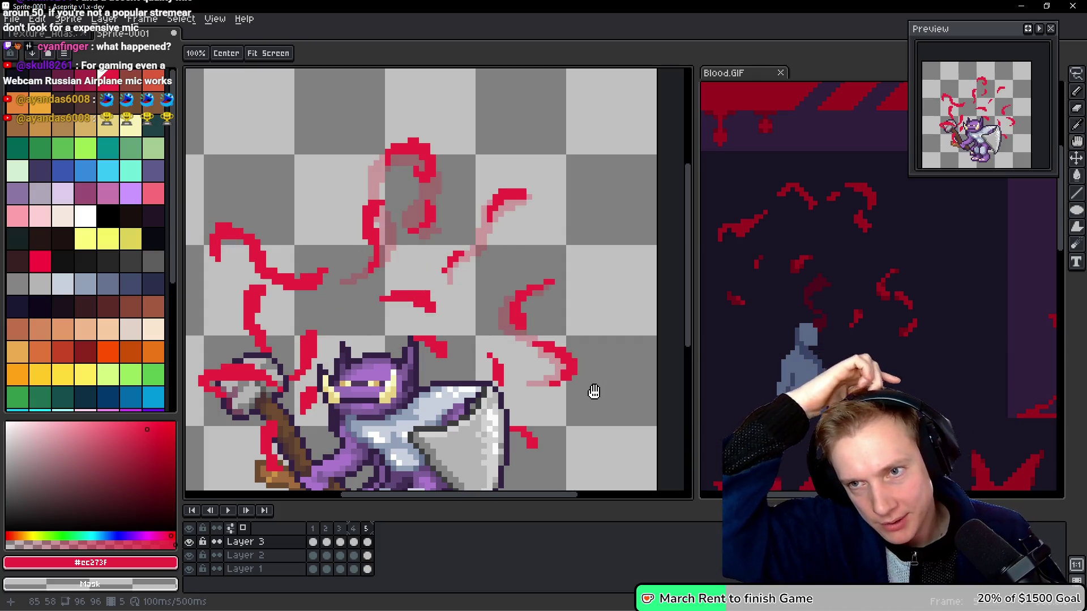
key("b")
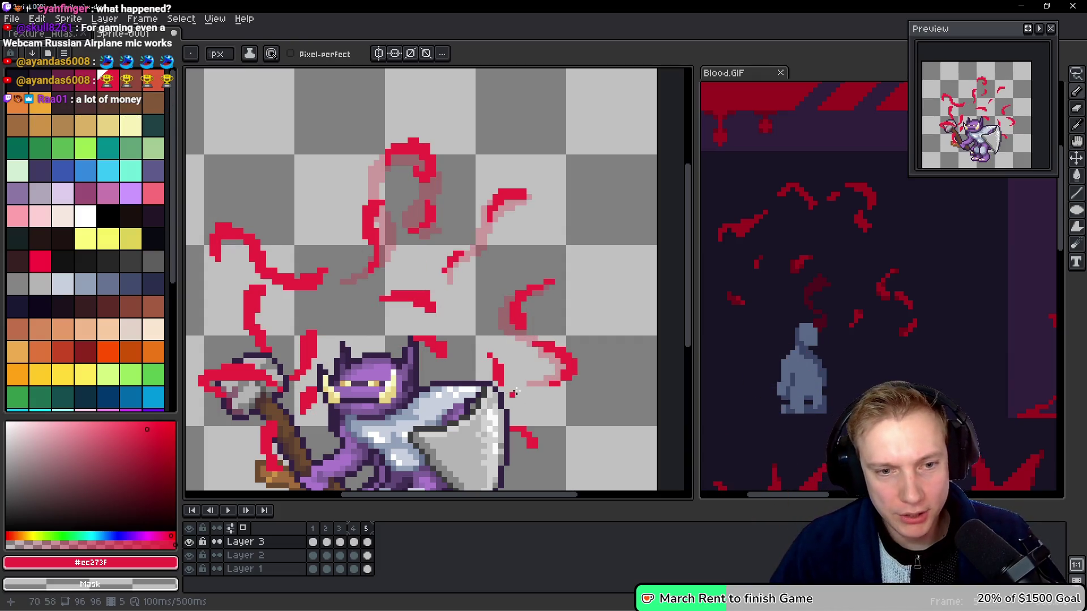
left_click_drag(507, 377, 499, 356)
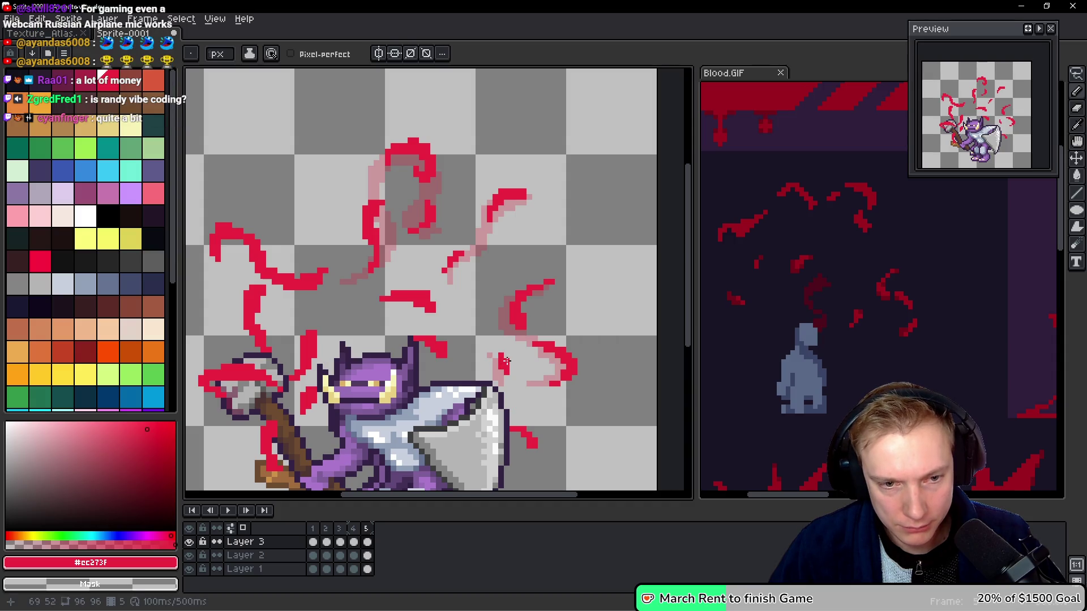
left_click(496, 350)
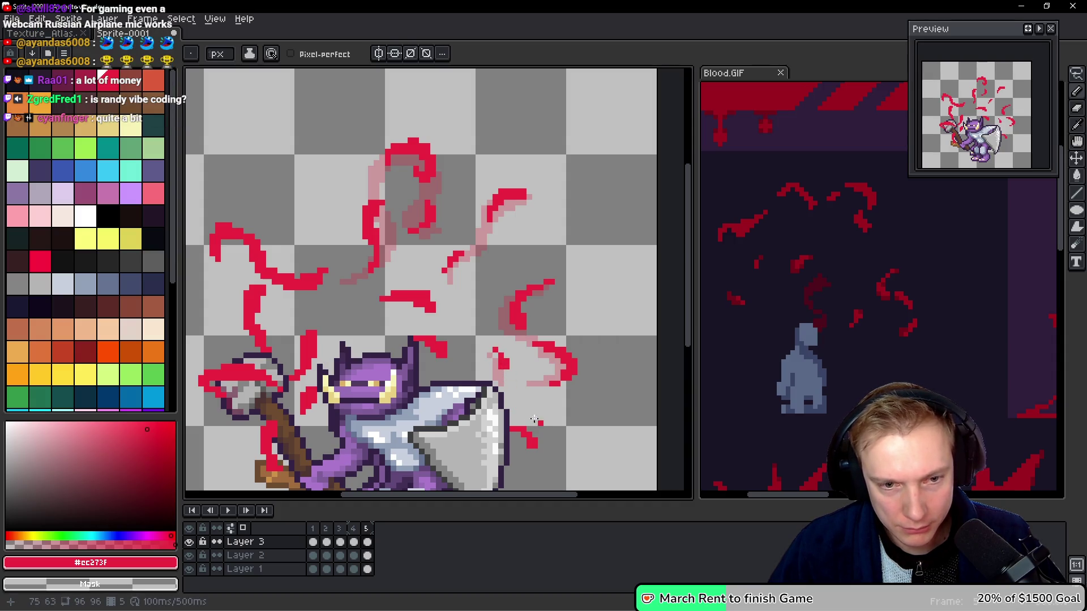
mouse_move(512, 428)
left_mouse_down()
mouse_move(532, 450)
mouse_move(535, 439)
left_mouse_up()
left_click(540, 430)
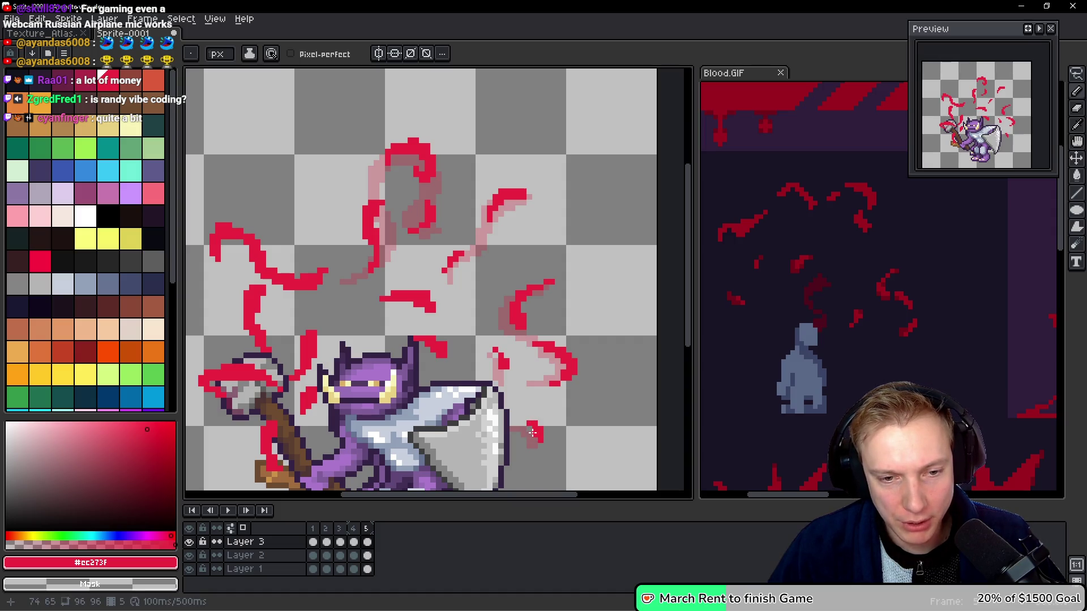
key("Return")
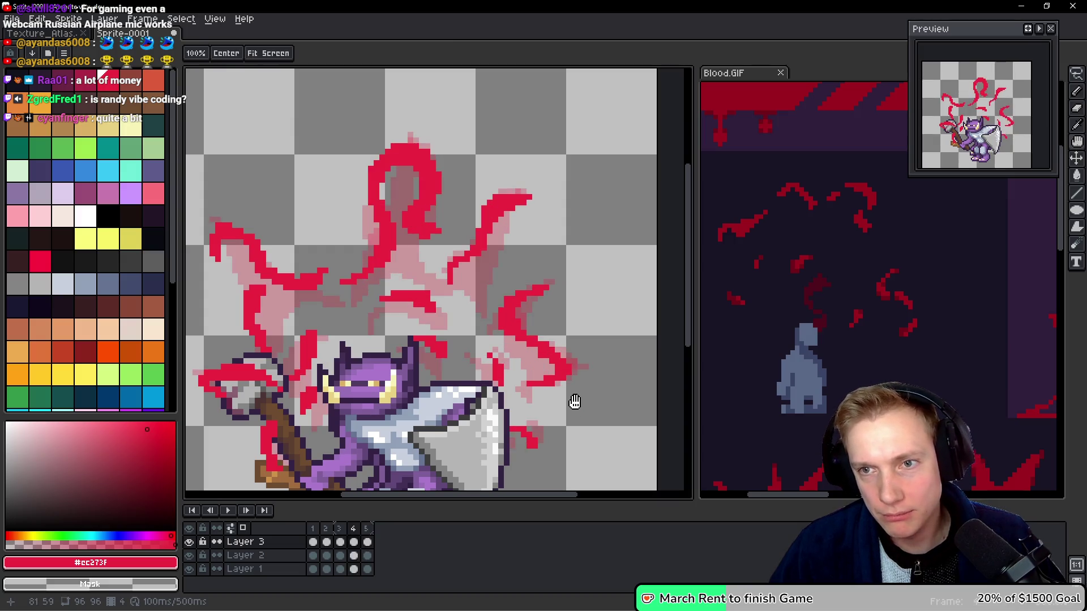
Stop playback and redraw the centre fragment as a short horizontal red stroke.
key("Return")
key("ctrl+z")
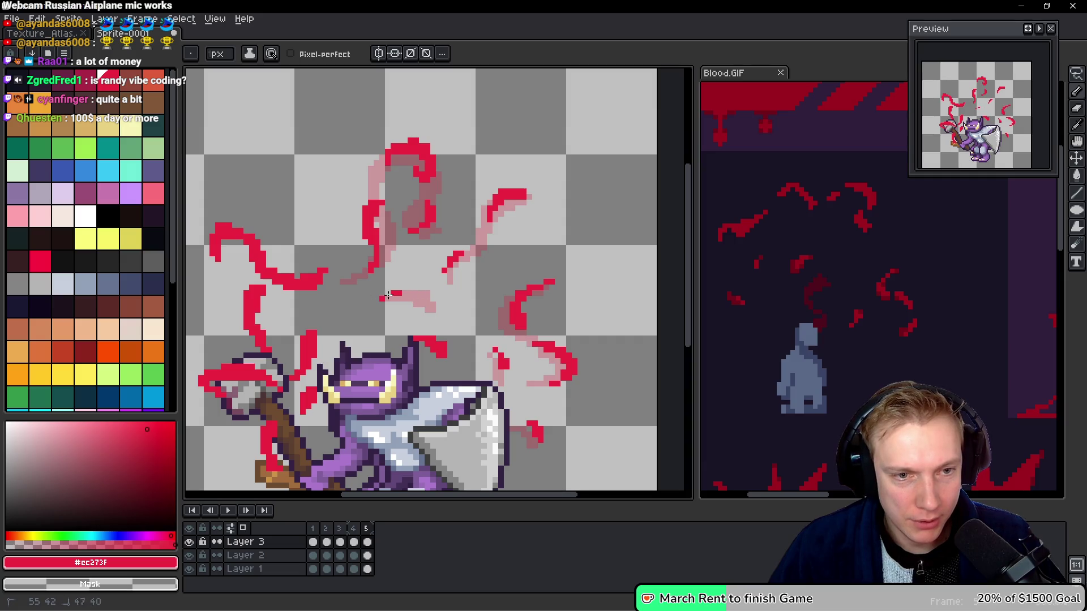
mouse_move(407, 291)
left_mouse_down()
mouse_move(441, 305)
mouse_move(406, 290)
left_mouse_up()
key("ctrl+z")
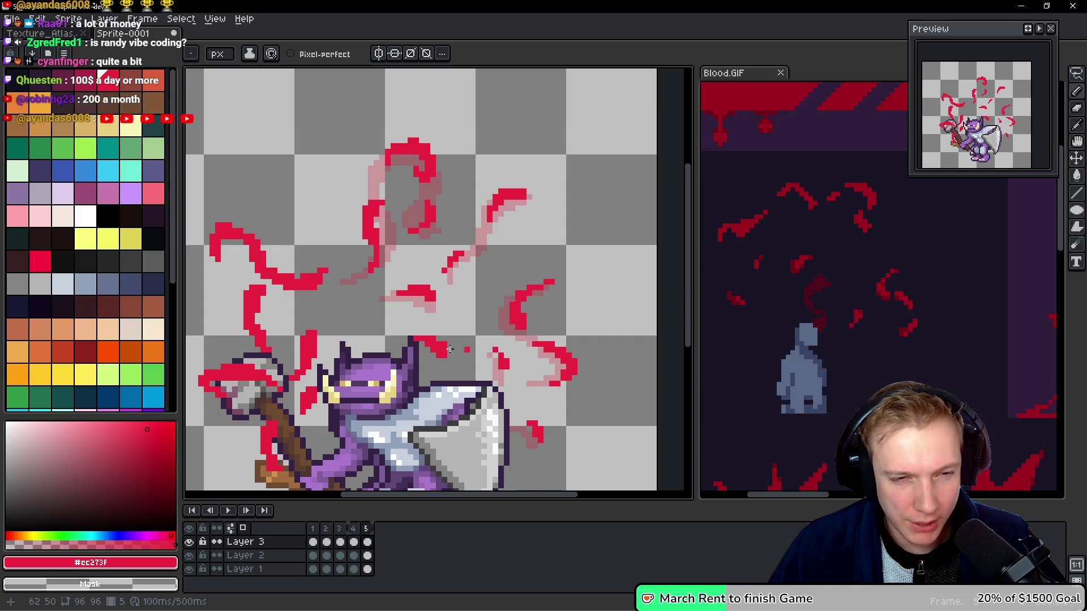
Redraw and extend the red fragment above the knight's head.
left_click_drag(410, 330, 439, 343)
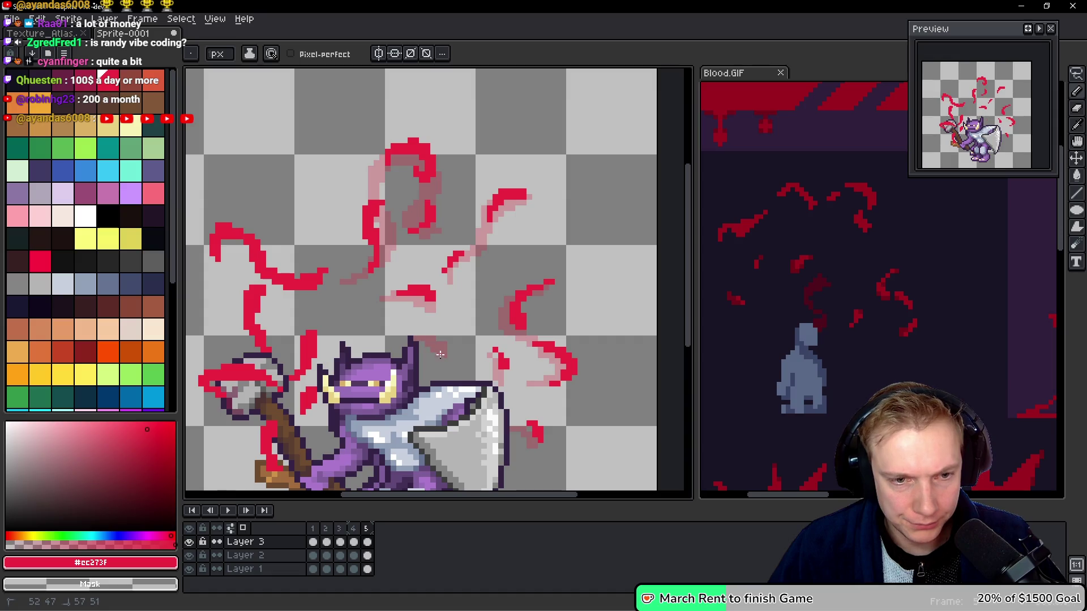
left_click(428, 331)
left_click_drag(442, 339, 444, 343)
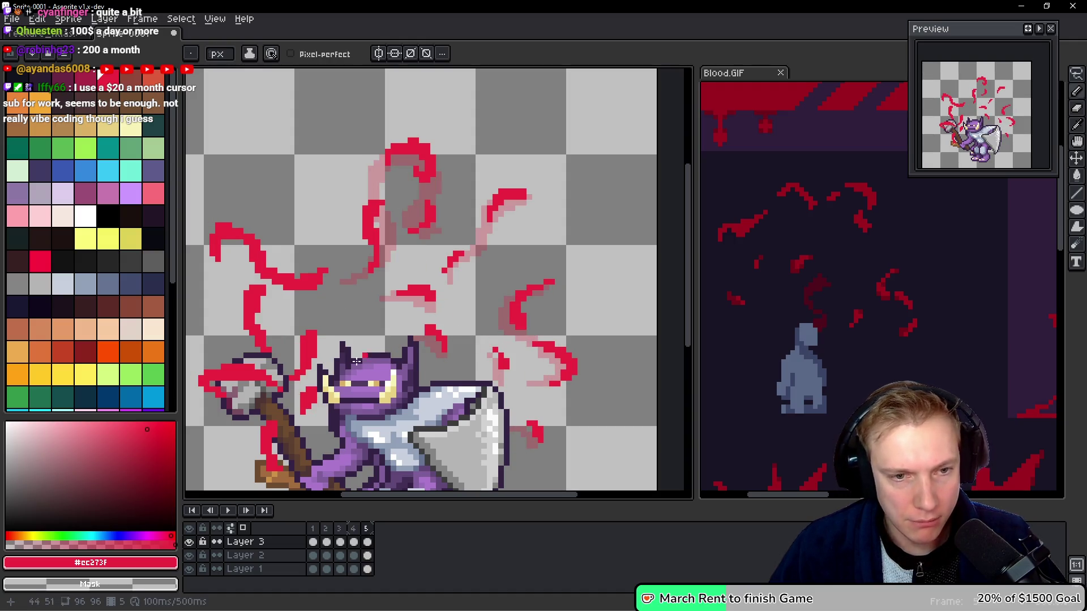
left_click_drag(365, 338, 401, 307)
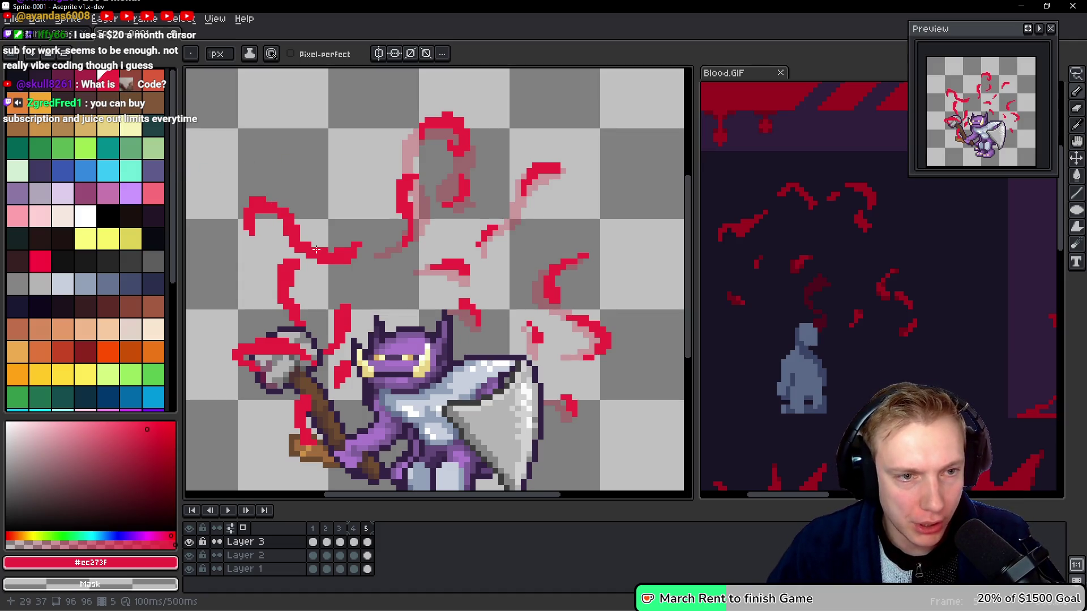
Trim the strand left of centre, shift it right, and compare frames 4 and 5.
mouse_move(315, 242)
left_mouse_down()
mouse_move(298, 245)
mouse_move(336, 249)
mouse_move(327, 232)
mouse_move(293, 245)
left_mouse_up()
key("q")
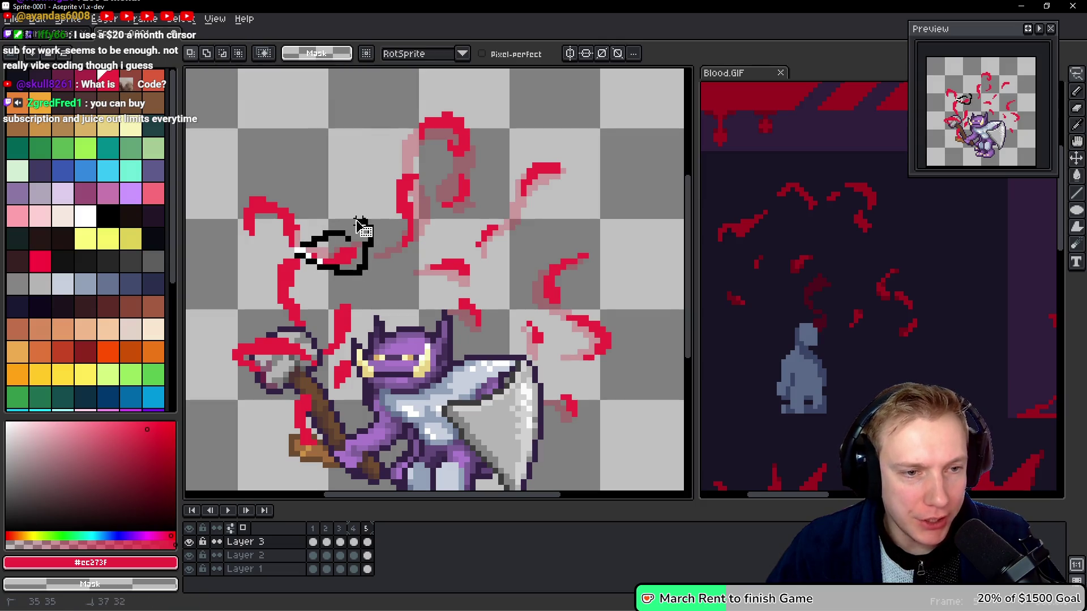
left_click_drag(359, 245, 365, 246)
key("h")
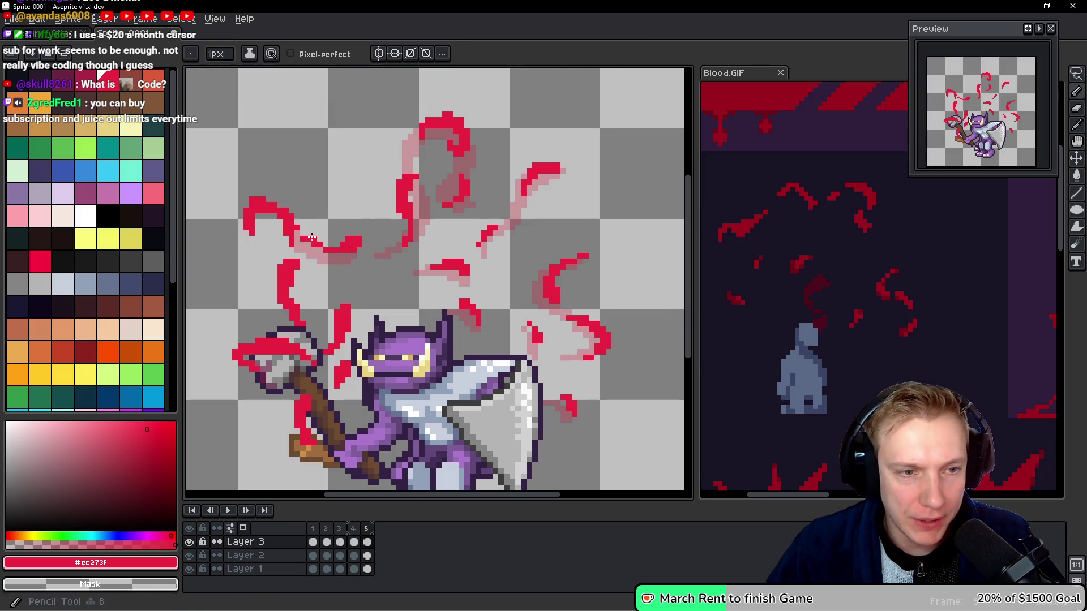
key("Left")
key("Right")
key("Left")
key("Right")
key("b")
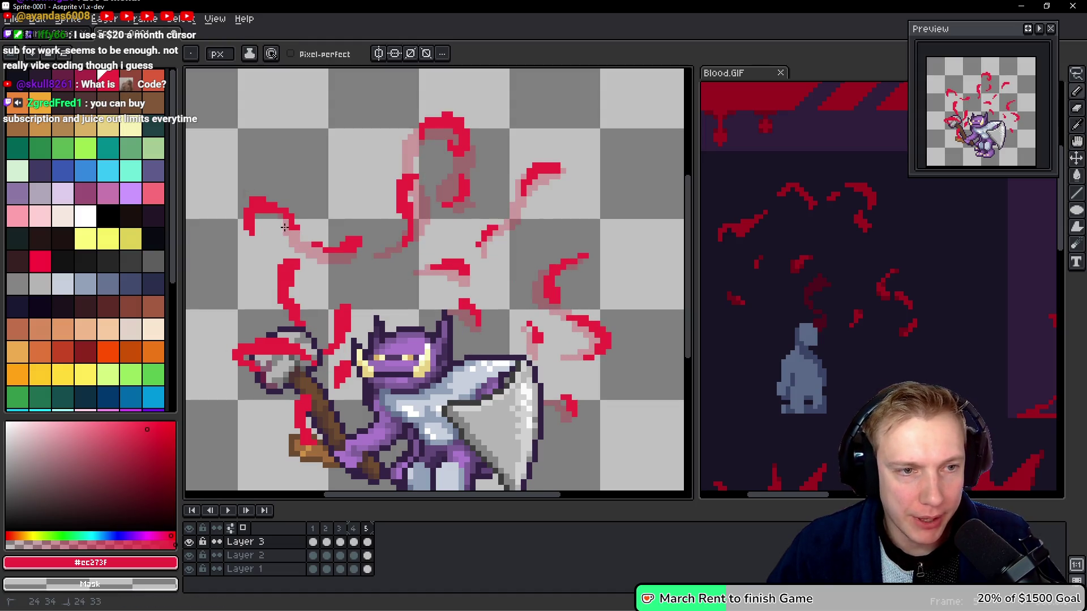
Shorten the top-left hook strand, nudge it up-left, and add a pixel beside the lower hook.
mouse_move(263, 198)
left_mouse_down()
mouse_move(244, 219)
mouse_move(252, 210)
mouse_move(309, 250)
mouse_move(331, 216)
mouse_move(272, 223)
left_mouse_up()
key("q")
key("ctrl+d")
key("b")
left_click(382, 250)
Move the left red strand into its new spot and trim its lower end.
key("q")
mouse_move(294, 266)
left_mouse_down()
mouse_move(300, 254)
mouse_move(275, 252)
mouse_move(300, 334)
mouse_move(310, 268)
mouse_move(282, 293)
left_mouse_up()
key("ctrl+d")
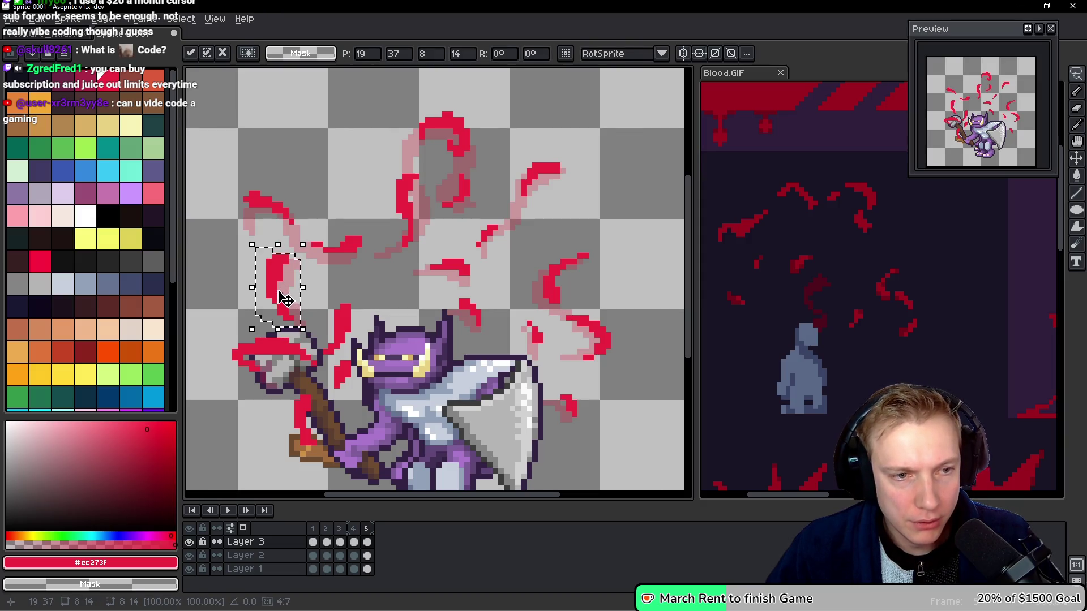
key("b")
key("ctrl+z")
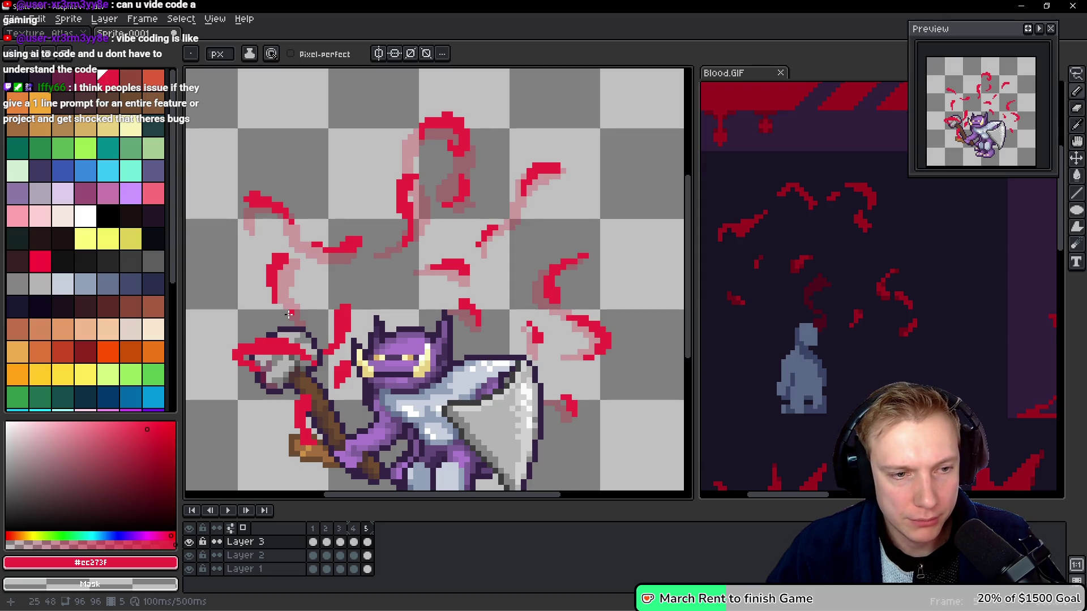
Reposition the red splash on the axe head and move the strands between axe and knight up-right.
key("q")
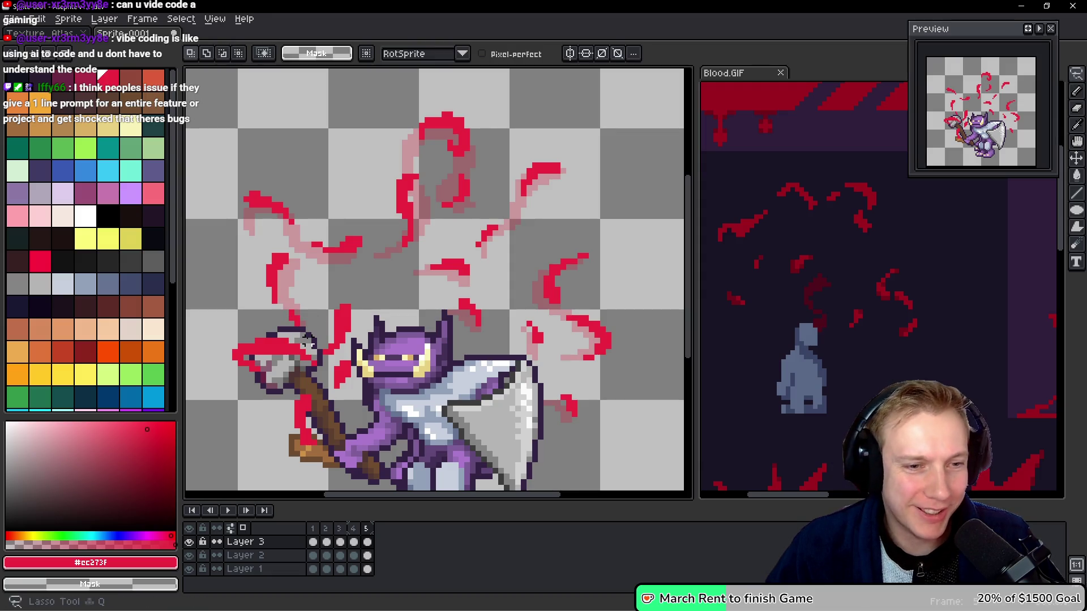
mouse_move(268, 329)
left_mouse_down()
mouse_move(227, 348)
mouse_move(247, 375)
mouse_move(291, 387)
mouse_move(319, 362)
mouse_move(314, 337)
left_mouse_up()
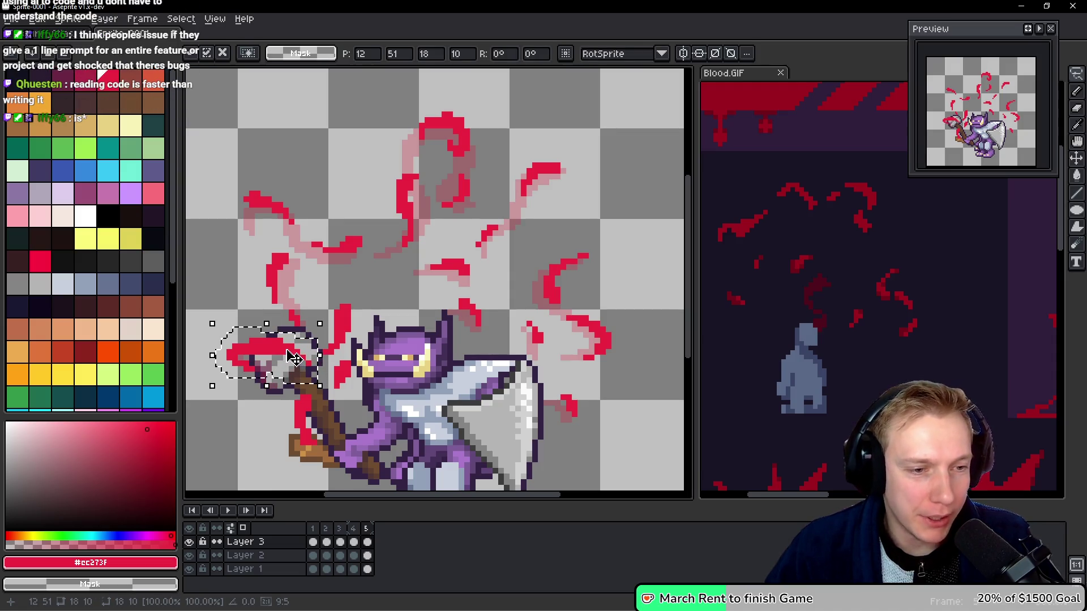
key("b")
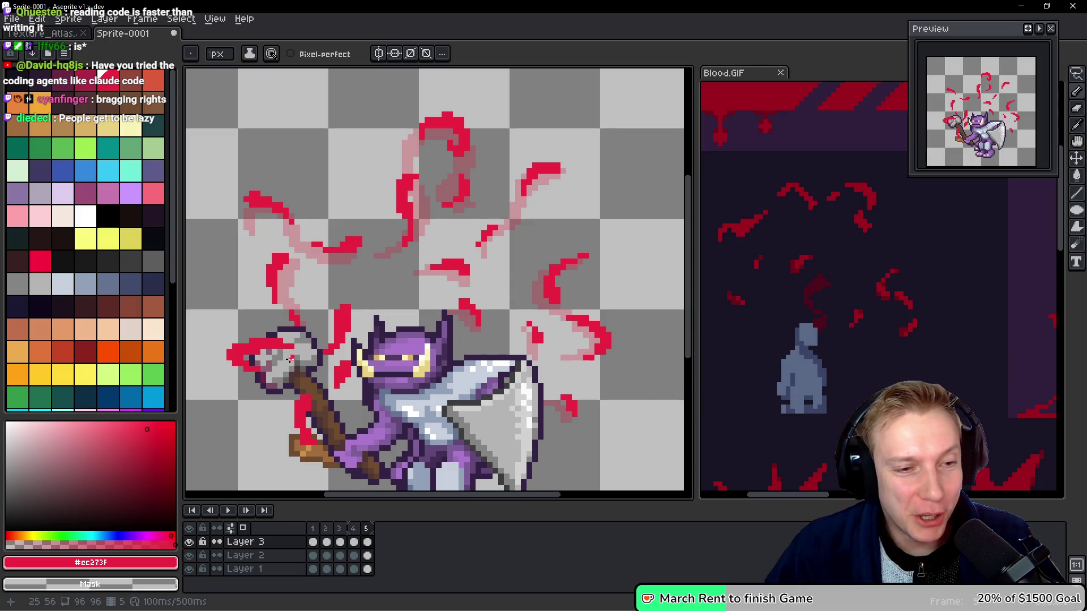
key("q")
mouse_move(368, 290)
left_mouse_down()
mouse_move(316, 319)
mouse_move(331, 361)
mouse_move(374, 297)
left_mouse_up()
left_click_drag(346, 340, 354, 325)
key("ctrl+d")
key("b")
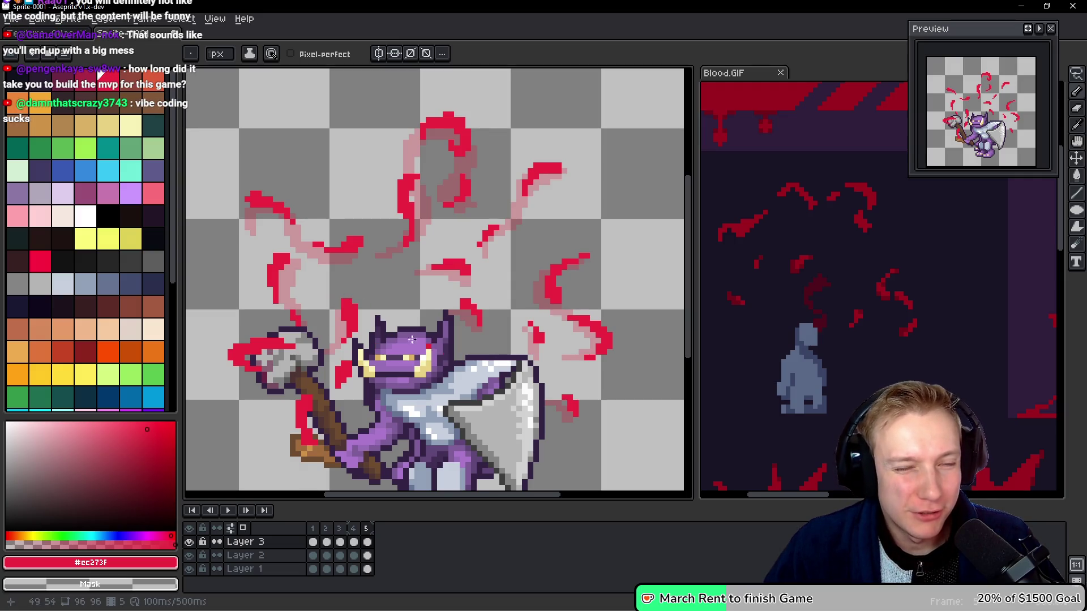
Move the red drop and mark beside the axe handle, then paint a red streak up the handle.
key("m")
mouse_move(372, 357)
left_mouse_down()
mouse_move(329, 365)
mouse_move(321, 409)
left_mouse_up()
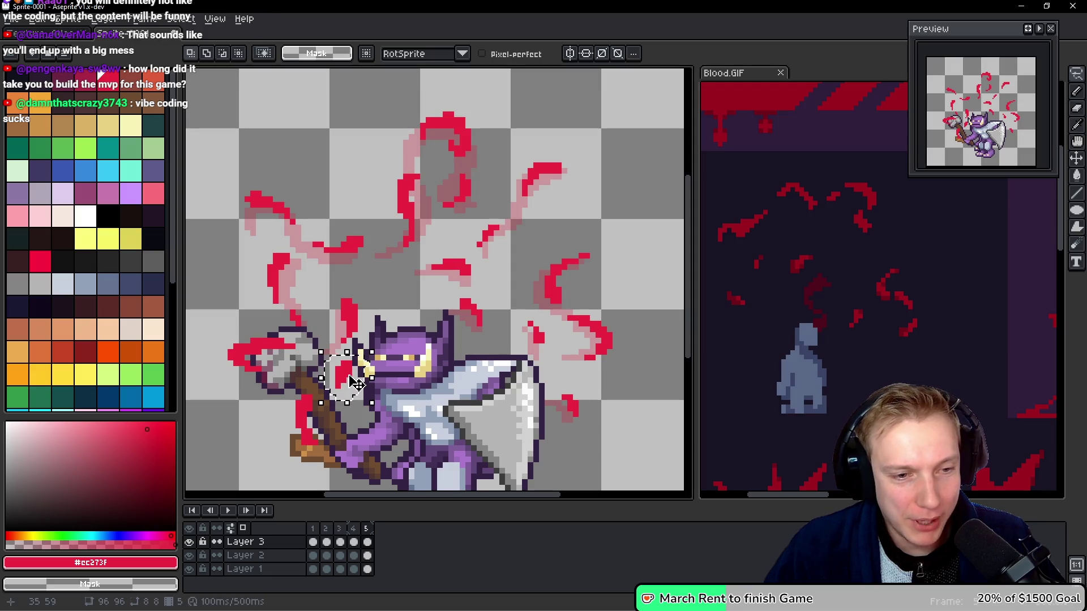
key("ctrl+d")
key("b")
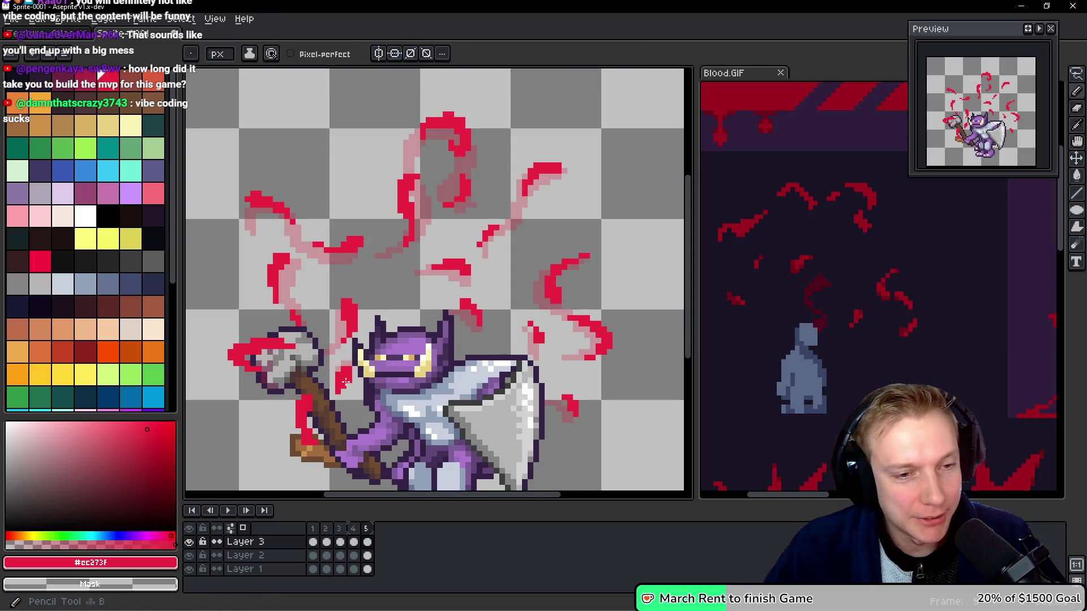
key("q")
mouse_move(308, 391)
left_mouse_down()
mouse_move(289, 421)
mouse_move(326, 425)
mouse_move(292, 453)
mouse_move(311, 436)
left_mouse_up()
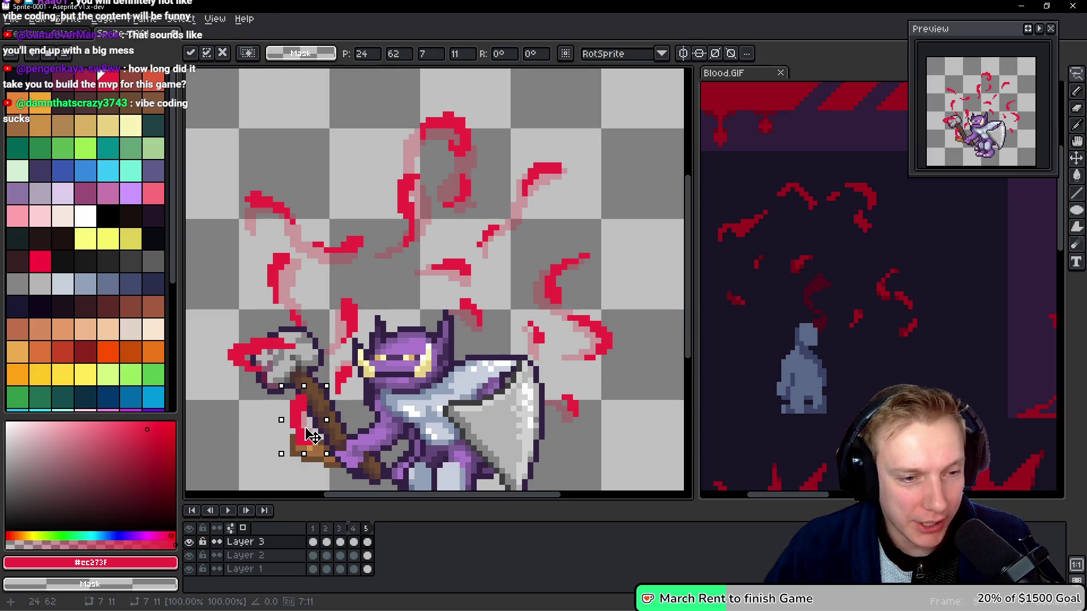
key("ctrl+d")
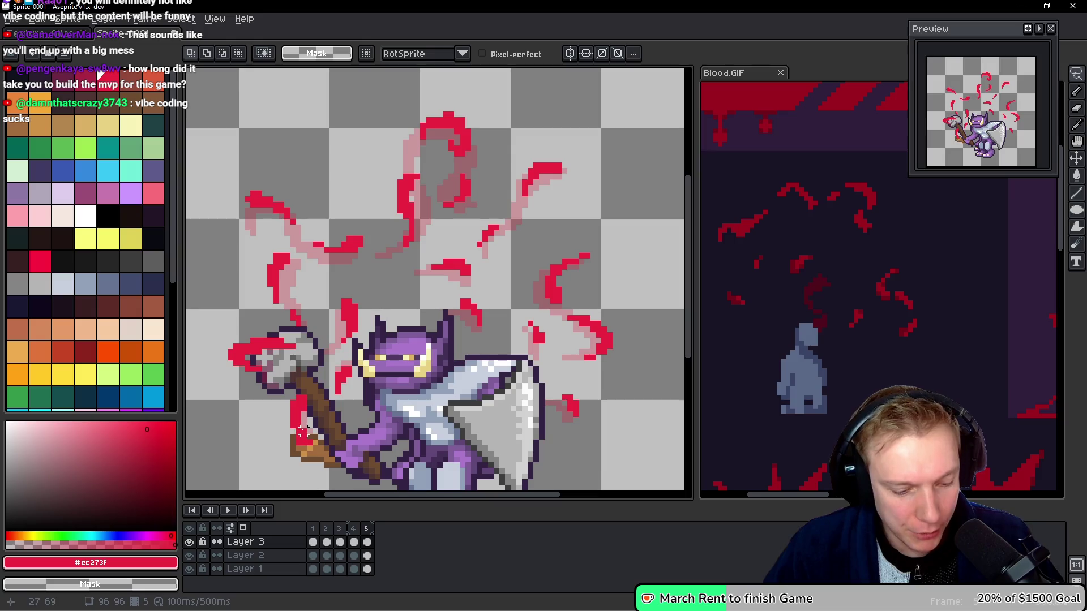
key("b")
left_click_drag(297, 441, 309, 412)
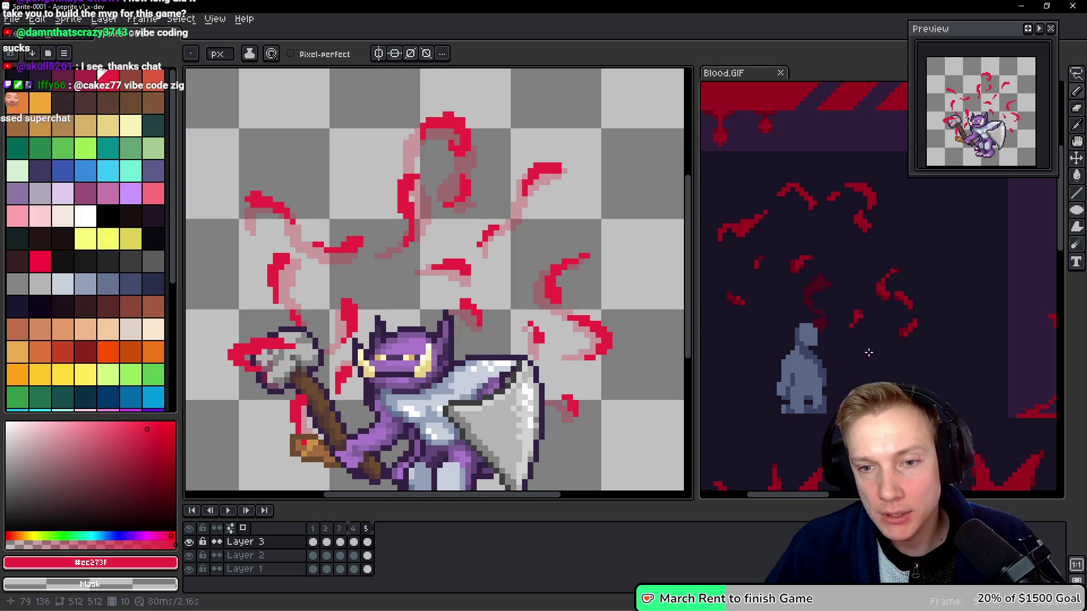
left_click(841, 277)
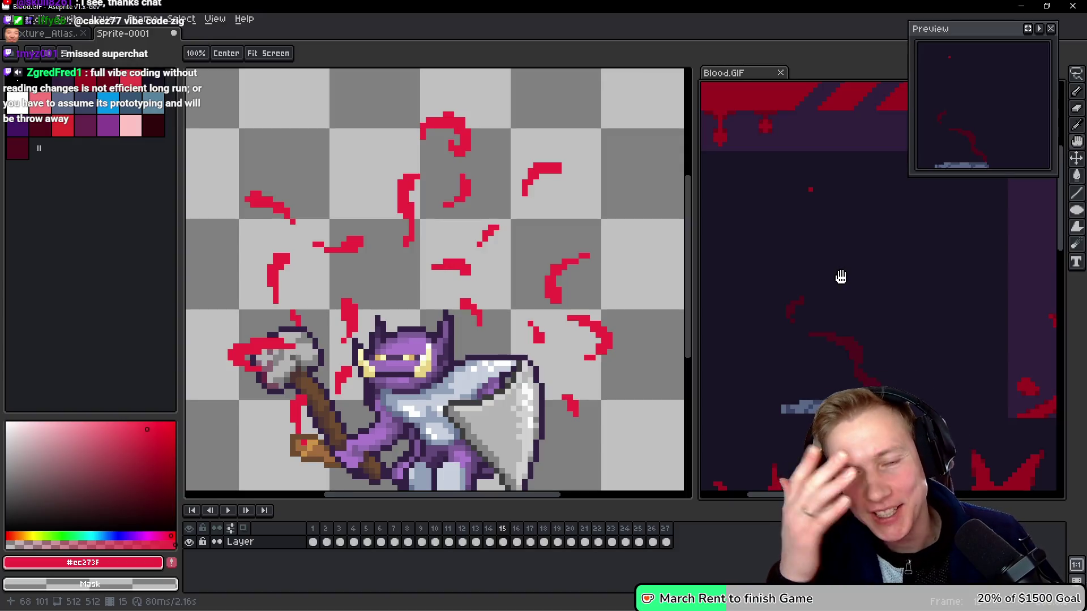
key("Left")
key("Left")
key("Left")
key("Left")
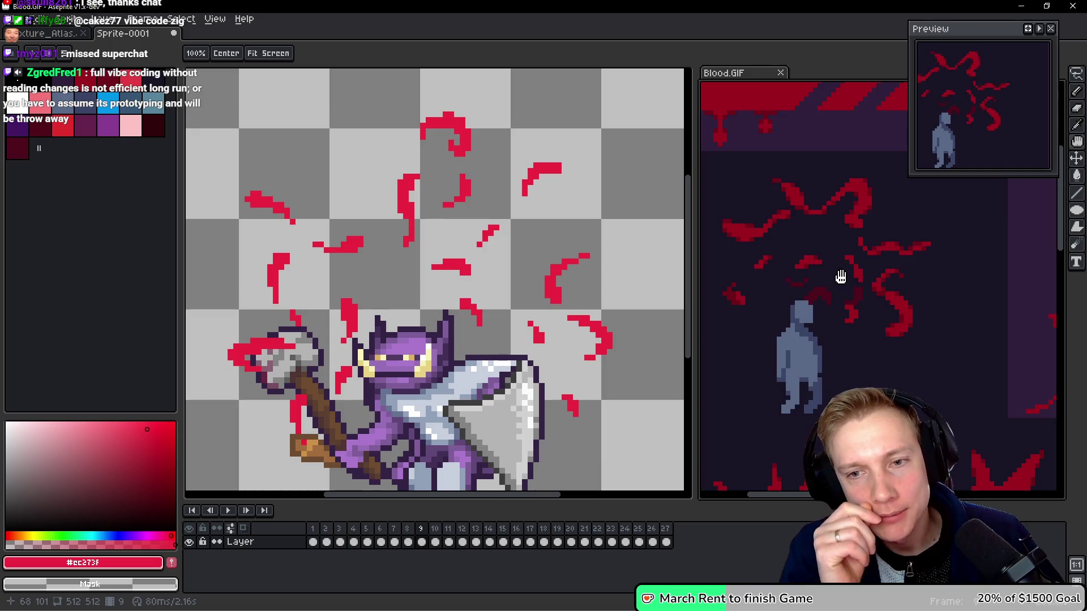
key("b")
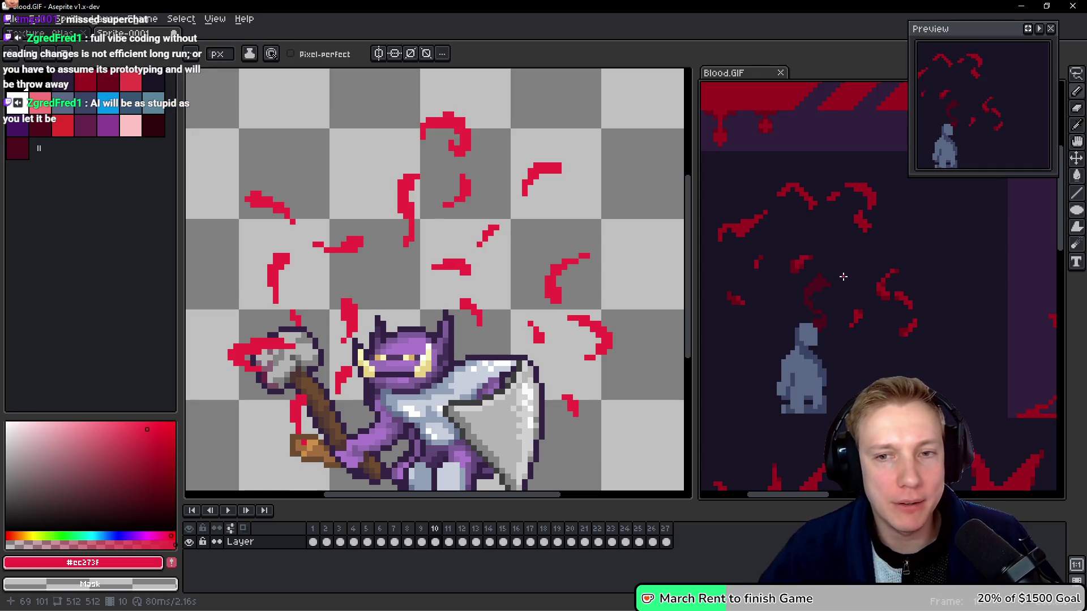
key("h")
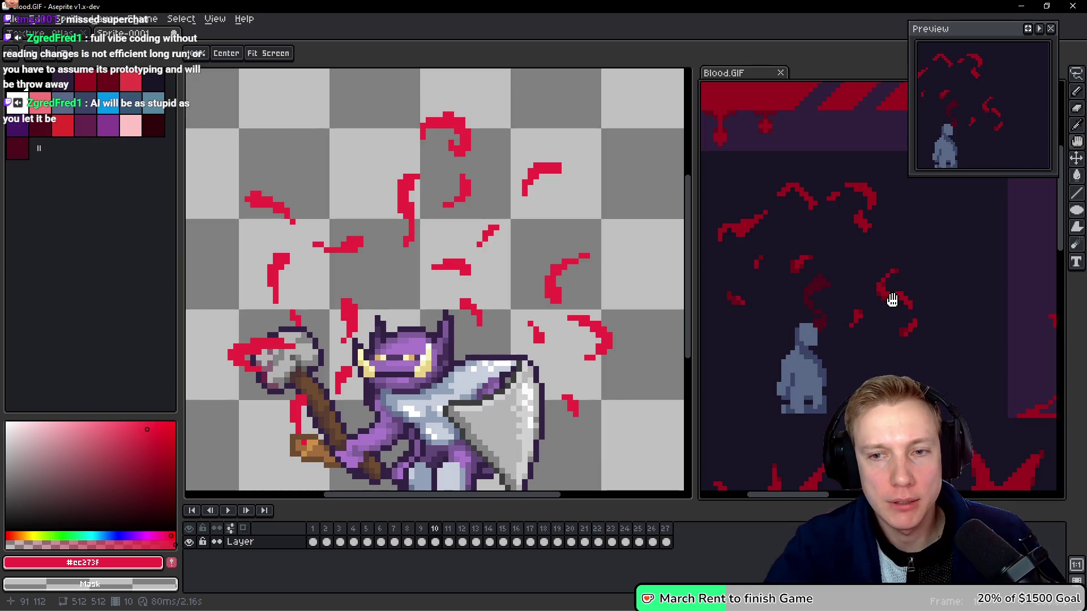
key("Right")
key("Left")
key("Right")
key("Left")
key("Right")
key("Left")
key("Right")
key("Left")
key("Right")
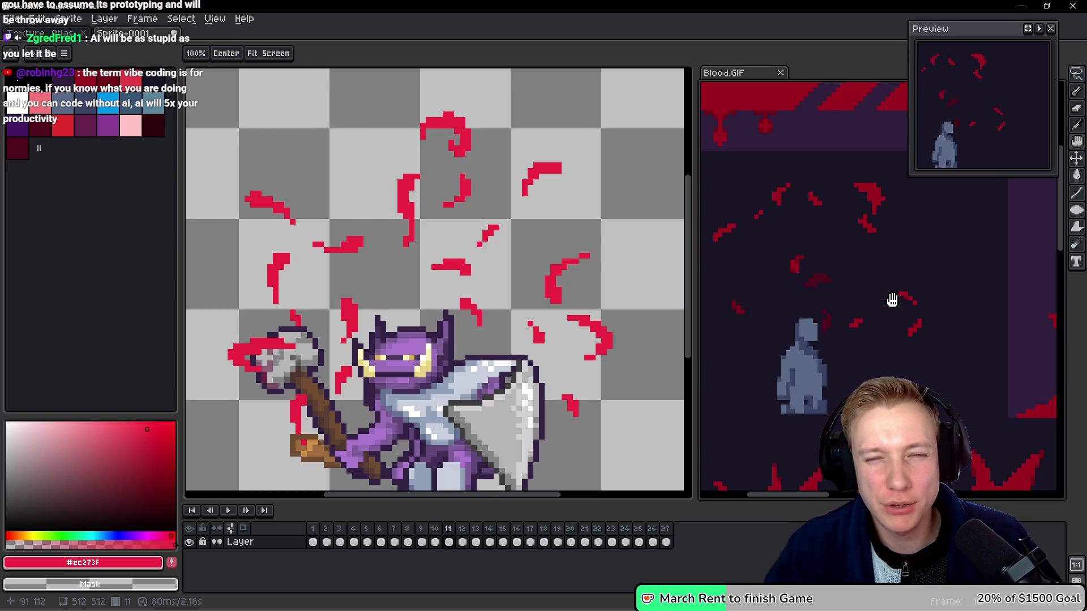
key("Left")
key("b")
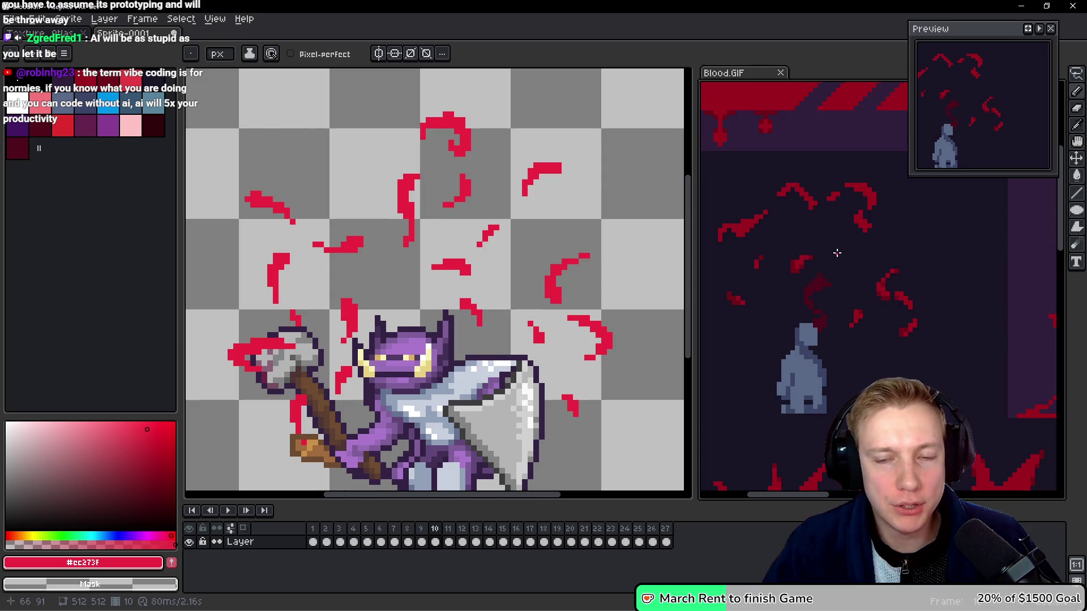
left_click_drag(837, 253, 849, 255)
key("h")
key("Left")
key("Return")
key("Return")
key("Return")
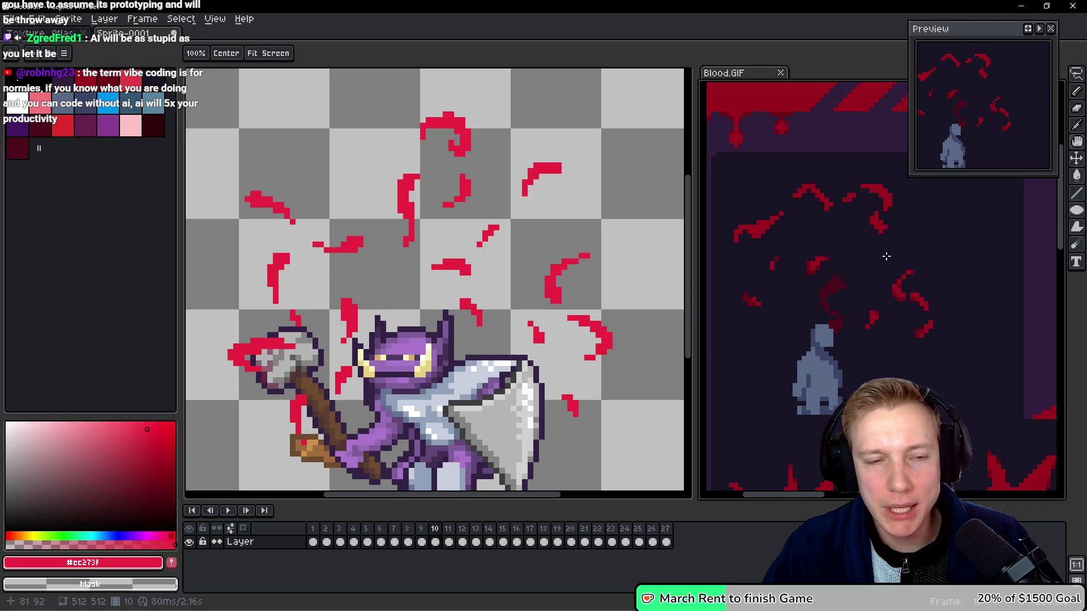
left_click(498, 273)
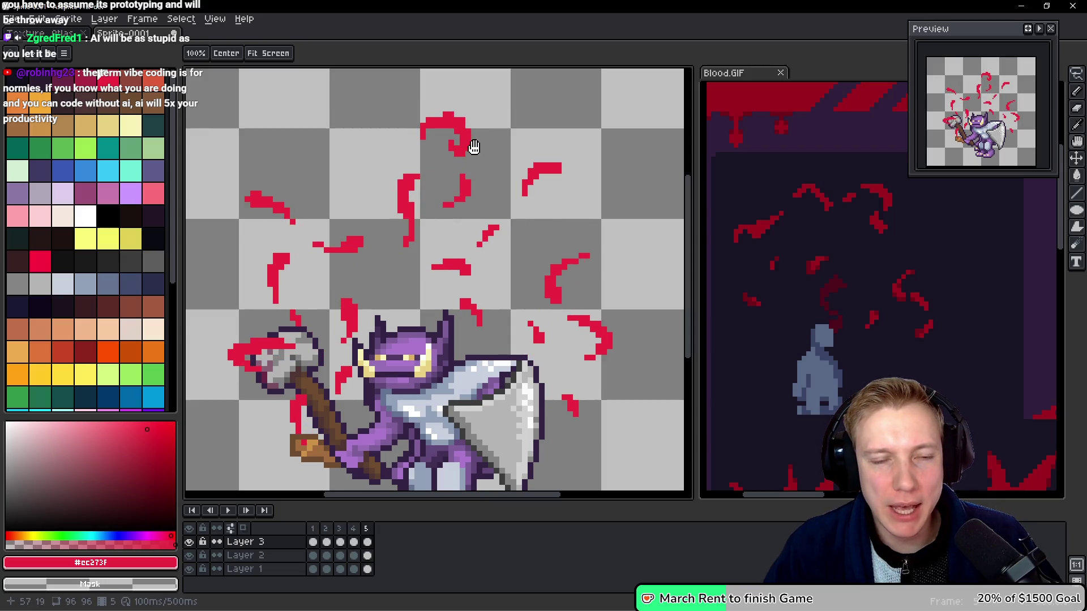
Lasso the upper red swirl strokes and preview the burst animation.
key("q")
mouse_move(428, 171)
left_mouse_down()
mouse_move(388, 218)
mouse_move(433, 186)
mouse_move(429, 173)
mouse_move(478, 170)
mouse_move(453, 212)
mouse_move(483, 194)
left_mouse_up()
left_click(422, 207)
mouse_move(483, 107)
left_mouse_down()
mouse_move(450, 165)
mouse_move(481, 110)
left_mouse_up()
mouse_move(606, 158)
left_mouse_down()
mouse_move(514, 182)
mouse_move(586, 201)
left_mouse_up()
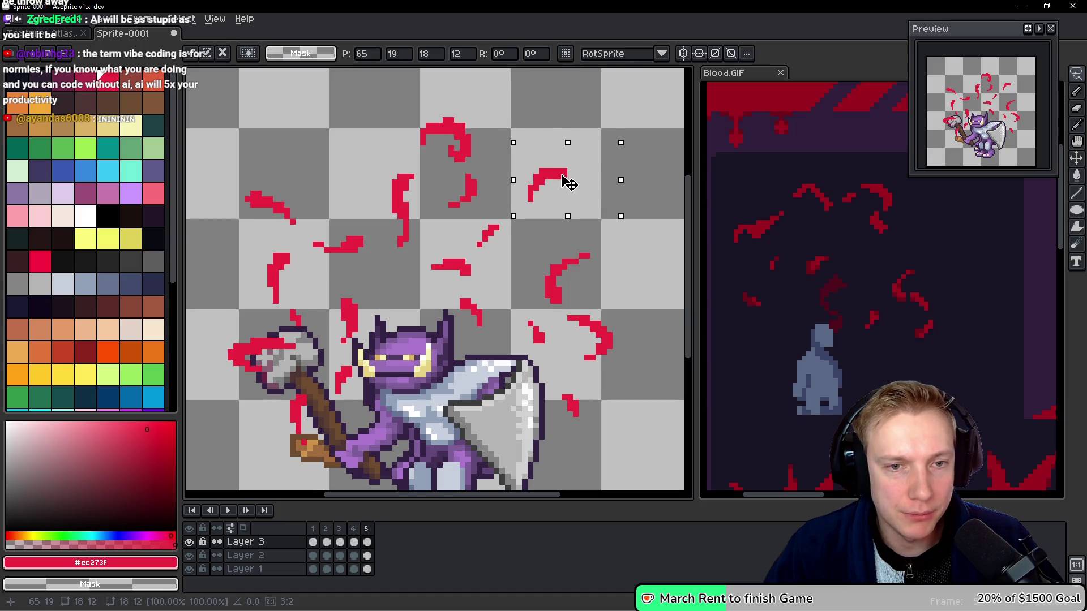
key("Return")
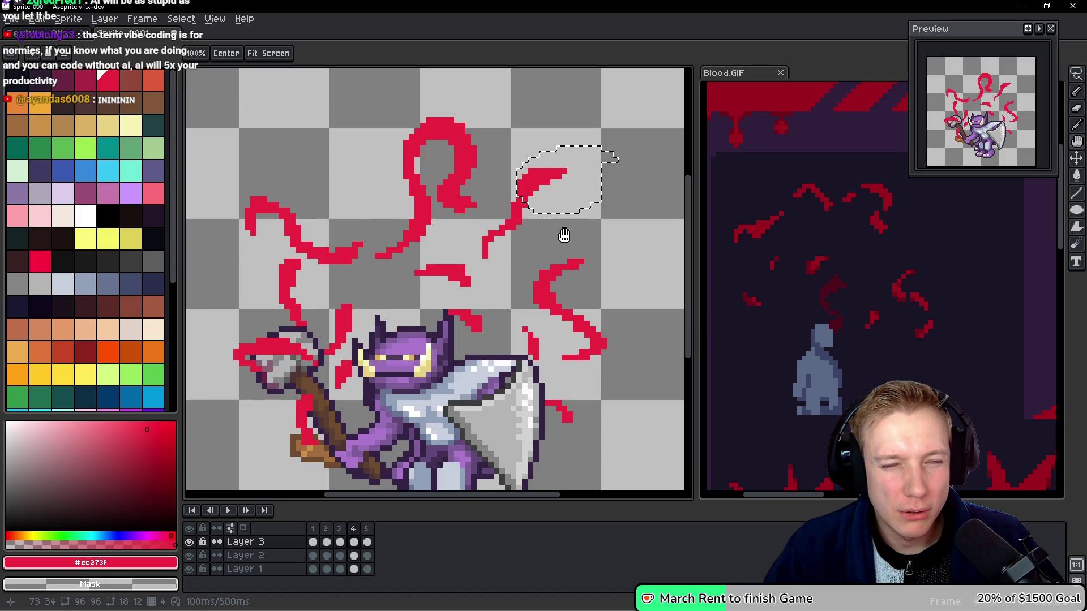
key("Return")
key("ctrl+d")
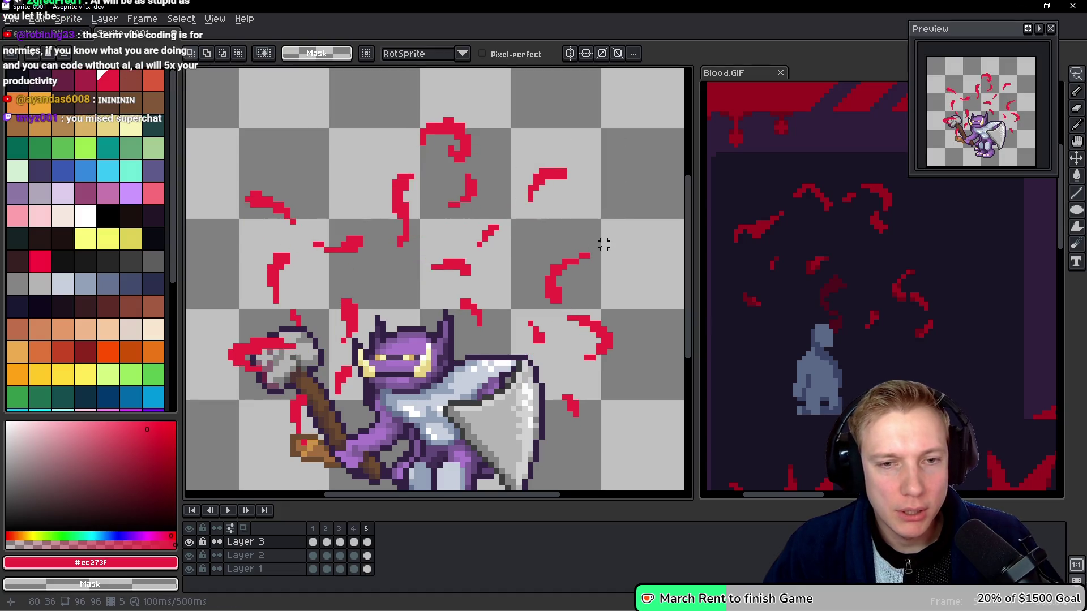
Select the red curl right of centre and the small central stroke, previewing the motion.
left_click_drag(605, 245, 540, 272)
left_click_drag(569, 306, 595, 272)
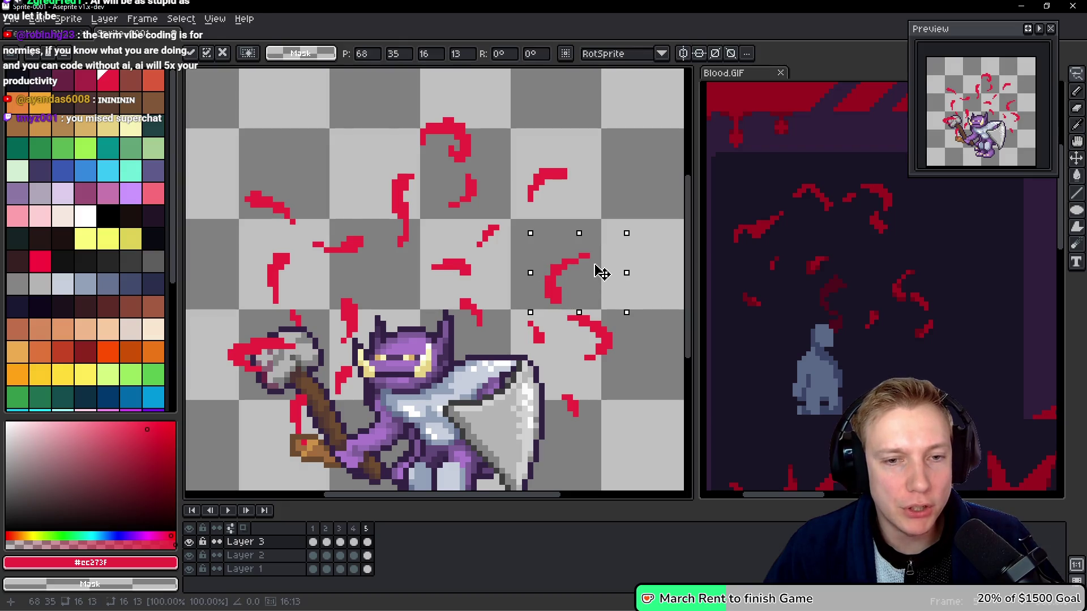
key("Return")
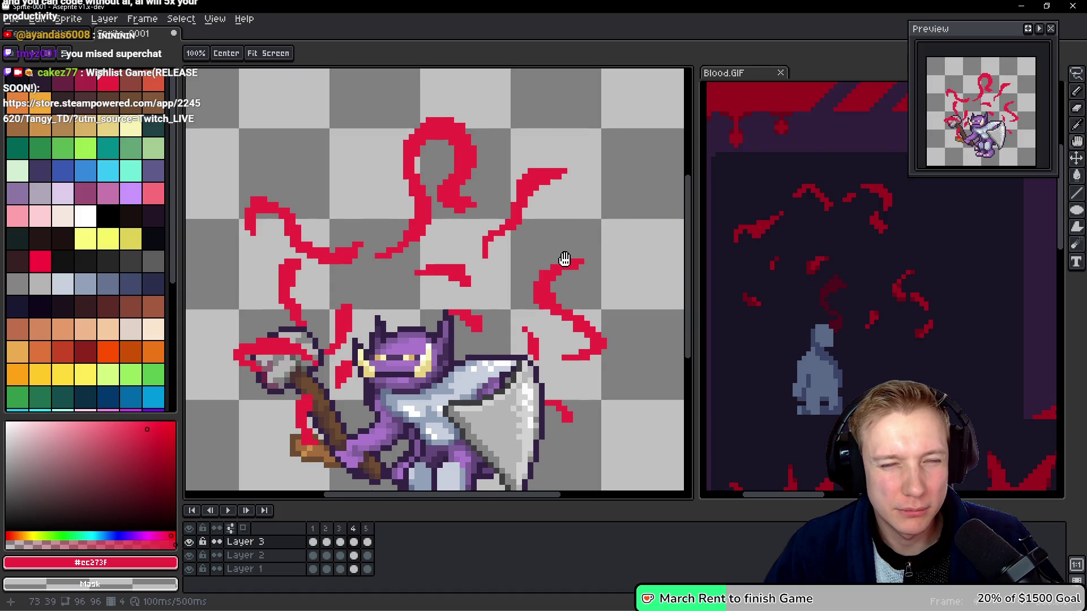
key("q")
mouse_move(509, 232)
left_mouse_down()
mouse_move(472, 263)
mouse_move(514, 234)
left_mouse_up()
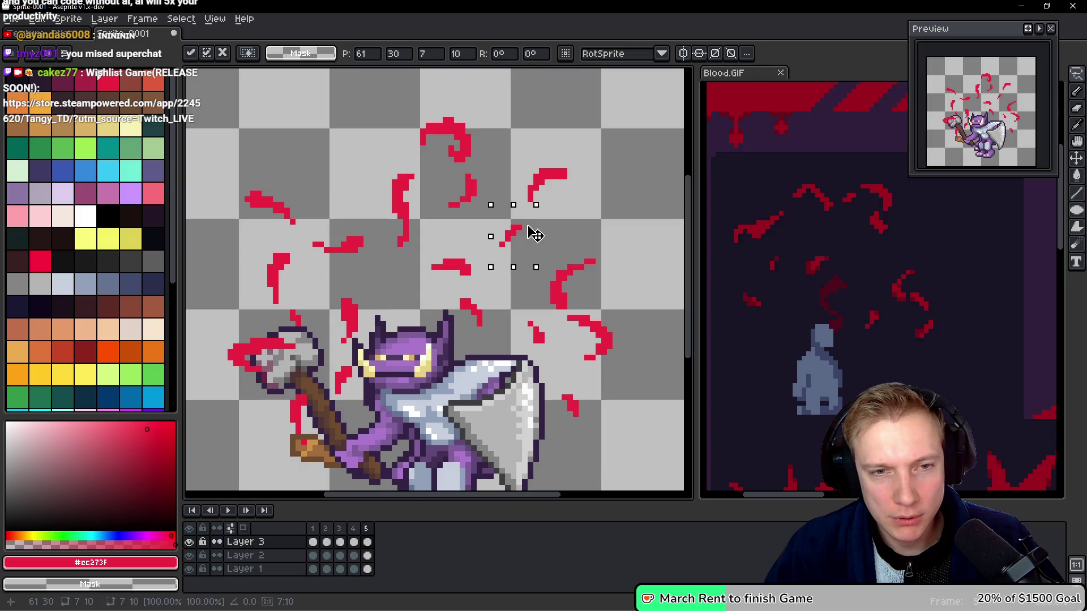
key("Return")
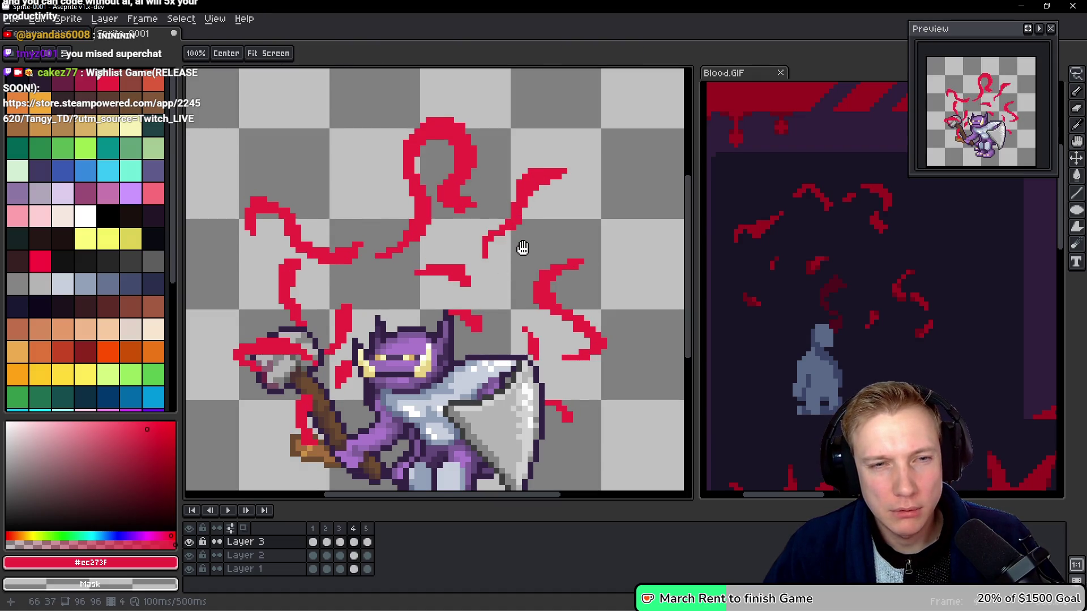
Nudge the small stroke near the canvas centre slightly right, then select the upper-left blood stroke.
key("m")
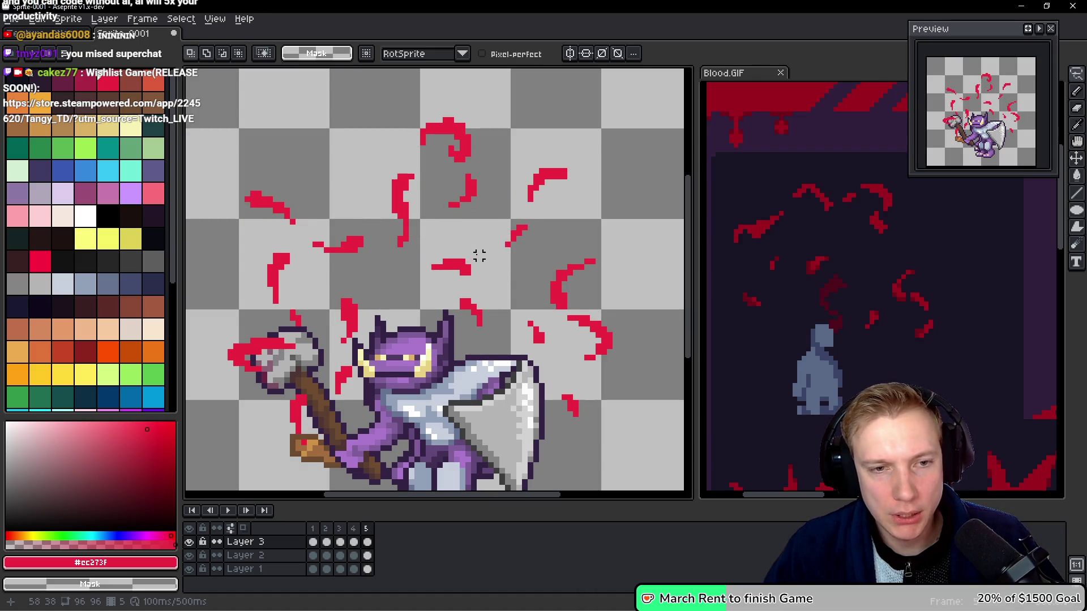
mouse_move(479, 256)
left_mouse_down()
mouse_move(433, 252)
mouse_move(496, 299)
mouse_move(453, 323)
mouse_move(437, 286)
mouse_move(485, 315)
left_mouse_up()
key("h")
key("Return")
key("Return")
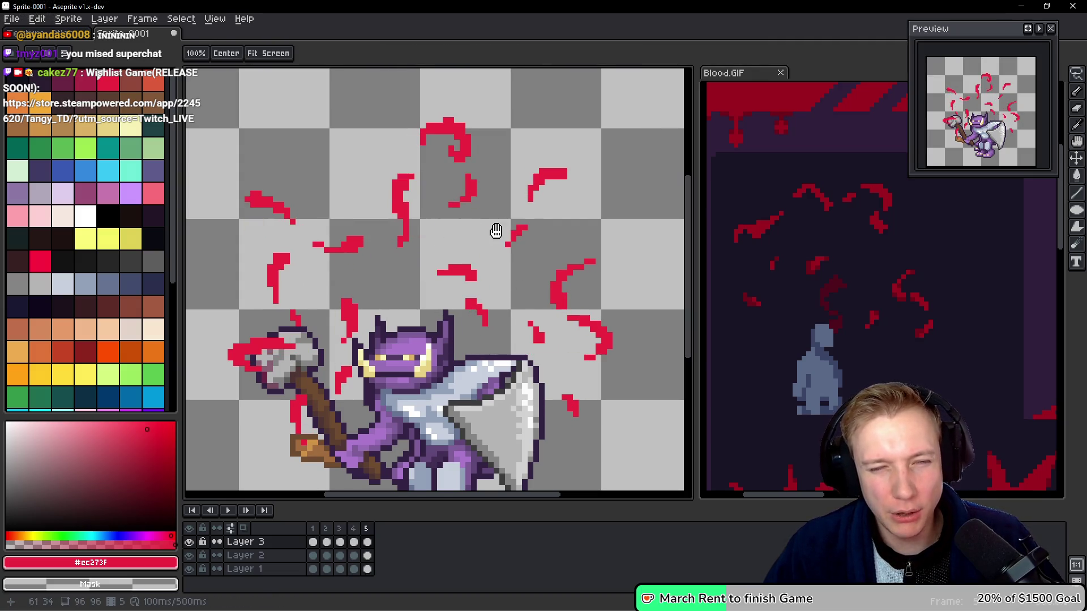
key("q")
mouse_move(301, 182)
left_mouse_down()
mouse_move(271, 178)
mouse_move(266, 205)
mouse_move(242, 188)
mouse_move(268, 231)
left_mouse_up()
left_click(272, 221)
Move the upper-left stroke down-left and nudge the left-middle stroke down one pixel.
key("ctrl+d")
key("h")
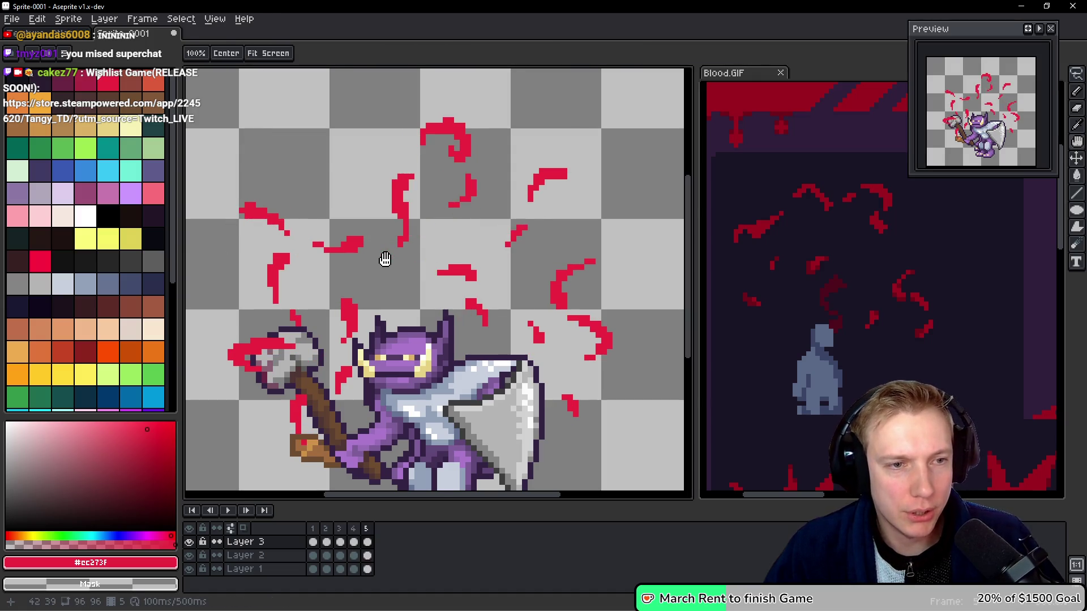
key("Right")
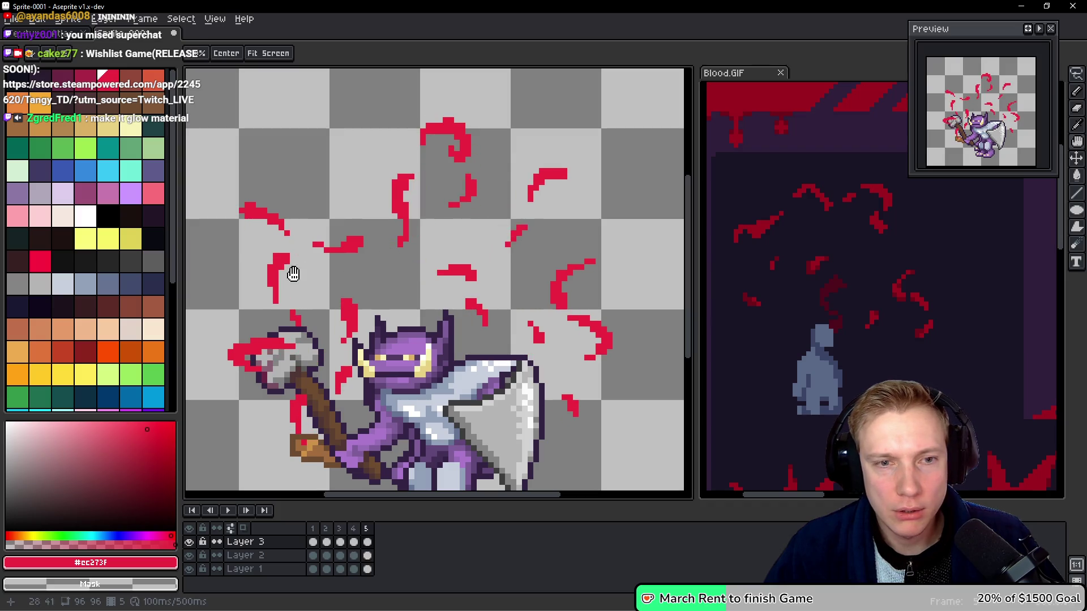
key("q")
mouse_move(362, 227)
left_mouse_down()
mouse_move(296, 236)
mouse_move(369, 249)
mouse_move(346, 265)
left_mouse_up()
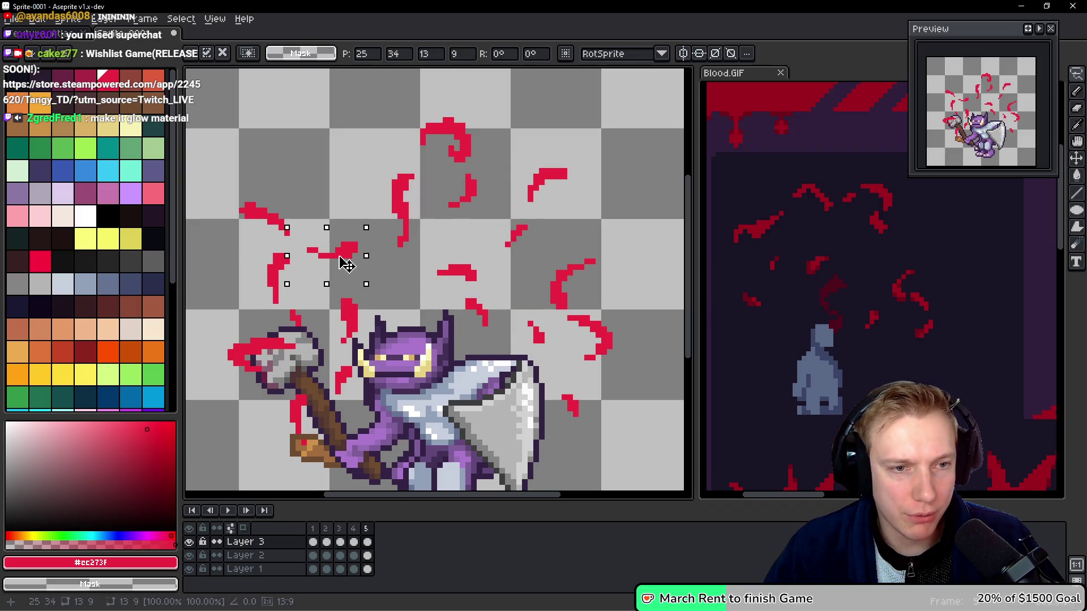
key("Down")
key("Return")
key("Return")
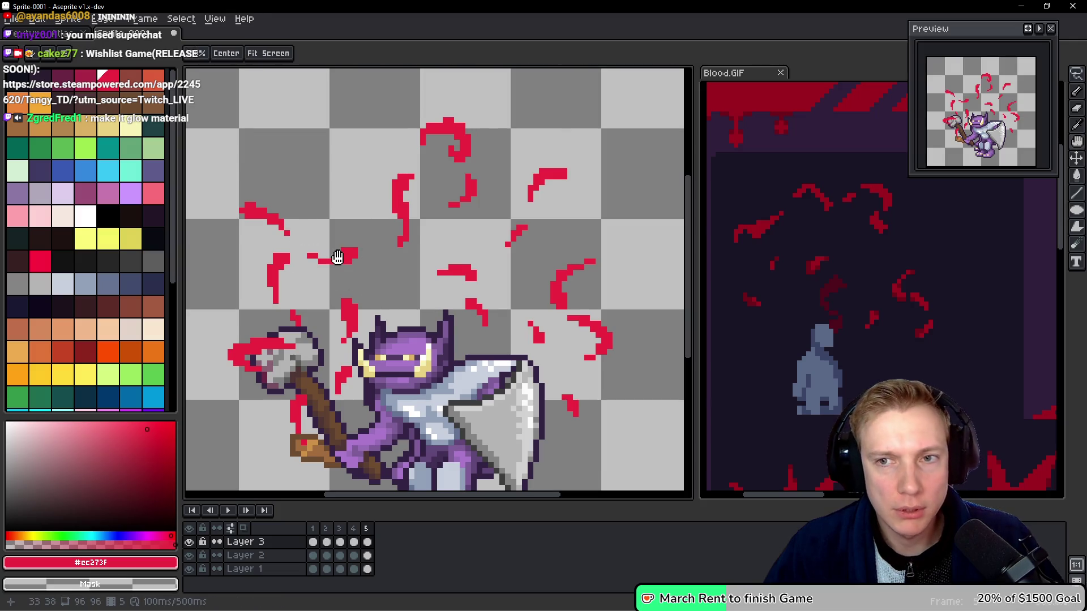
Reselect the left-middle stroke and adjust the vertical stroke left of the knight, then play the animation.
key("q")
mouse_move(351, 236)
left_mouse_down()
mouse_move(309, 249)
mouse_move(339, 275)
left_mouse_up()
key("ctrl+d")
key("b")
left_click_drag(288, 245, 252, 271)
mouse_move(275, 310)
left_mouse_down()
mouse_move(309, 263)
mouse_move(290, 244)
left_mouse_up()
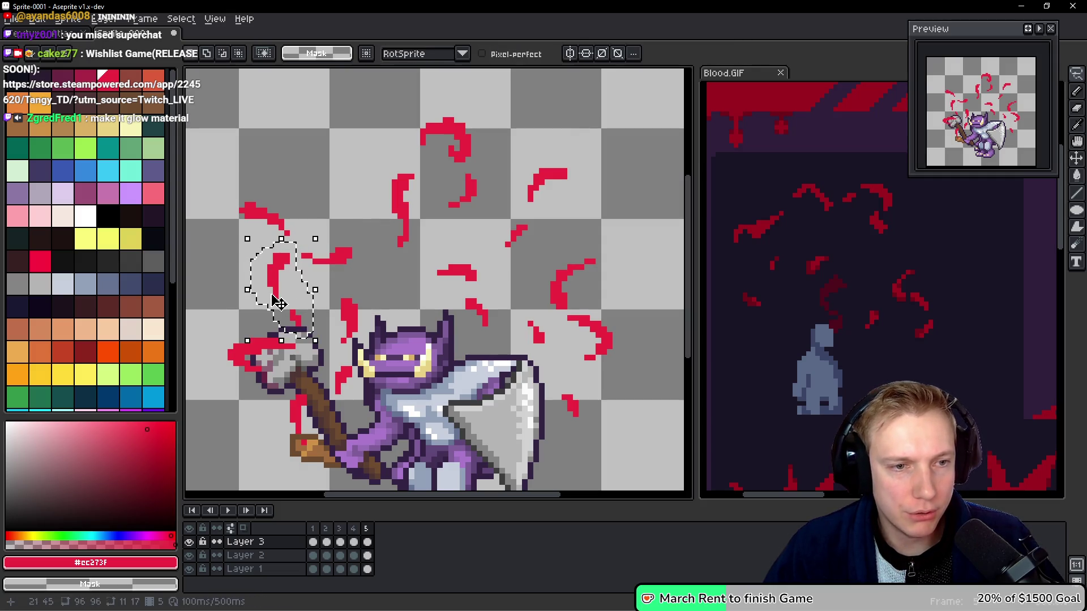
key("Return")
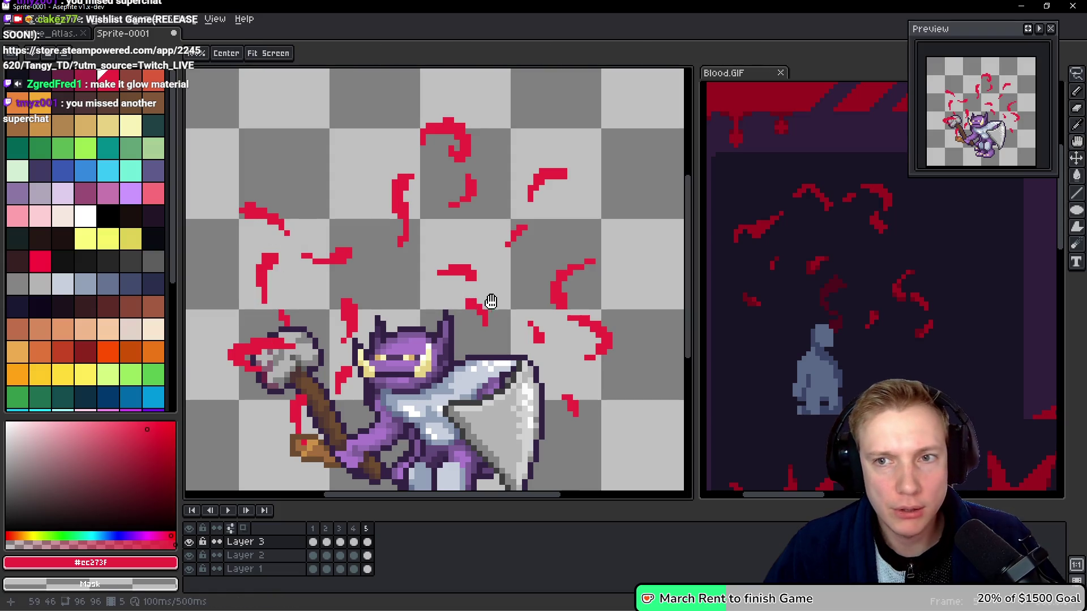
key("Return")
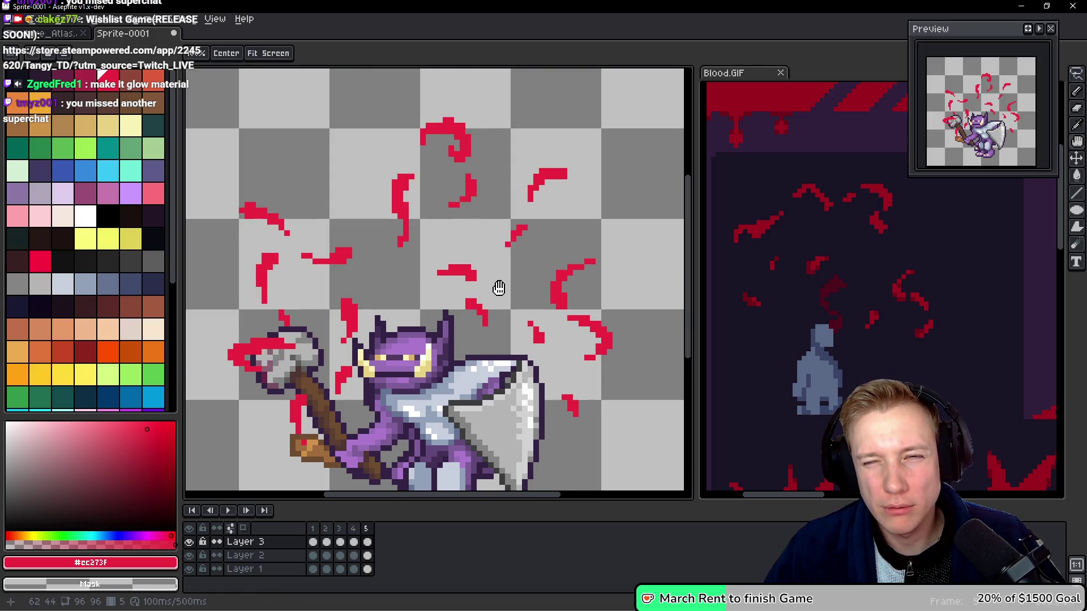
Adjust the blood around the axe head and the upper-left stroke cluster, previewing each change.
key("q")
mouse_move(292, 335)
left_mouse_down()
mouse_move(204, 348)
mouse_move(323, 472)
mouse_move(286, 339)
left_mouse_up()
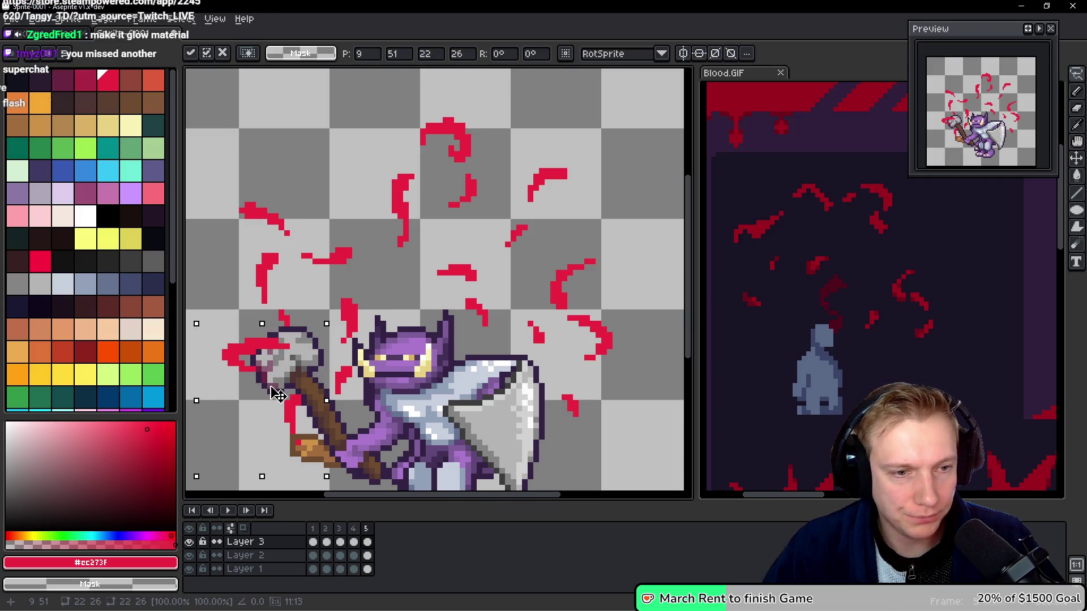
key("h")
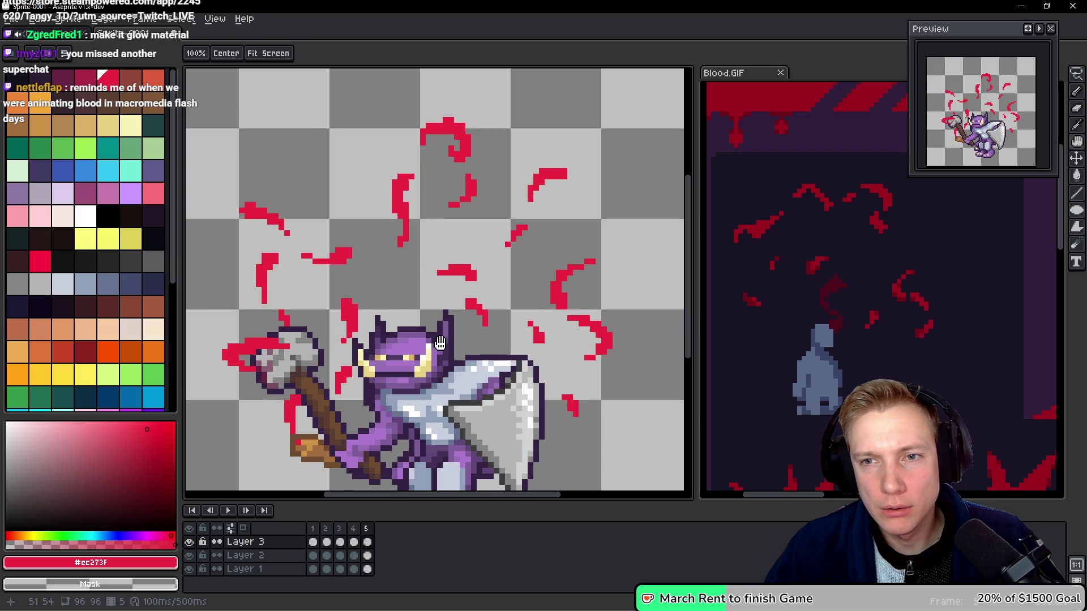
key("q")
left_click_drag(339, 205, 212, 289)
left_click_drag(287, 287, 320, 243)
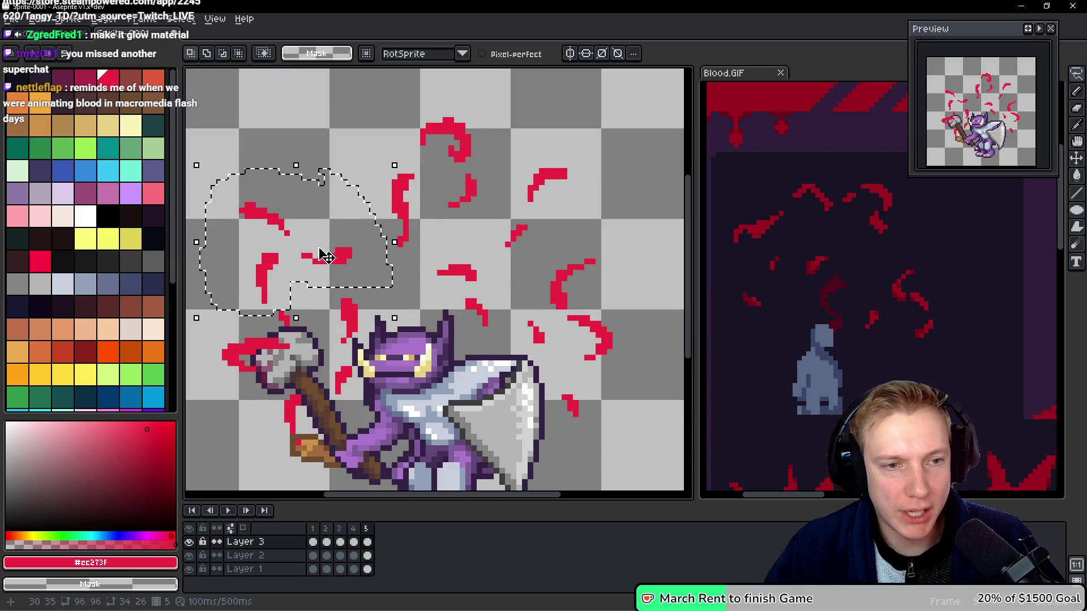
key("ctrl+d")
key("h")
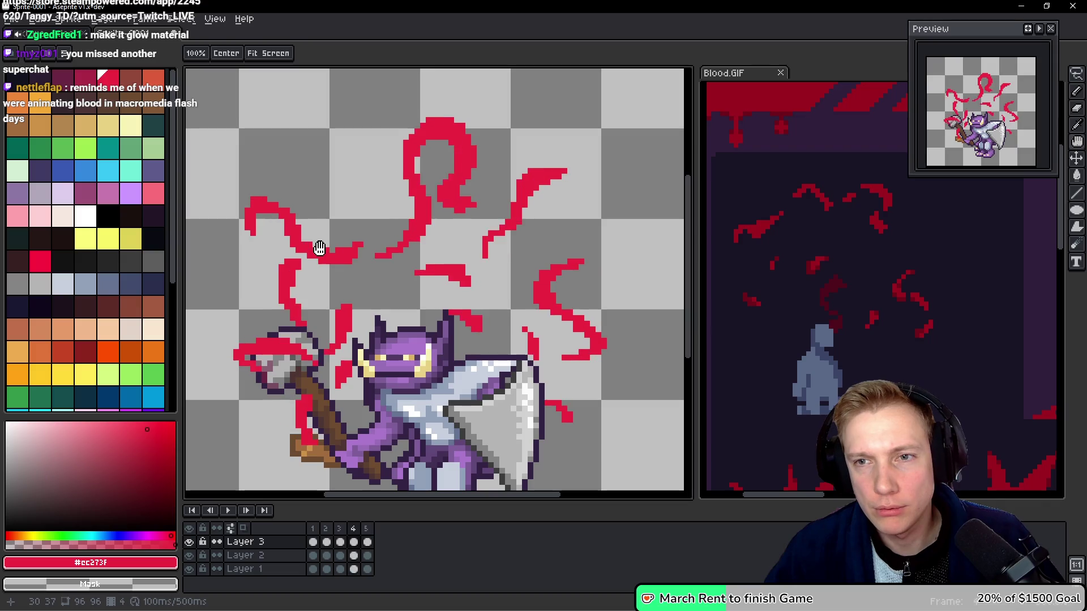
Move the blood stroke left of centre and preview the animation.
key("q")
mouse_move(357, 234)
left_mouse_down()
mouse_move(294, 261)
mouse_move(359, 250)
left_mouse_up()
left_click(359, 251)
key("ctrl+d")
key("h")
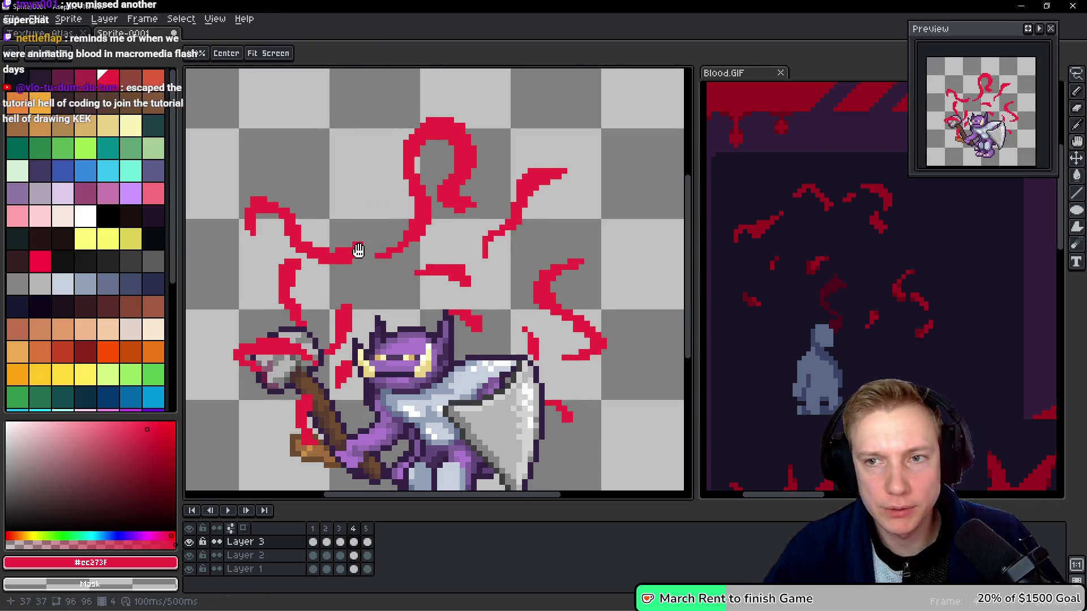
Shift the short stroke left of centre slightly left and check a small patch on the axe handle.
key("q")
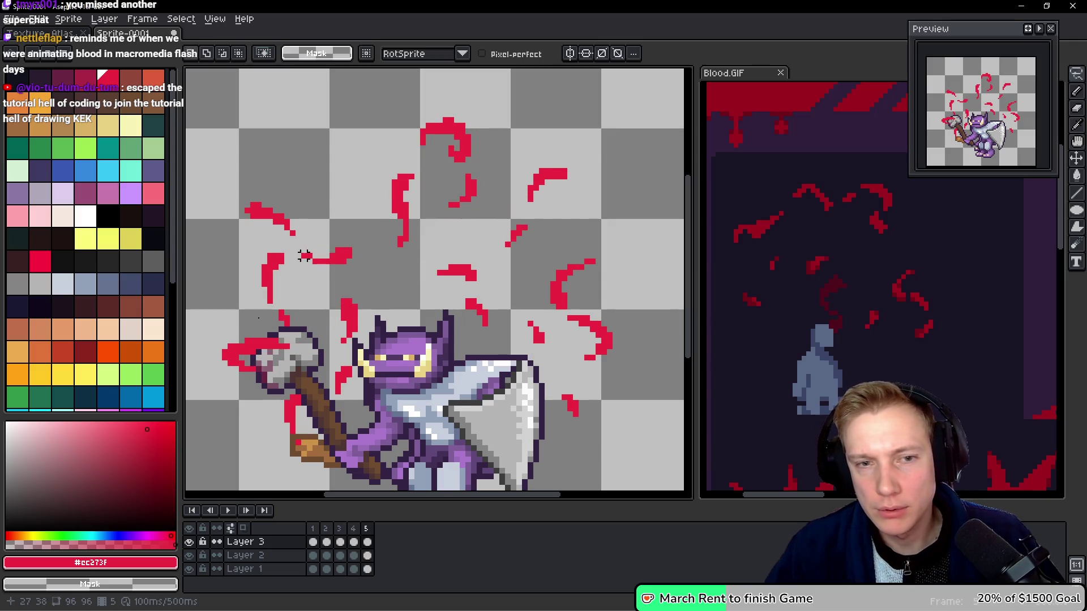
mouse_move(360, 300)
left_mouse_down()
mouse_move(331, 348)
mouse_move(362, 308)
mouse_move(351, 311)
left_mouse_up()
left_click(361, 318)
key("ctrl+d")
key("h")
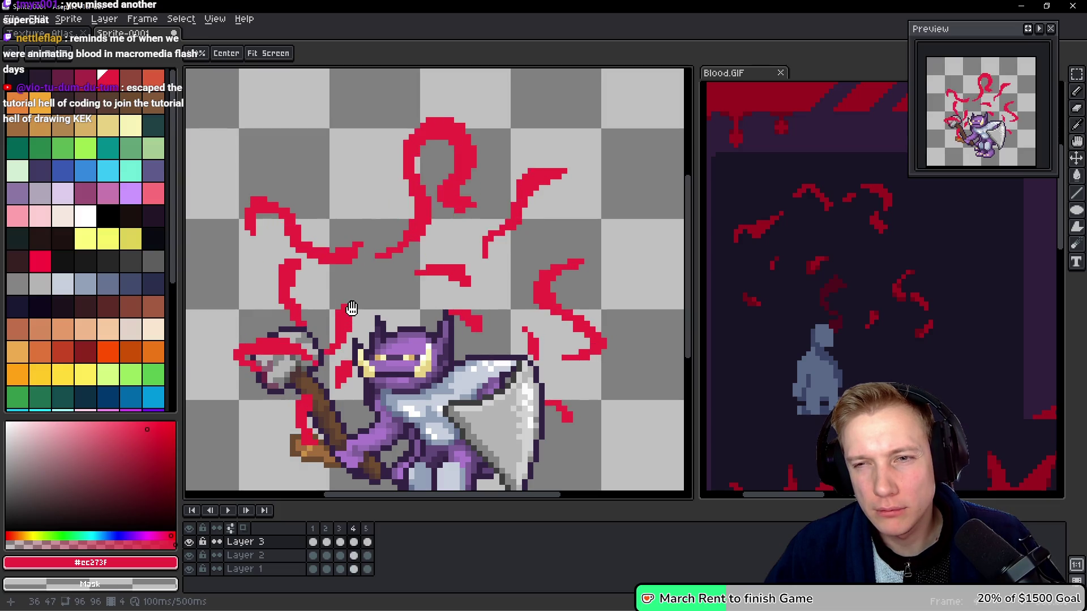
key("q")
left_click_drag(366, 364, 321, 408)
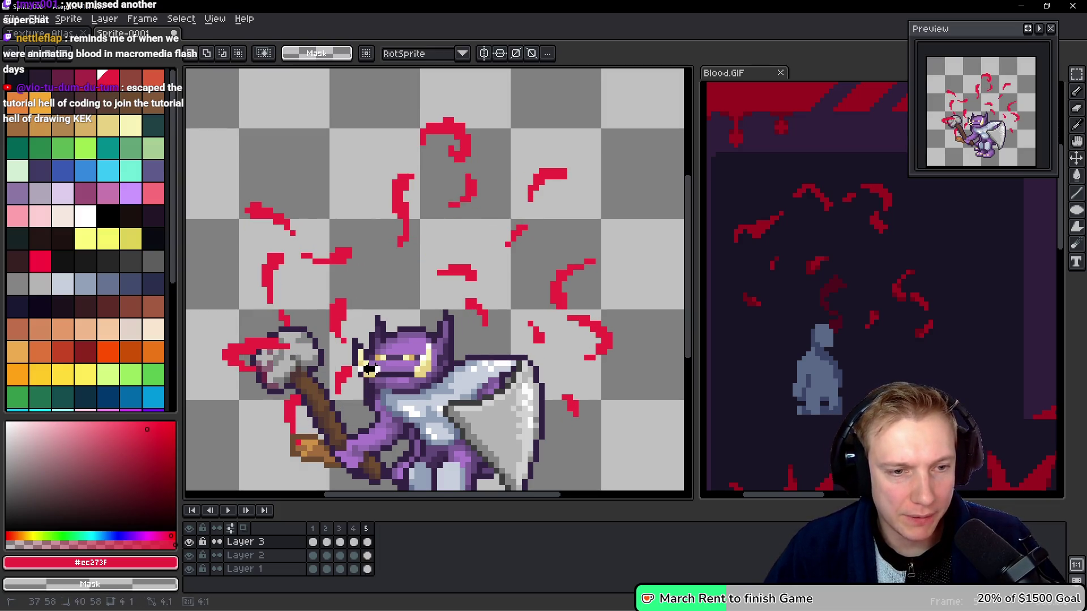
key("ctrl+d")
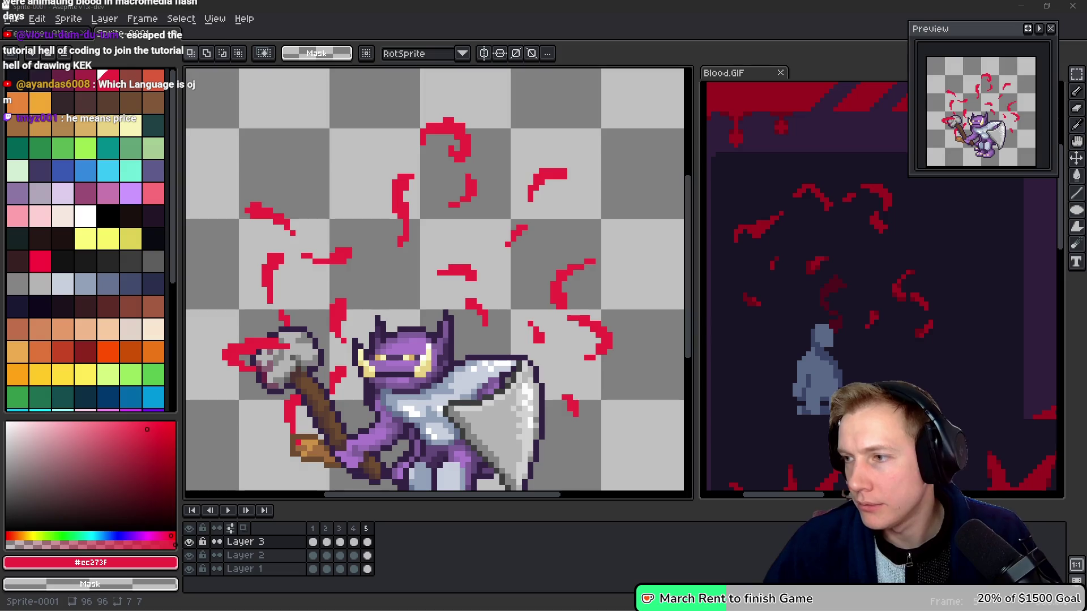
Add frame 6 and shift the blood drops right of the blade, the blood curl and the upper streak.
key("alt+n")
left_click_drag(572, 384, 589, 404)
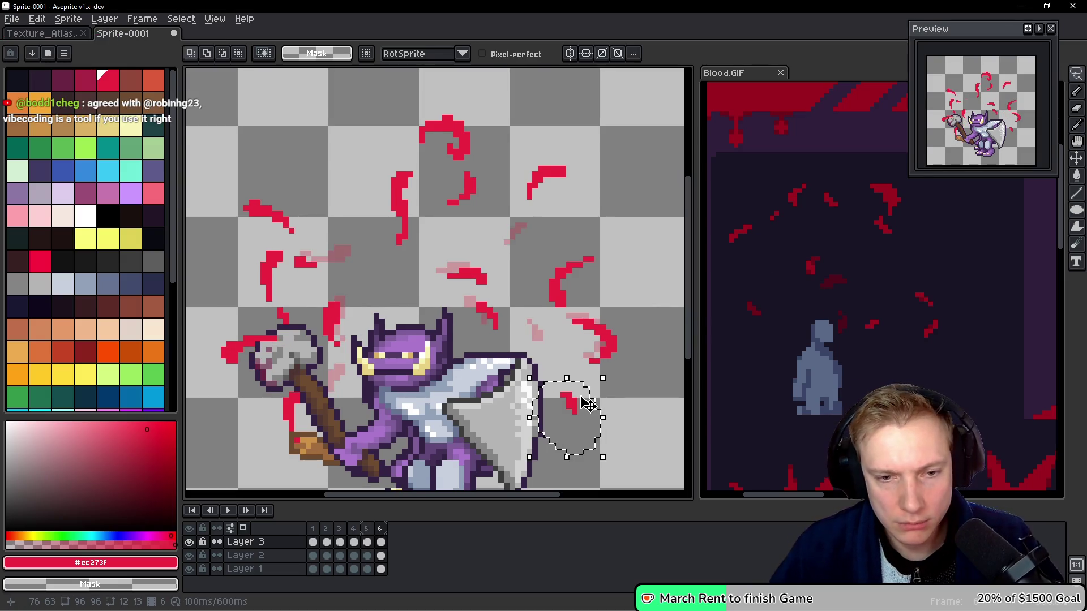
left_click(377, 158)
mouse_move(603, 254)
left_mouse_down()
mouse_move(500, 315)
mouse_move(589, 289)
mouse_move(604, 258)
left_mouse_up()
left_click(623, 218)
mouse_move(565, 164)
left_mouse_down()
mouse_move(594, 165)
mouse_move(600, 178)
left_mouse_up()
left_click(424, 158)
Nudge the streak above the knight's left one pixel left and down, and reposition the top swirl.
mouse_move(490, 164)
left_mouse_down()
mouse_move(448, 170)
mouse_move(499, 184)
left_mouse_up()
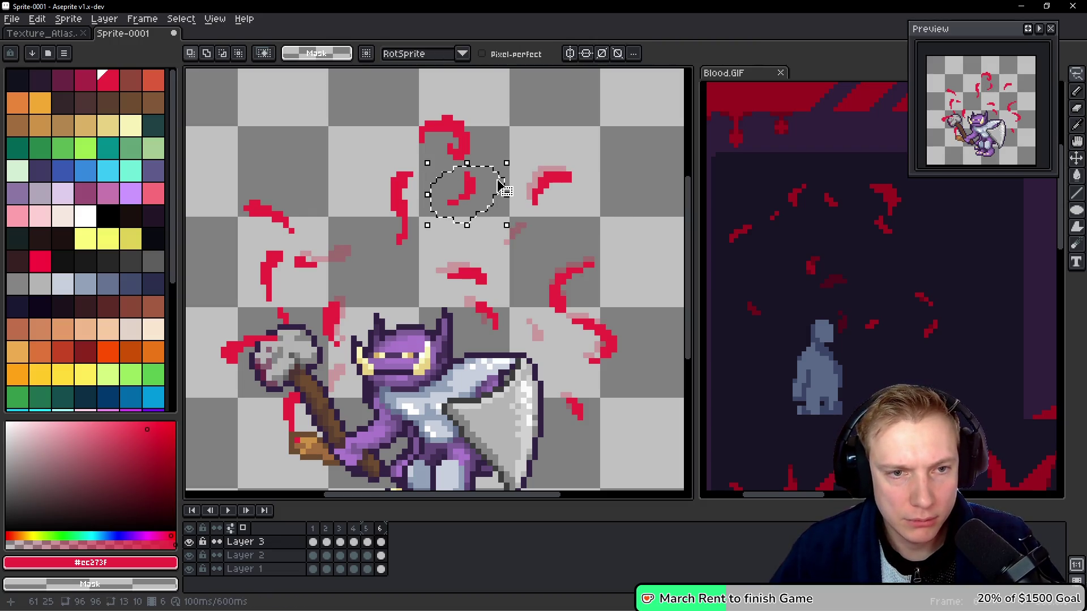
mouse_move(400, 165)
left_mouse_down()
mouse_move(385, 261)
mouse_move(430, 175)
left_mouse_up()
key("Left")
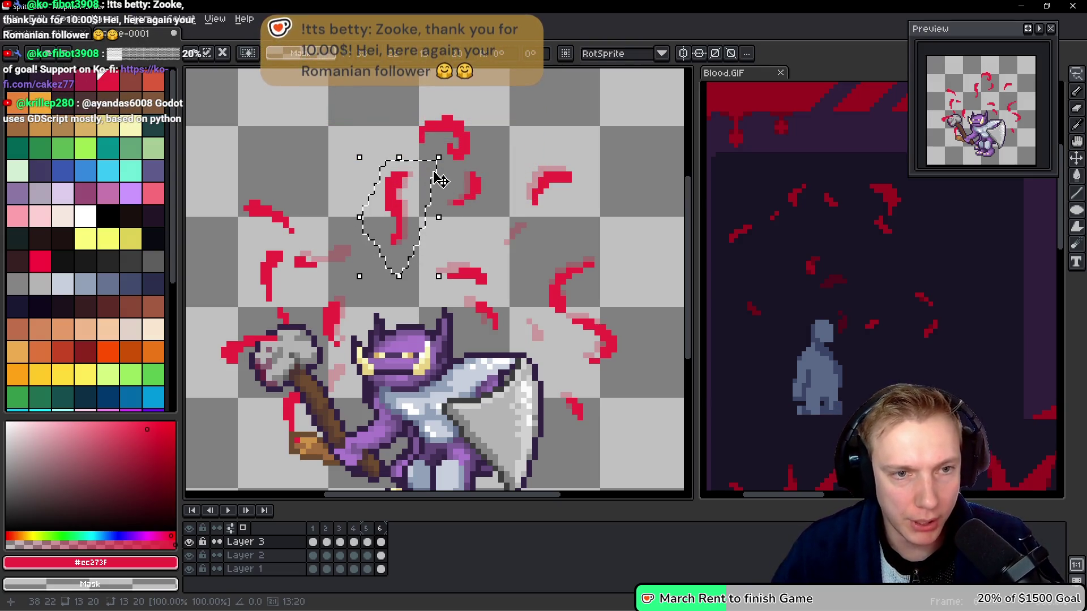
key("Down")
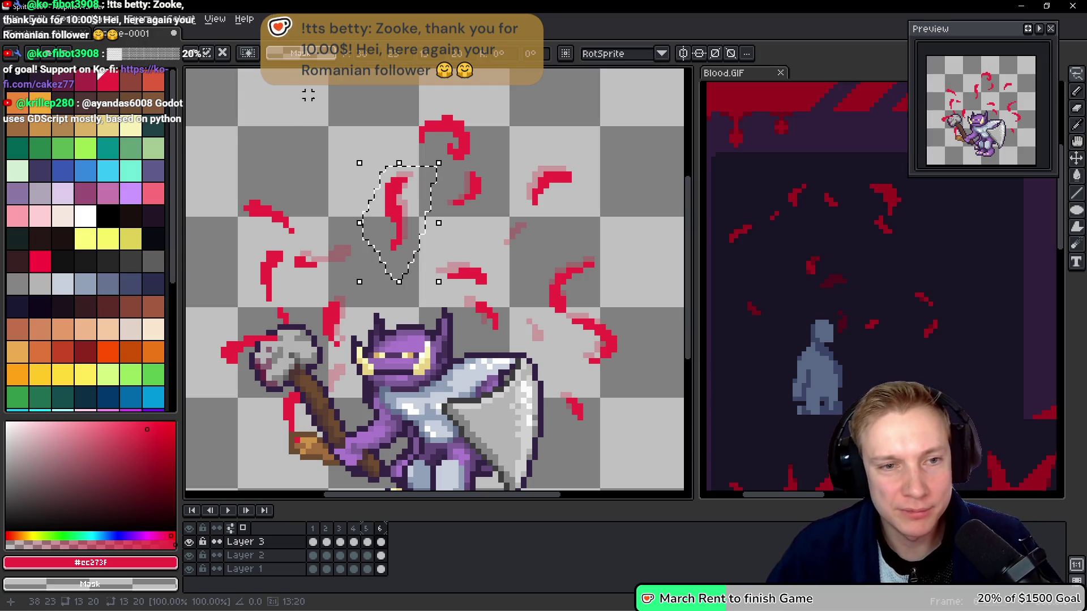
key("ctrl+d")
key("b")
left_click_drag(430, 167, 486, 119)
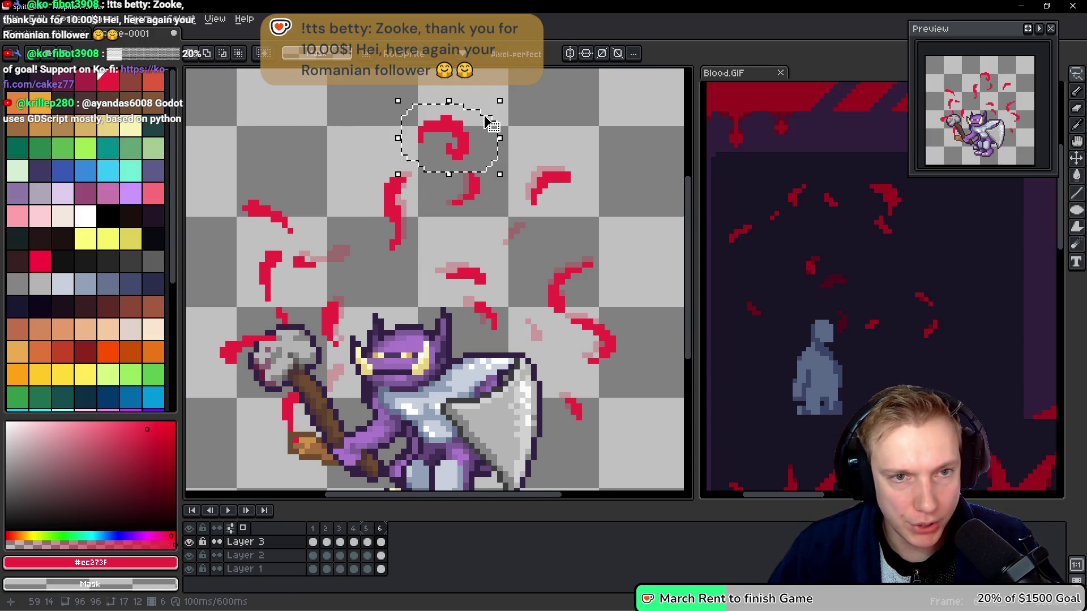
key("ctrl+d")
Shift the left vertical stroke one pixel left and move the blood around the axe head.
mouse_move(281, 248)
left_mouse_down()
mouse_move(250, 276)
mouse_move(290, 249)
left_mouse_up()
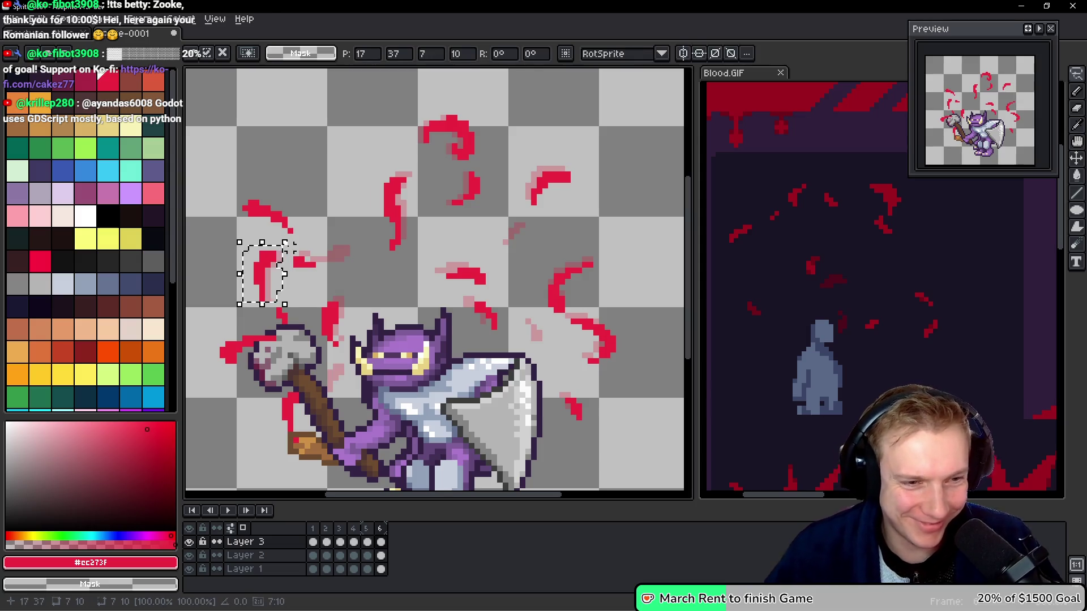
key("ctrl+d")
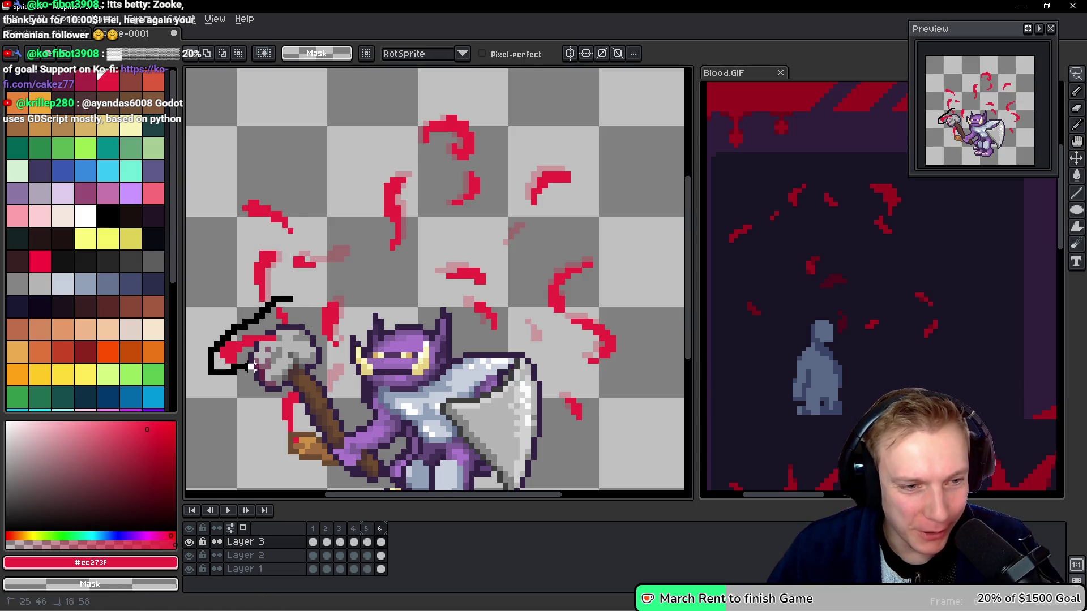
left_click_drag(237, 366, 302, 302)
key("ctrl+d")
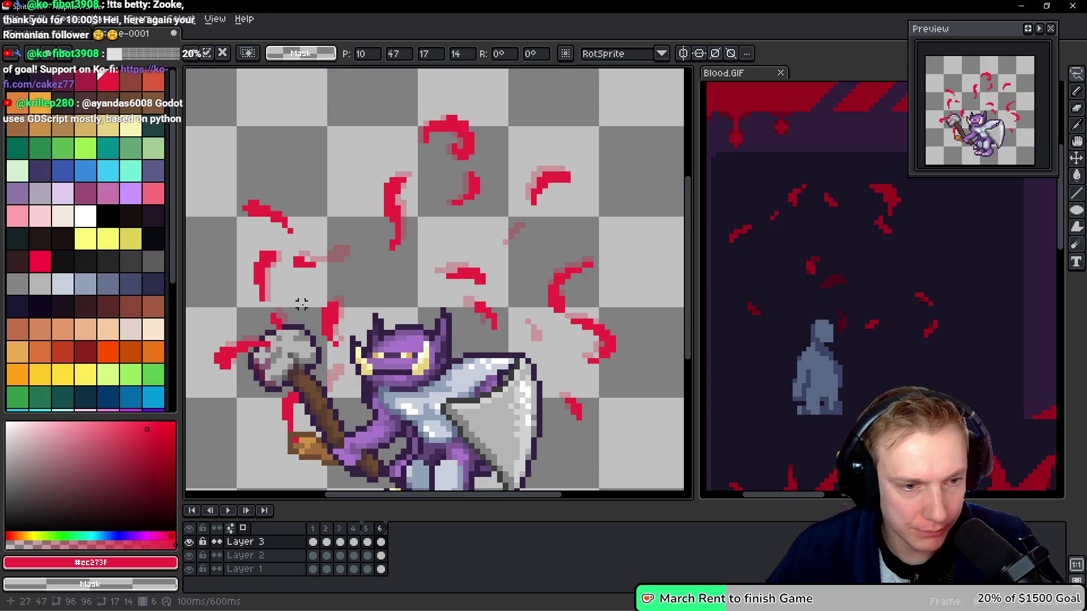
key("b")
Touch up the streak left of the axe and reposition the red streak beside the handle.
mouse_move(303, 377)
left_mouse_down()
mouse_move(241, 419)
mouse_move(286, 455)
mouse_move(304, 376)
mouse_move(292, 385)
left_mouse_up()
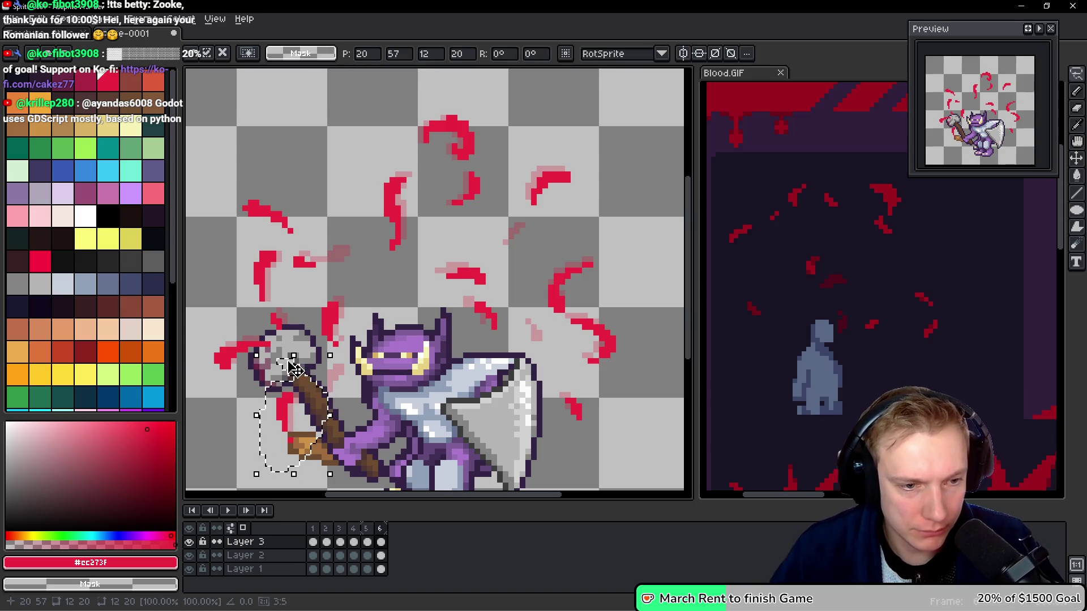
key("ctrl+d")
mouse_move(274, 214)
left_mouse_down()
mouse_move(232, 198)
mouse_move(315, 205)
left_mouse_up()
key("ctrl+d")
key("b")
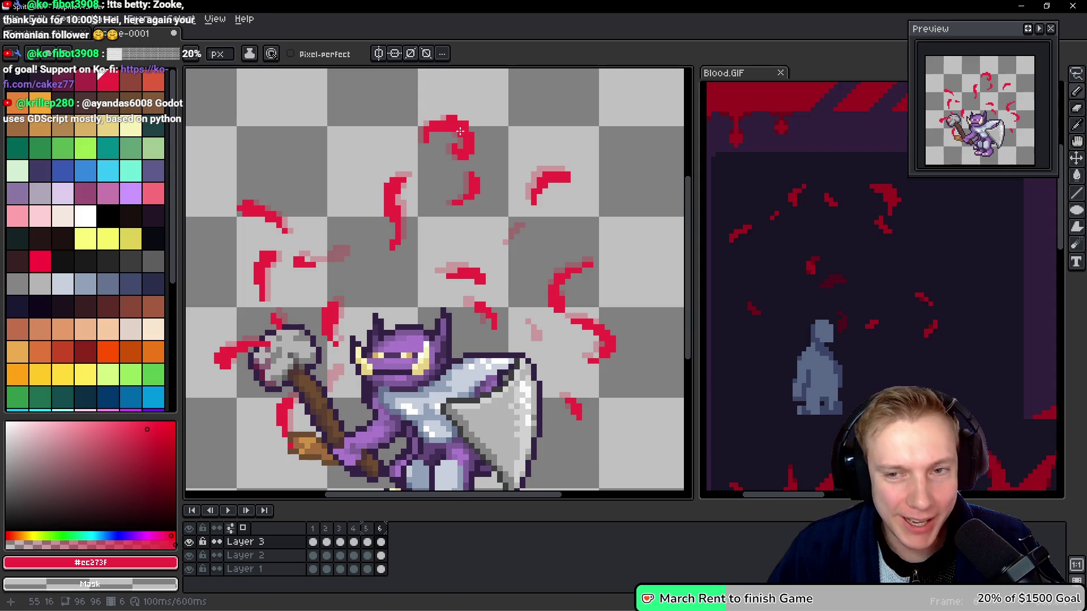
Lighten the top blood curl to pink, undo part of it, and erase the upper-right fragment.
left_click_drag(455, 134, 431, 122)
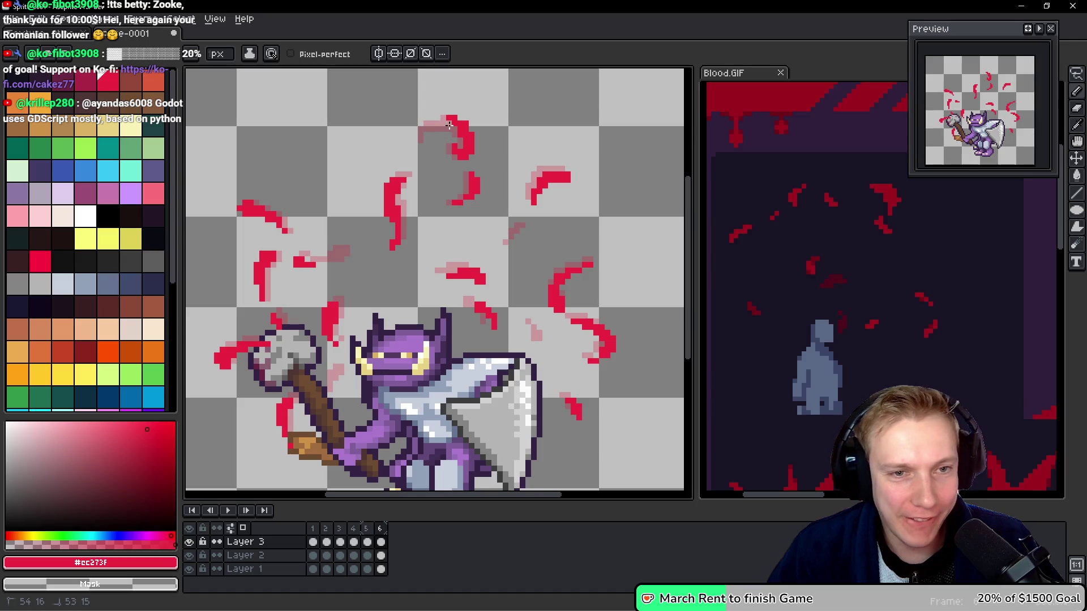
left_click_drag(464, 160, 463, 158)
key("ctrl+z")
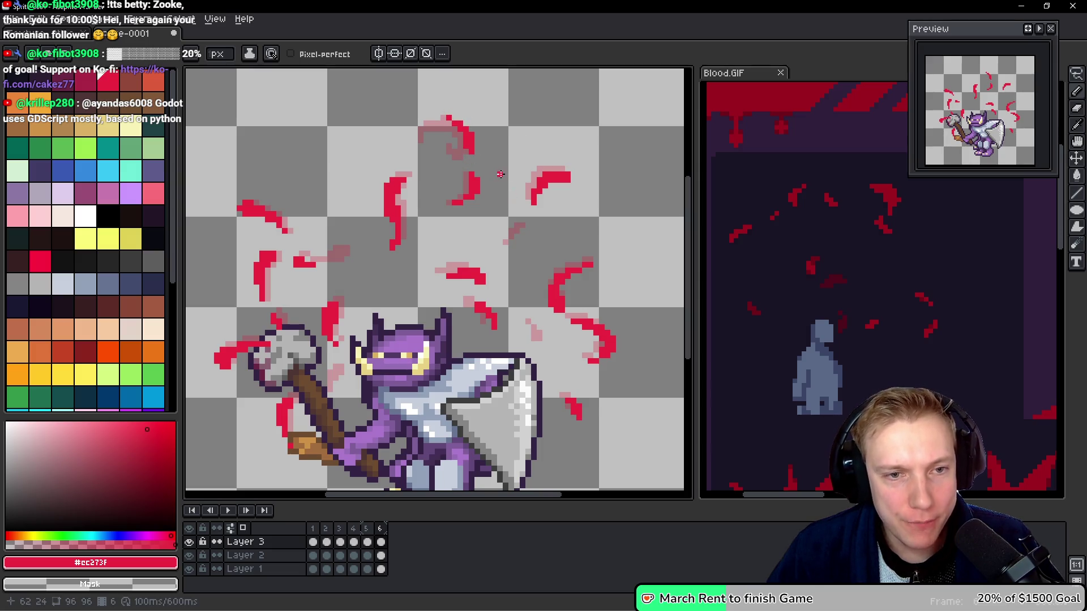
key("ctrl+z")
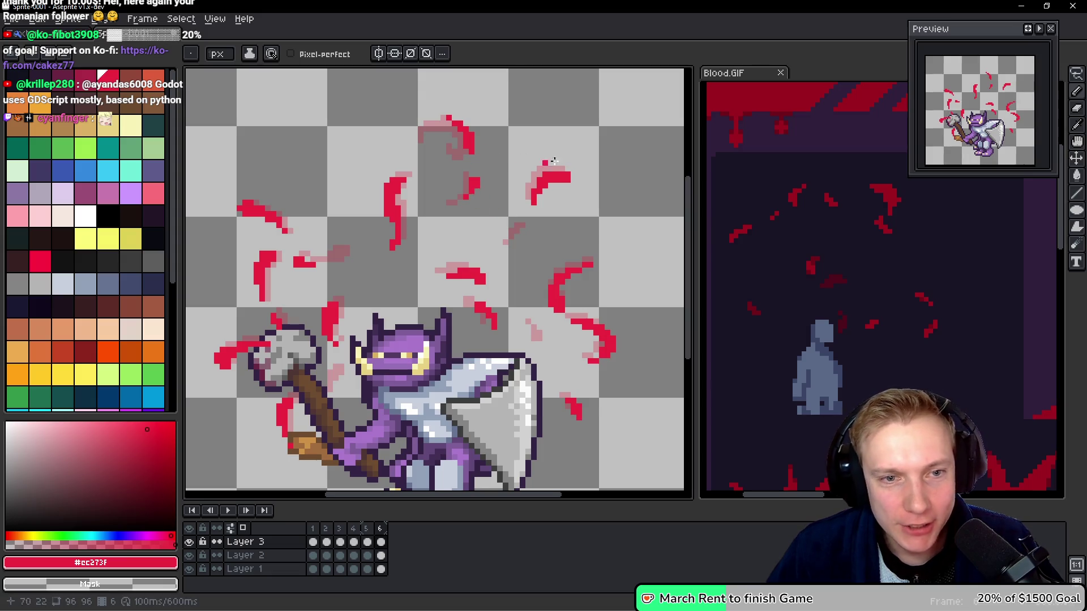
mouse_move(548, 179)
left_mouse_down()
mouse_move(529, 205)
mouse_move(566, 180)
left_mouse_up()
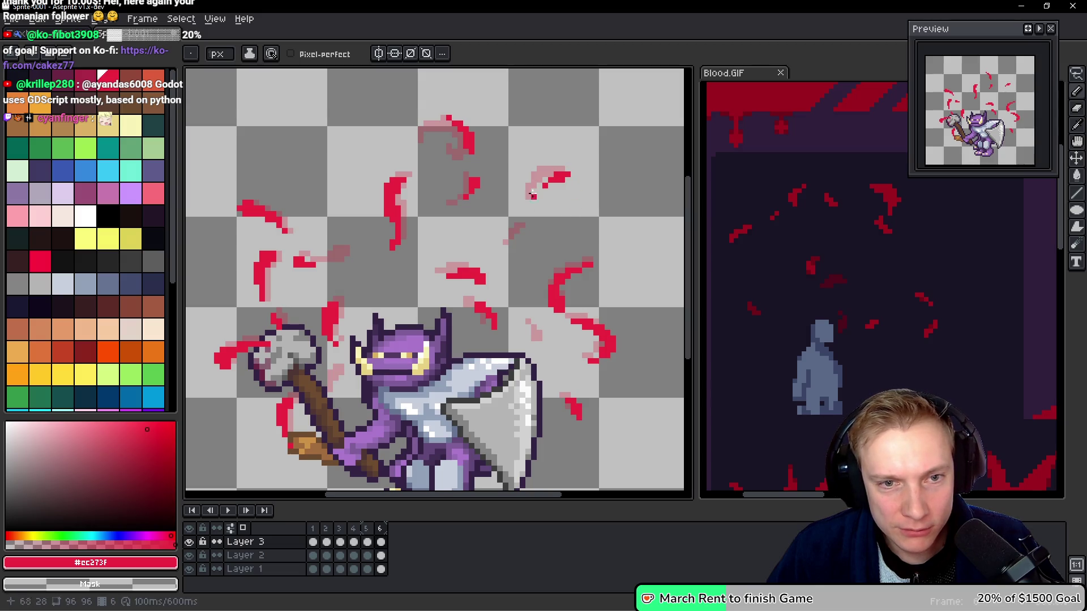
Flip back and forth between frames 5 and 6 to compare the fading blood.
key("Left")
key("Right")
key("h")
key("Left")
key("Right")
key("Left")
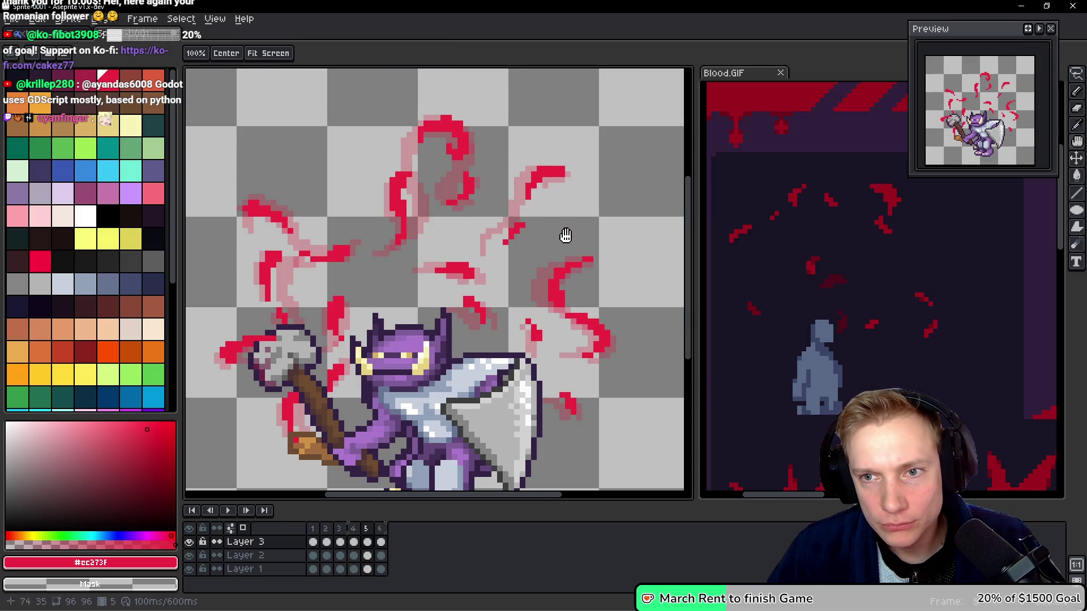
key("Right")
key("Left")
key("Right")
key("b")
Fade the curved streak to light pink and add a pixel to the left-side blood stroke.
mouse_move(403, 195)
left_mouse_down()
mouse_move(391, 173)
mouse_move(386, 218)
mouse_move(404, 244)
left_mouse_up()
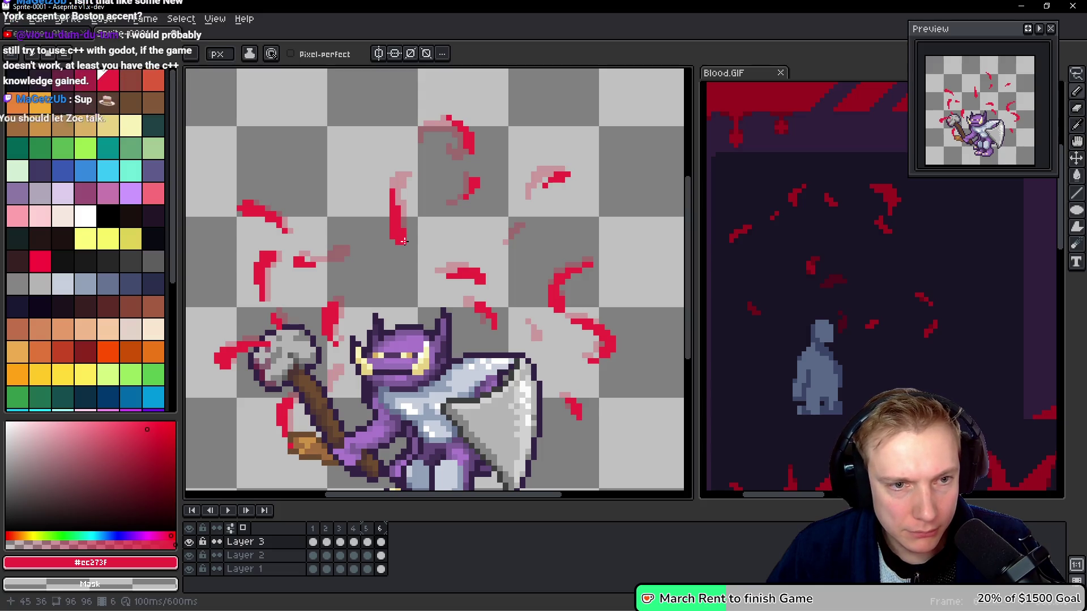
key("h")
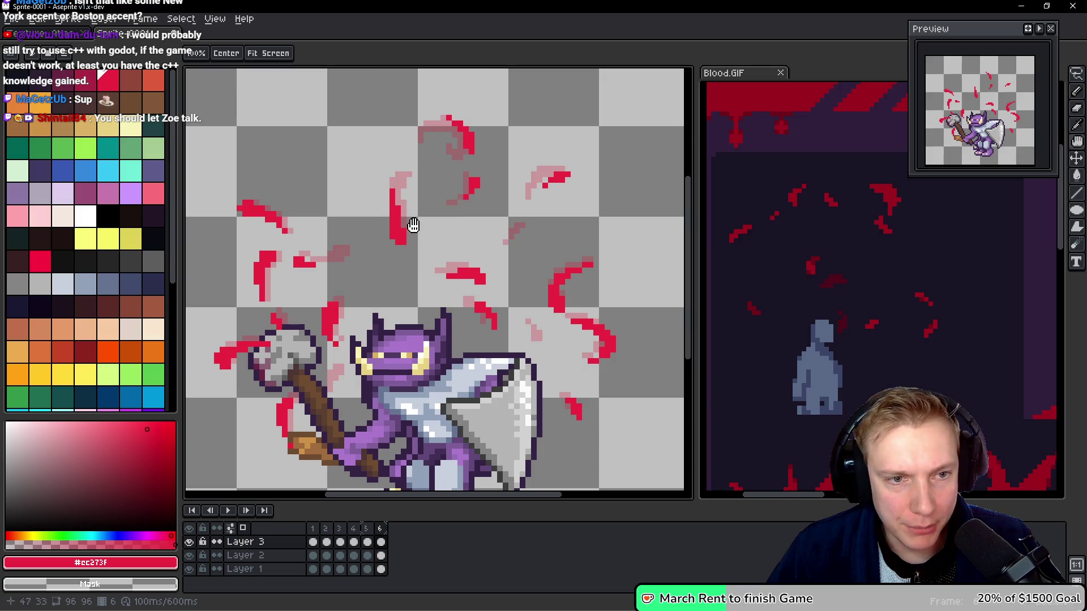
key("b")
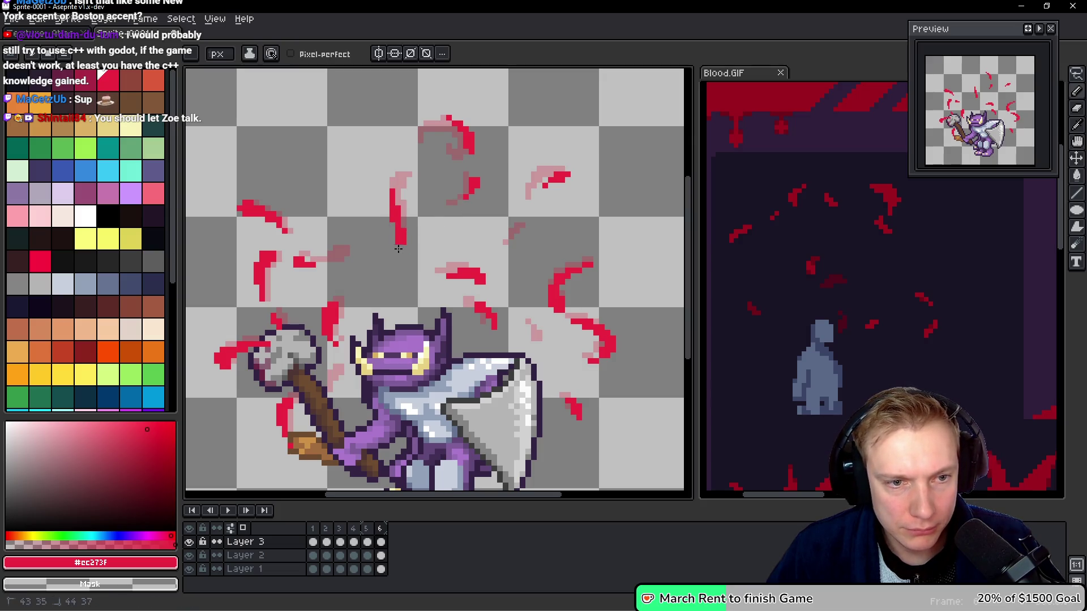
key("h")
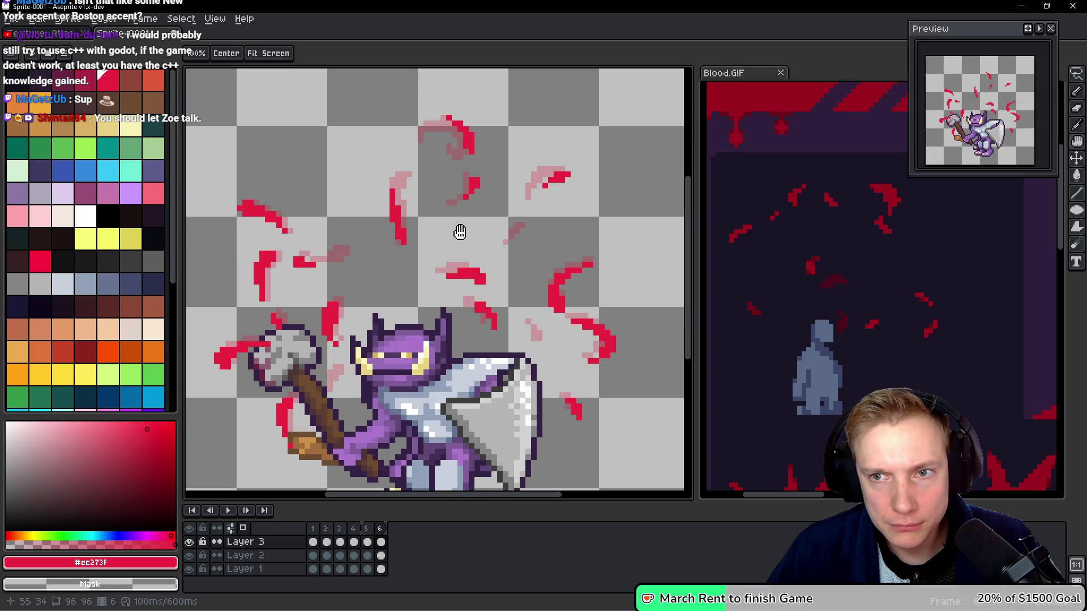
key("b")
left_click_drag(449, 276, 474, 282)
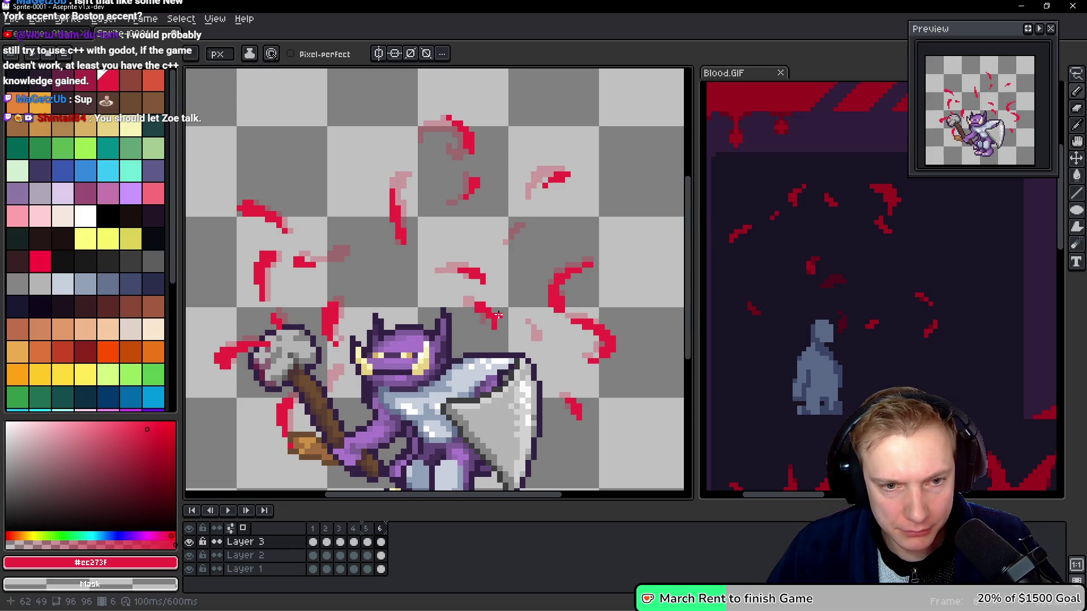
key("ctrl+z")
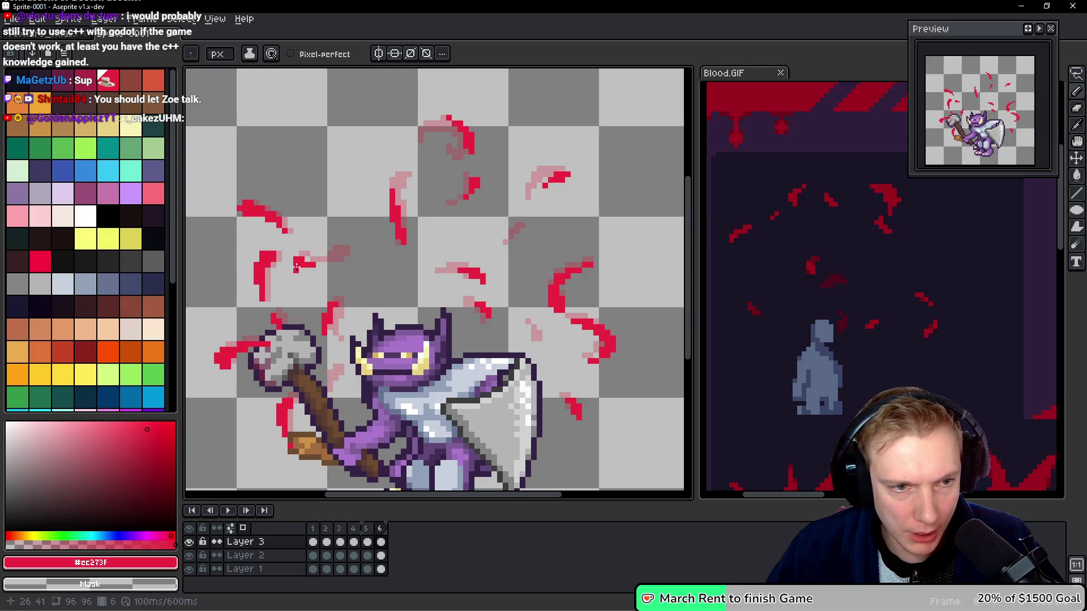
left_click(267, 253)
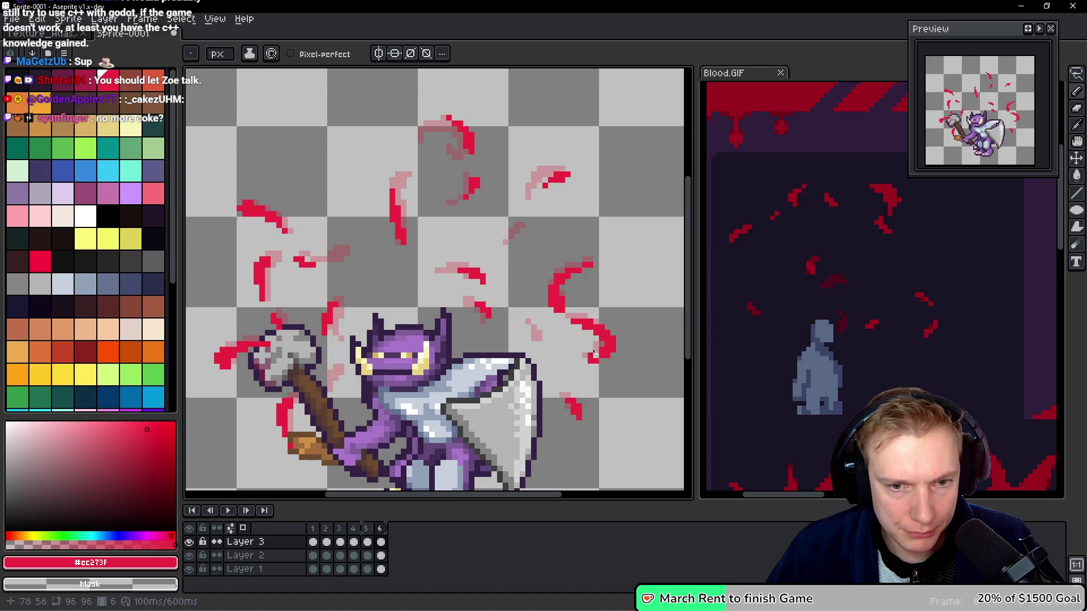
Check the Blood.GIF reference, then lighten more of the top blood curl on Sprite-0001.
left_click(882, 212)
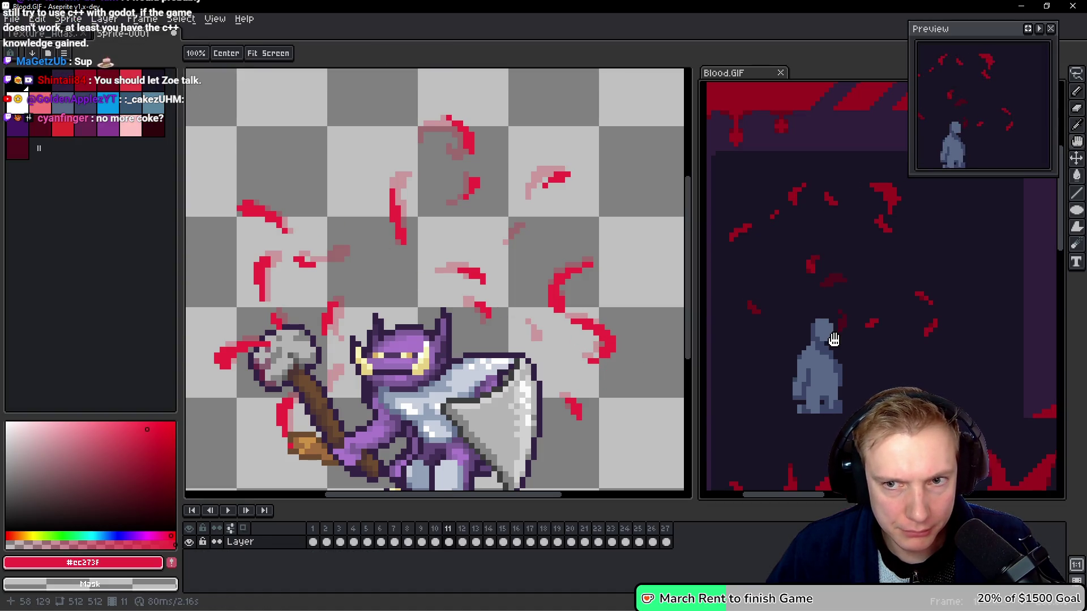
left_click(498, 223)
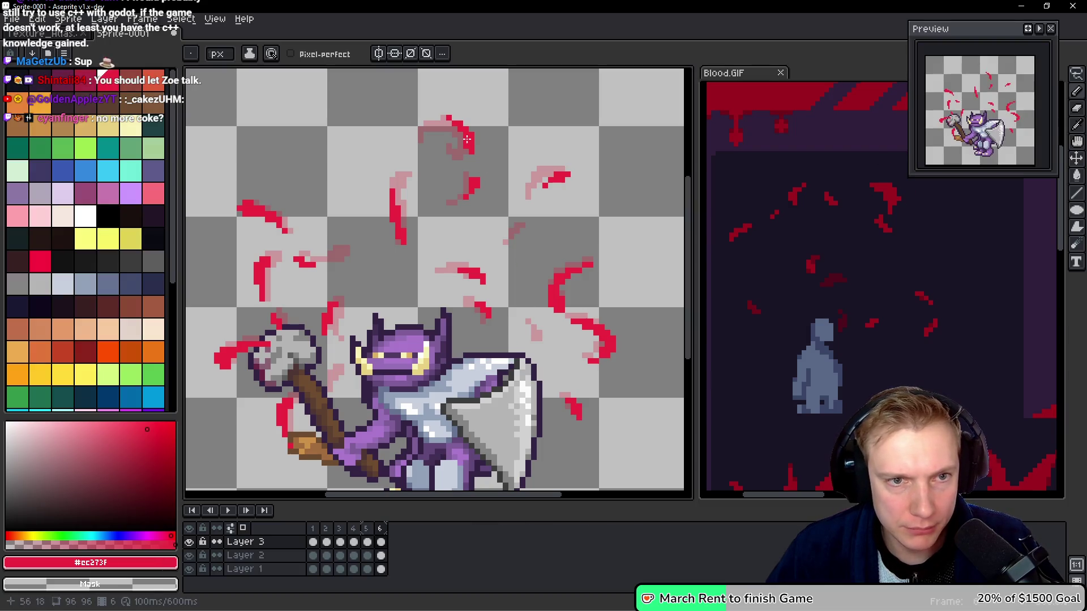
mouse_move(462, 136)
left_mouse_down()
mouse_move(468, 148)
mouse_move(458, 152)
left_mouse_up()
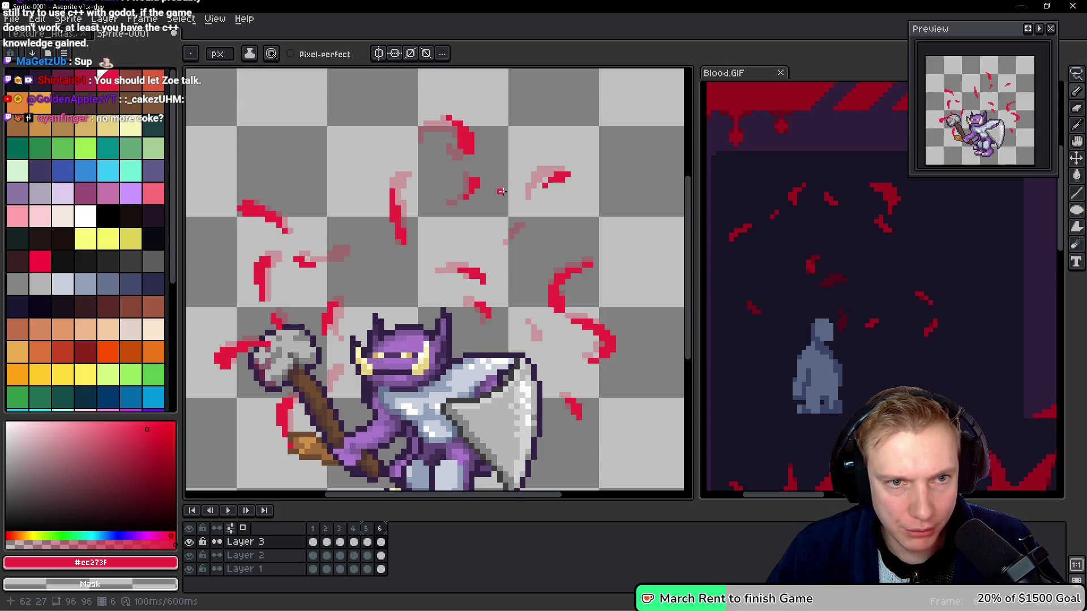
key("h")
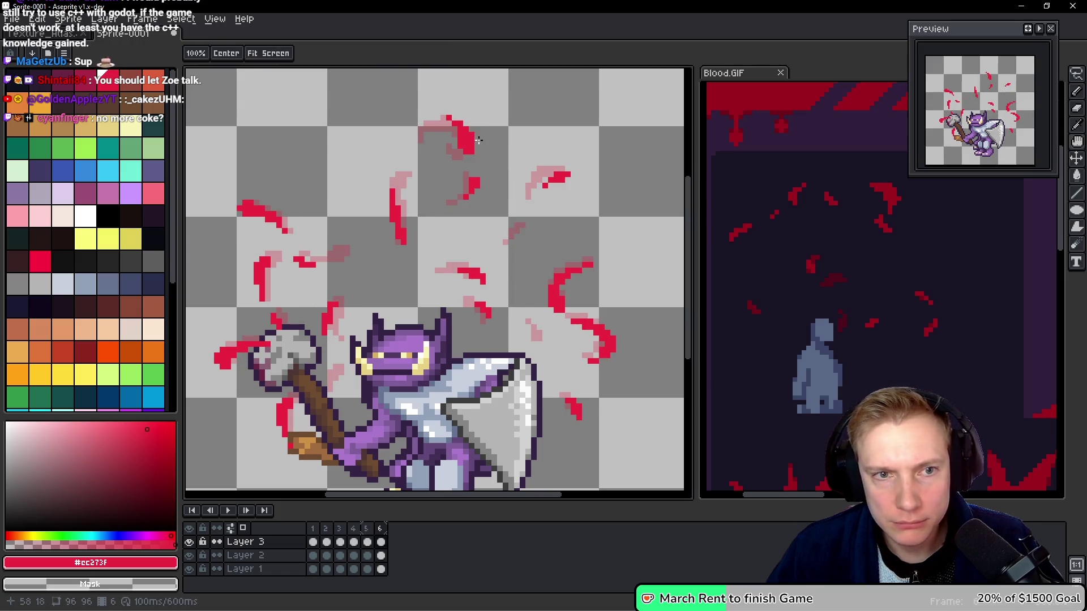
key("b")
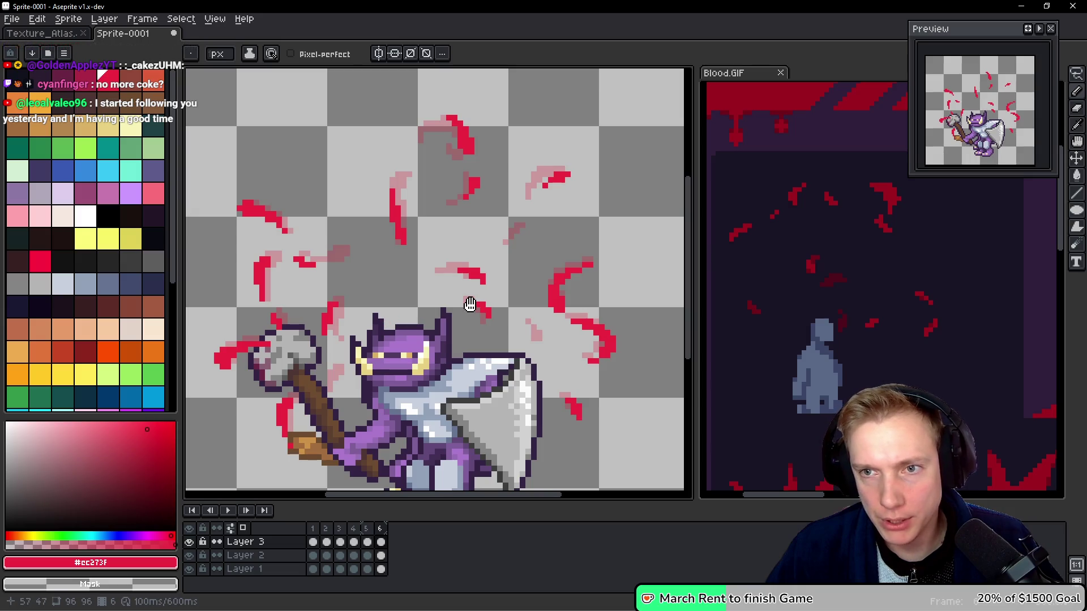
key("space")
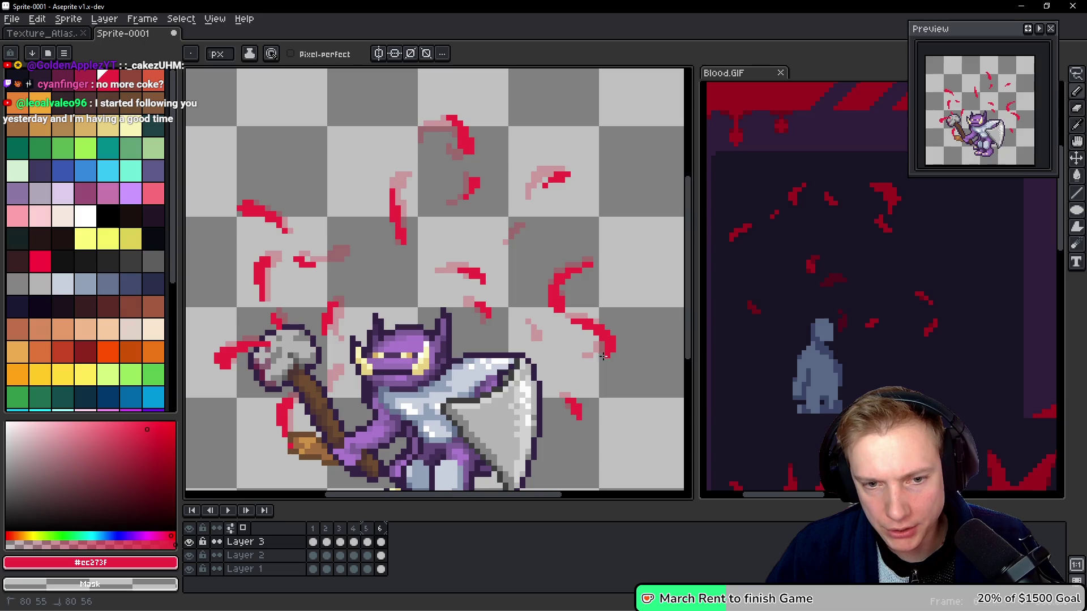
Fade the upper-left and middle of the right blood arc, then lasso the mid-right fragment.
left_click_drag(592, 323, 555, 321)
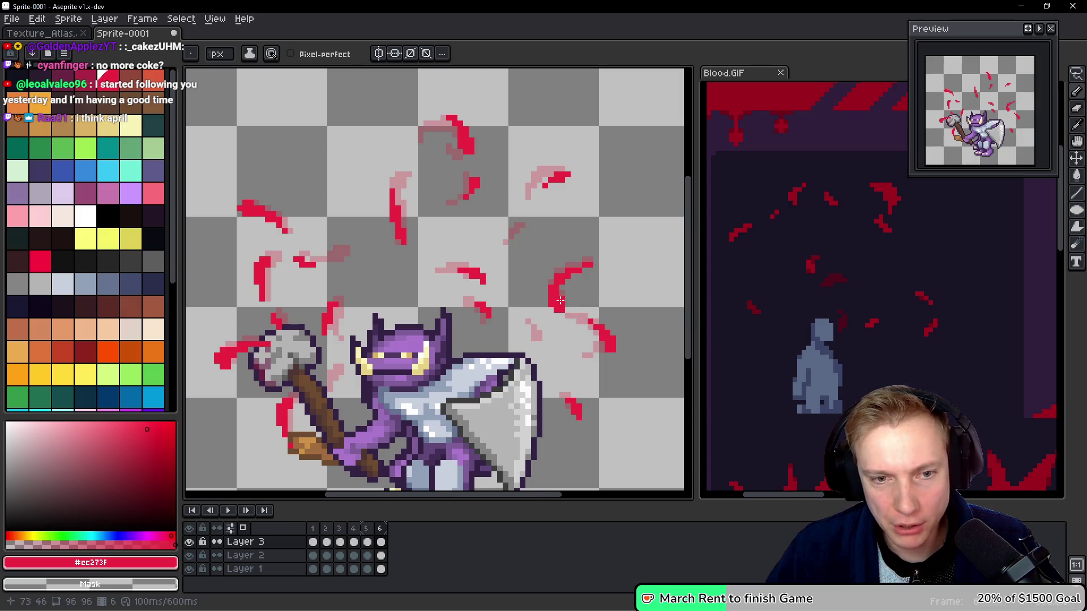
mouse_move(558, 298)
left_mouse_down()
mouse_move(549, 308)
mouse_move(586, 266)
mouse_move(562, 280)
left_mouse_up()
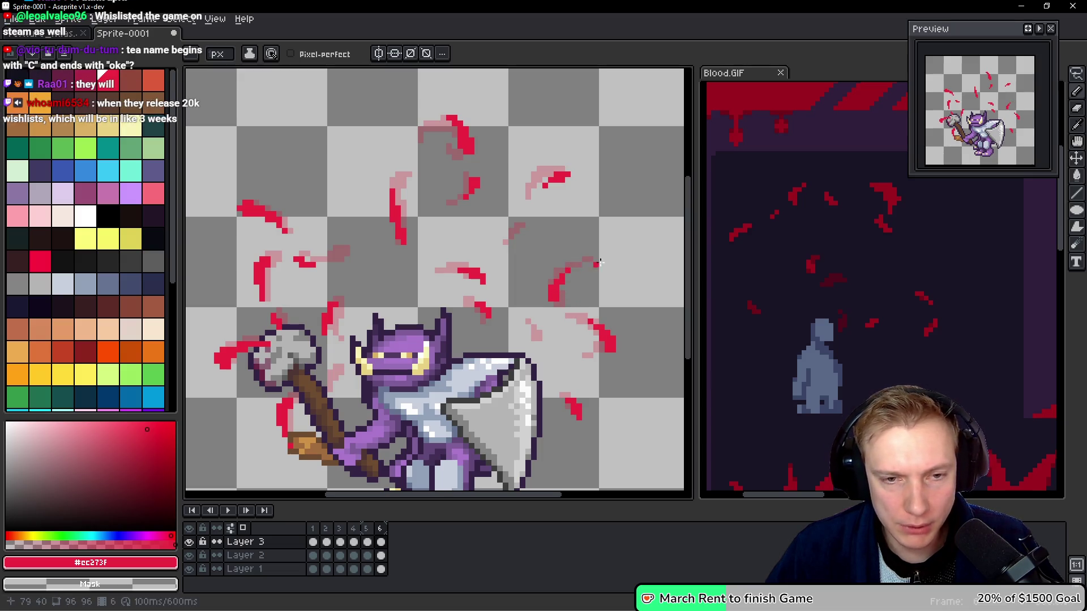
key("space")
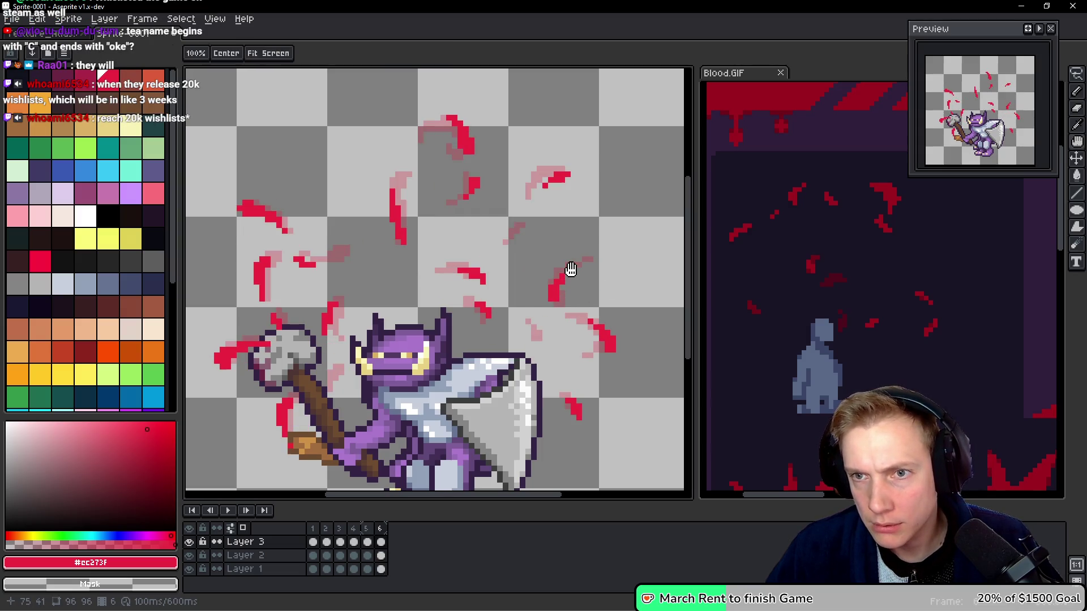
key("q")
mouse_move(577, 262)
left_mouse_down()
mouse_move(533, 275)
mouse_move(589, 254)
left_mouse_up()
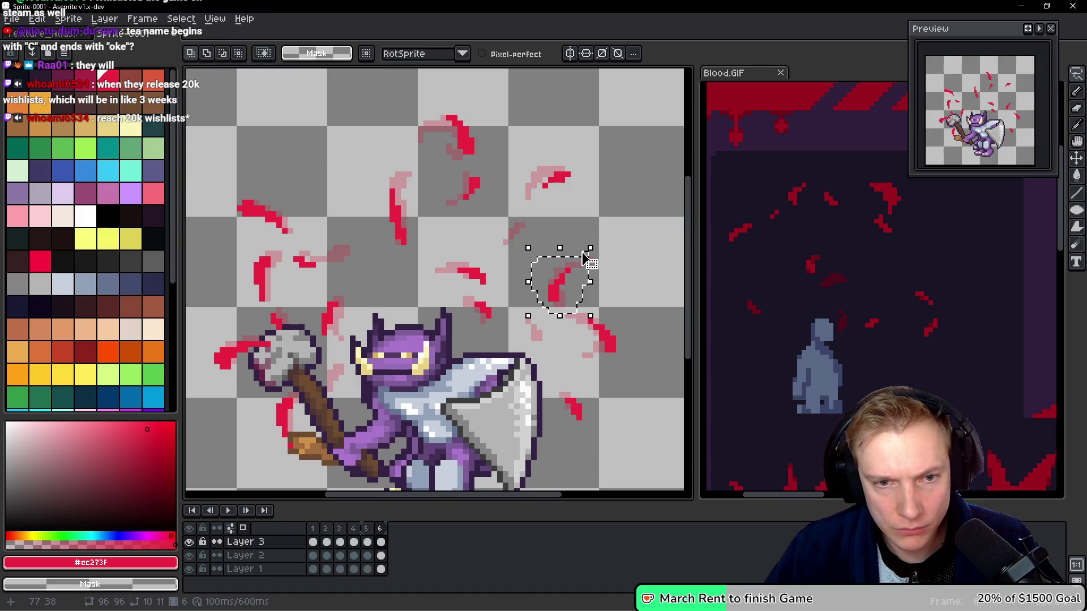
Extend the mid-right red fragment upward and fade the right end of the upper-left streak.
key("b")
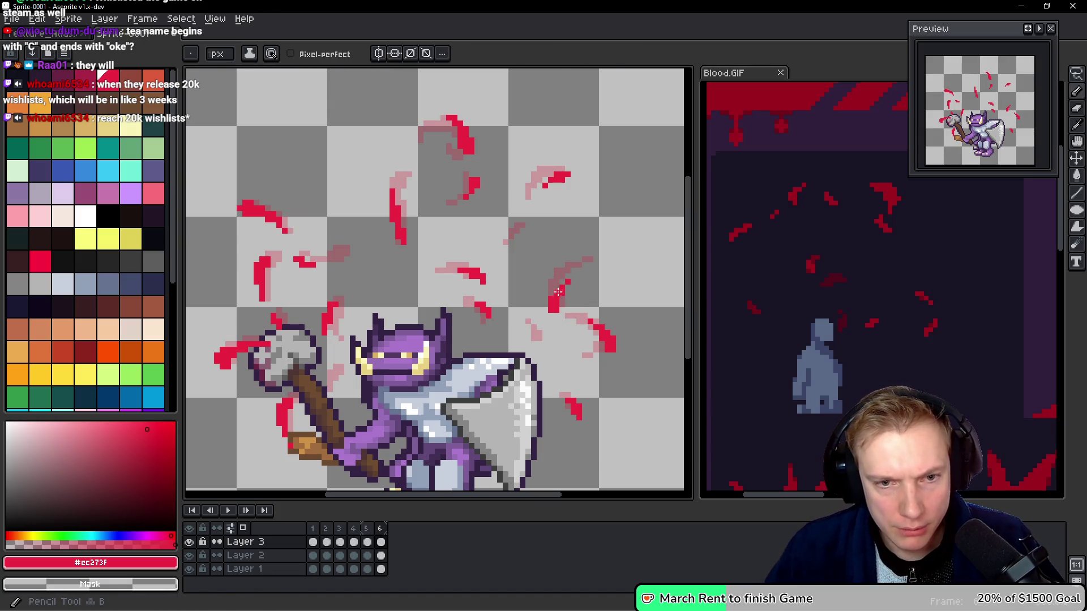
left_click(566, 281)
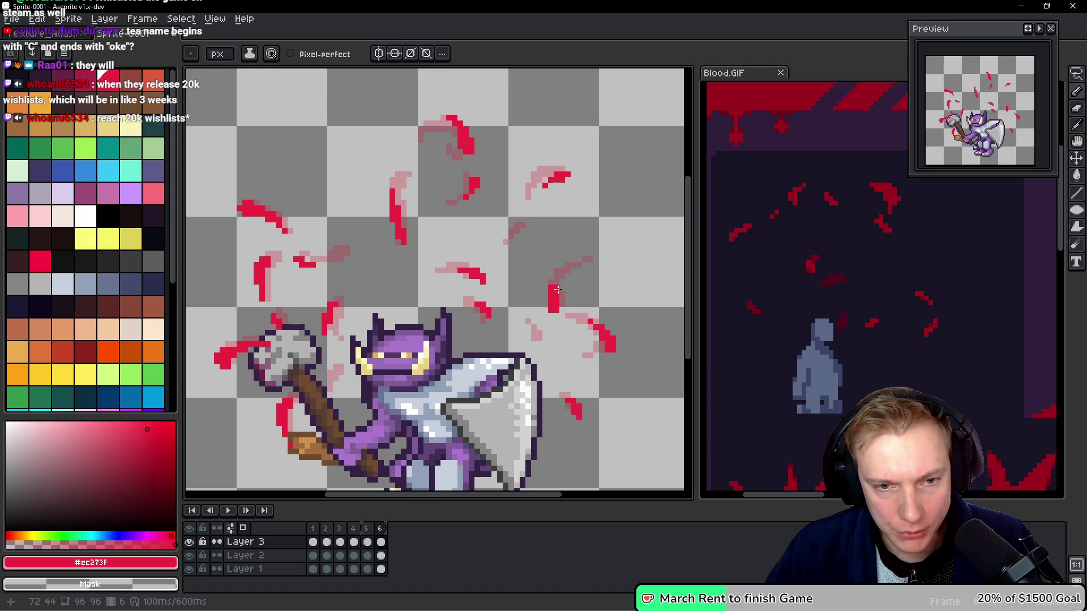
left_click_drag(554, 295, 560, 271)
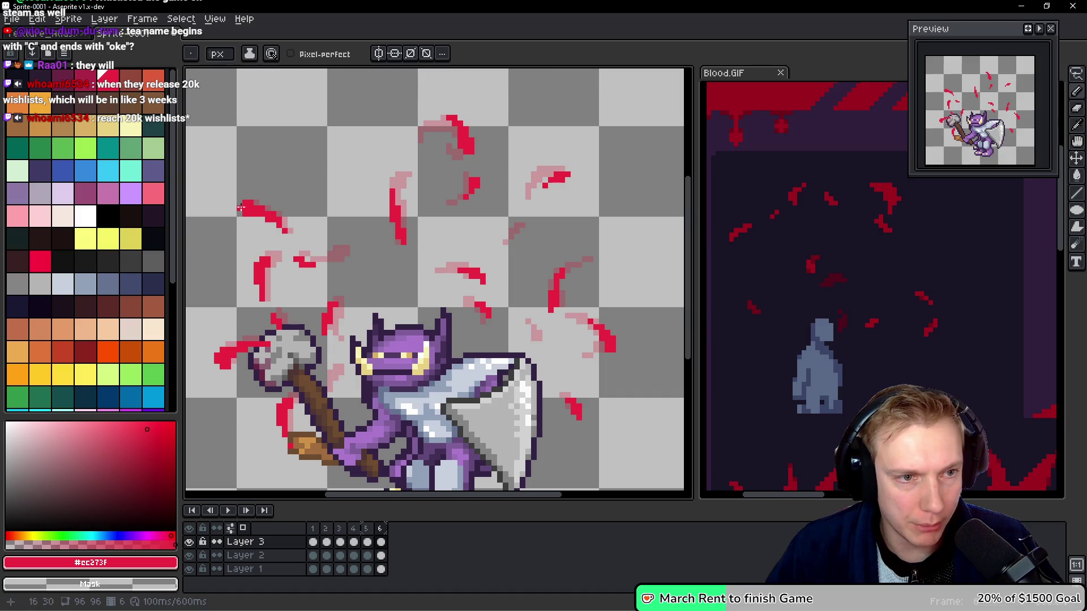
left_click_drag(250, 214, 290, 237)
key("m")
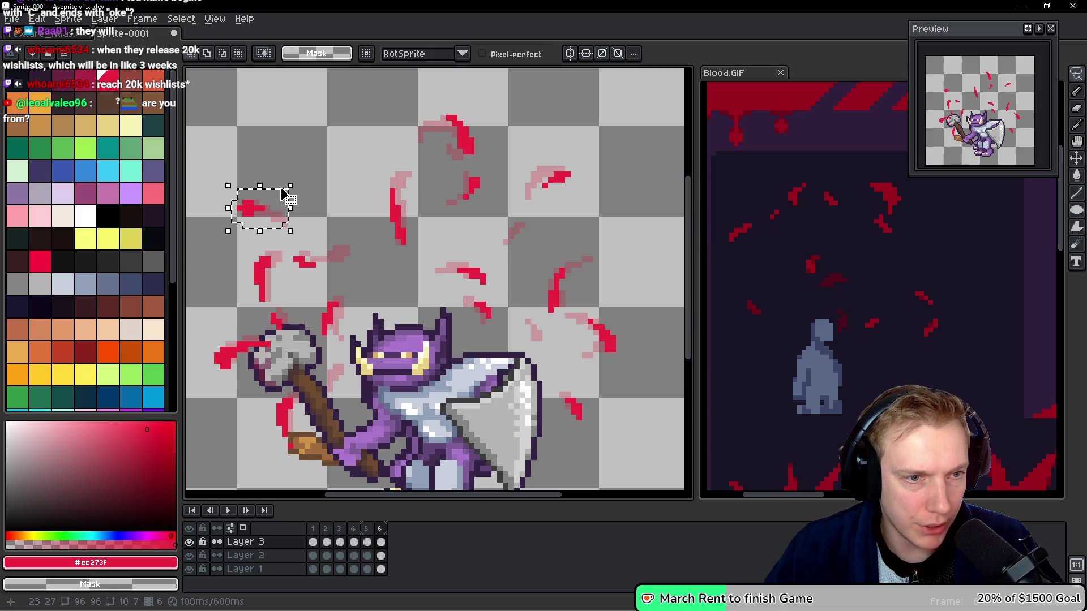
key("ctrl+d")
key("b")
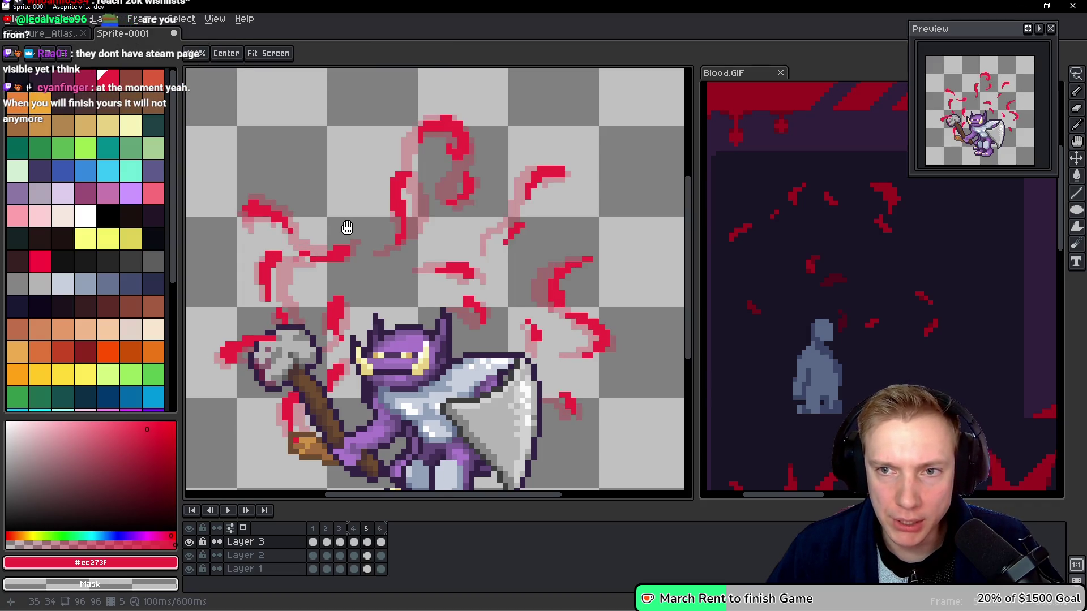
Redraw the red streak left of the hammer handle angling up-right, then bring up Blood.GIF.
key("q")
key("b")
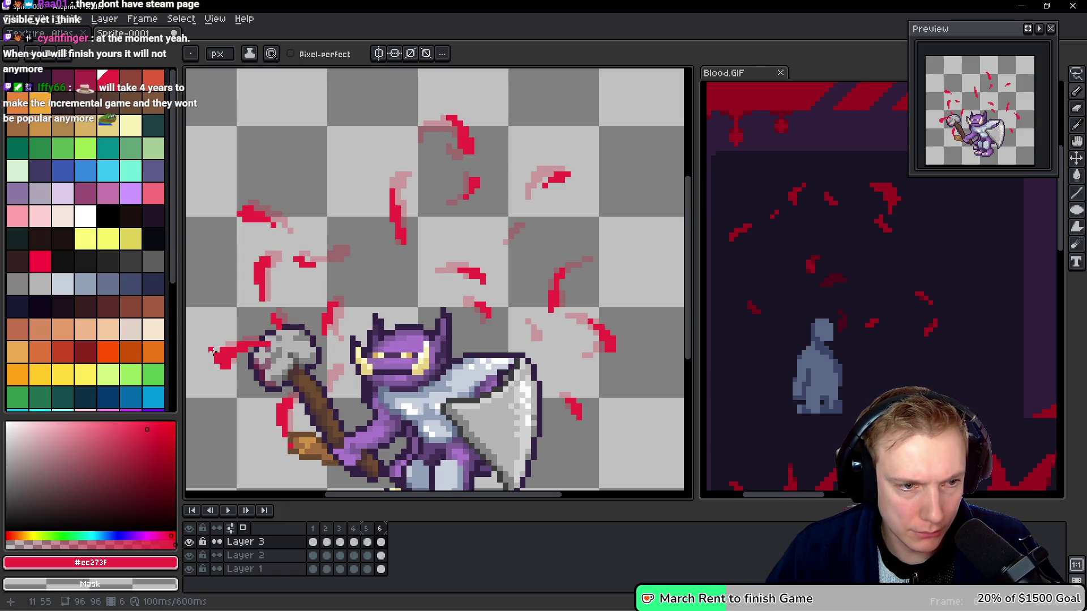
key("ctrl+z")
left_click_drag(230, 346, 264, 350)
key("ctrl+z")
left_click(229, 361)
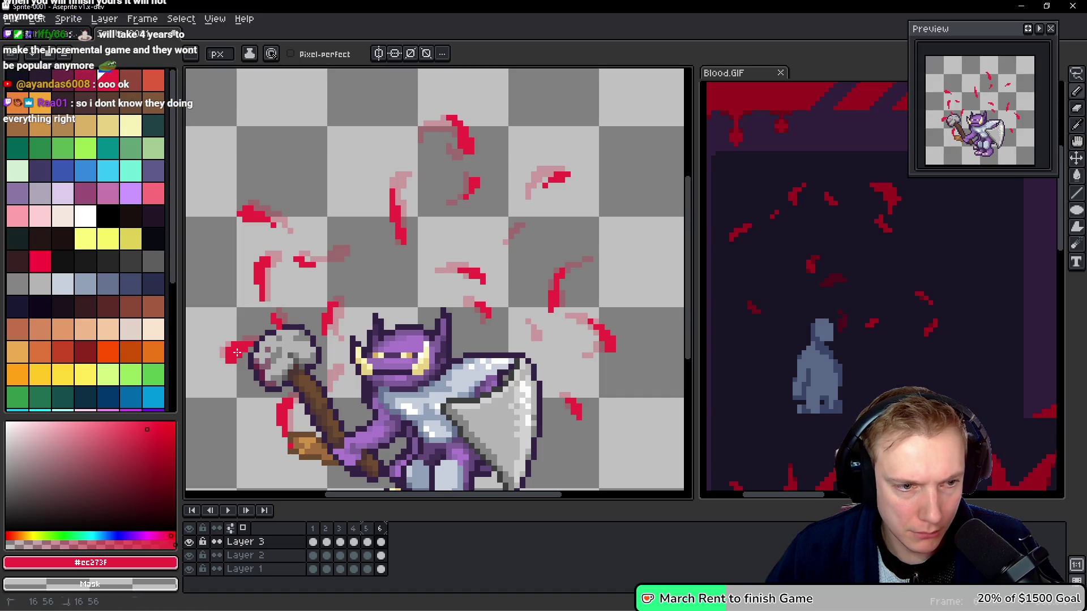
left_click_drag(238, 358, 253, 339)
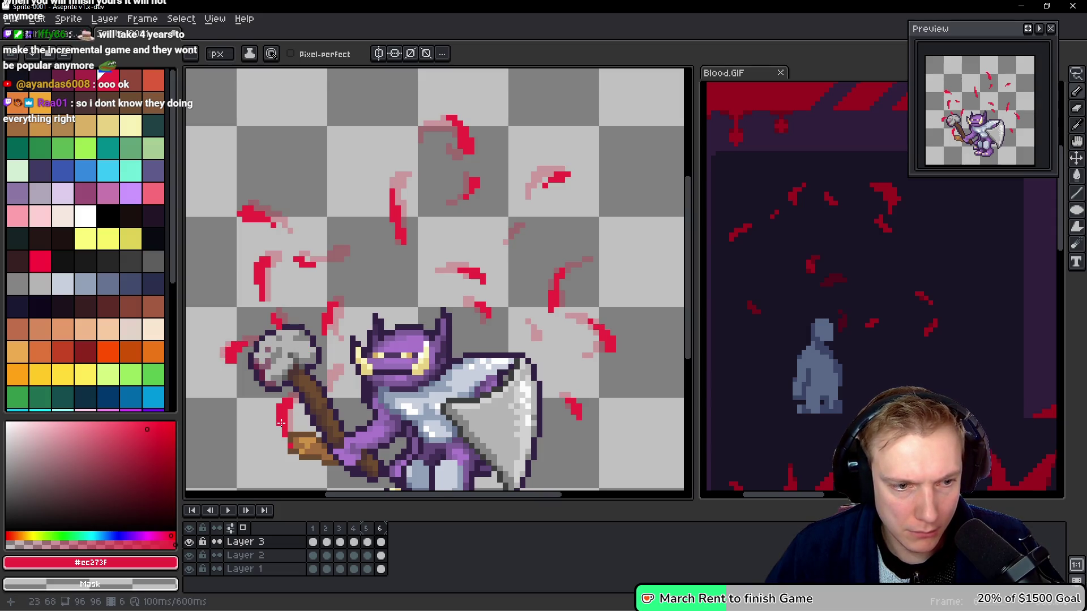
mouse_move(291, 398)
left_mouse_down()
mouse_move(286, 419)
mouse_move(286, 406)
left_mouse_up()
left_click_drag(289, 401, 280, 425)
left_click(866, 334)
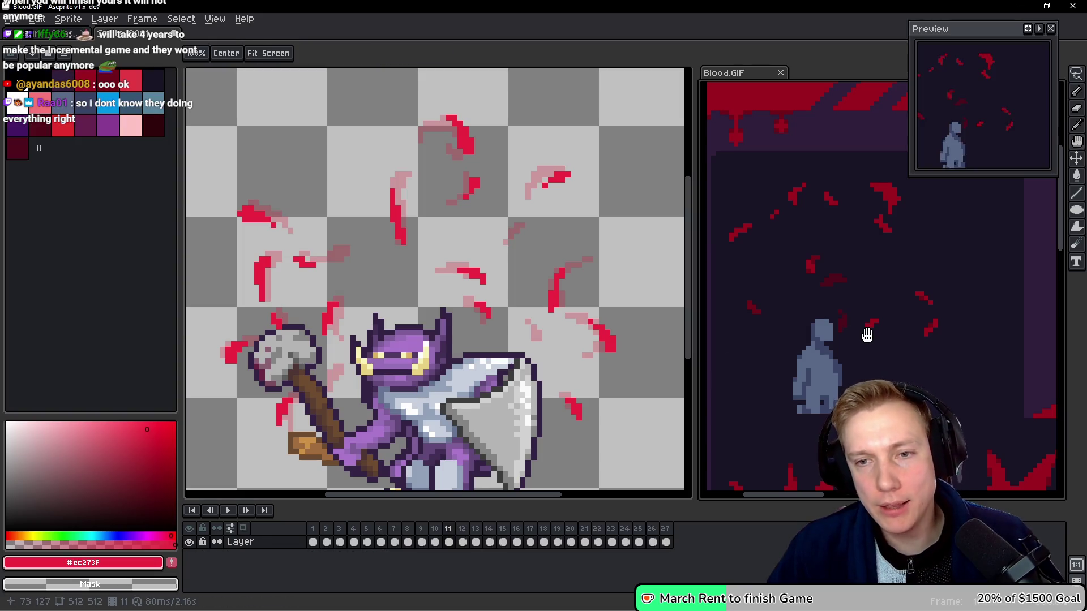
Step through Blood.GIF frames, then return to the knight sprite and add frame 7.
key("Left")
key("Right")
key("Left")
key("Right")
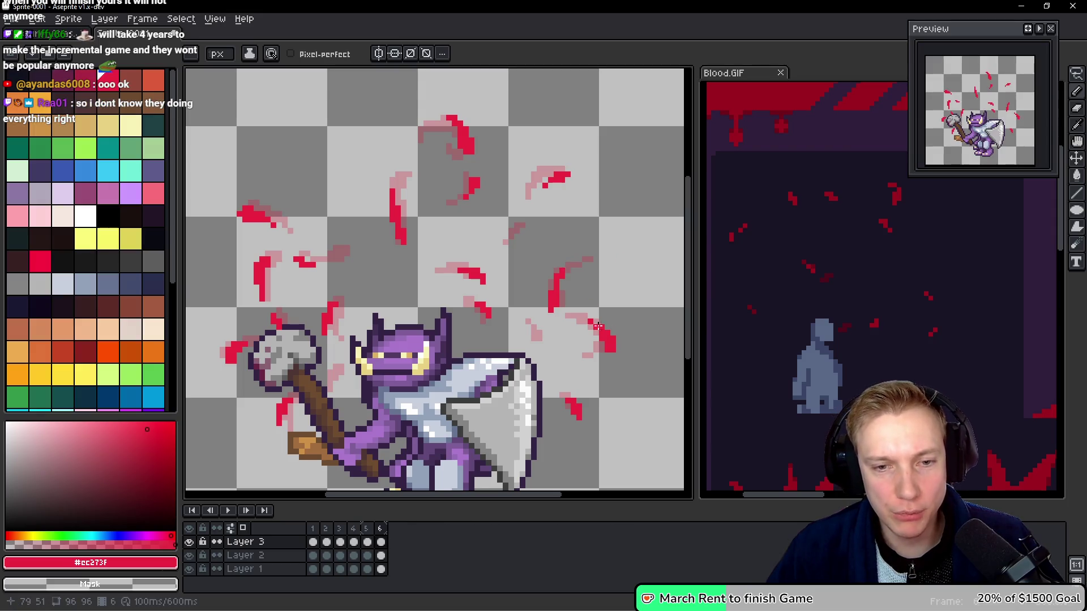
left_click_drag(623, 334, 615, 321)
key("alt")
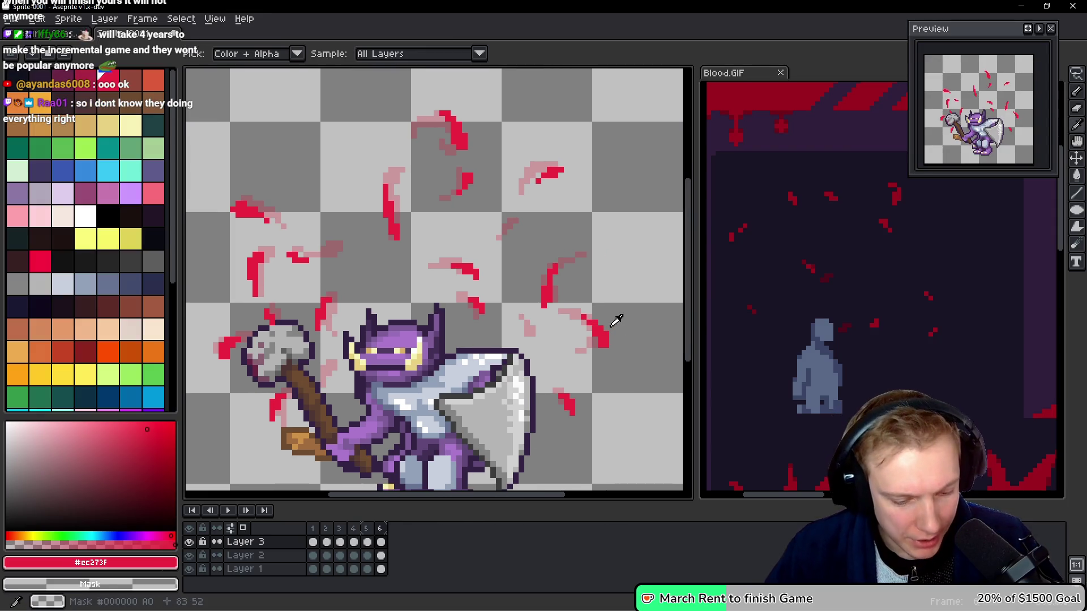
key("alt+n")
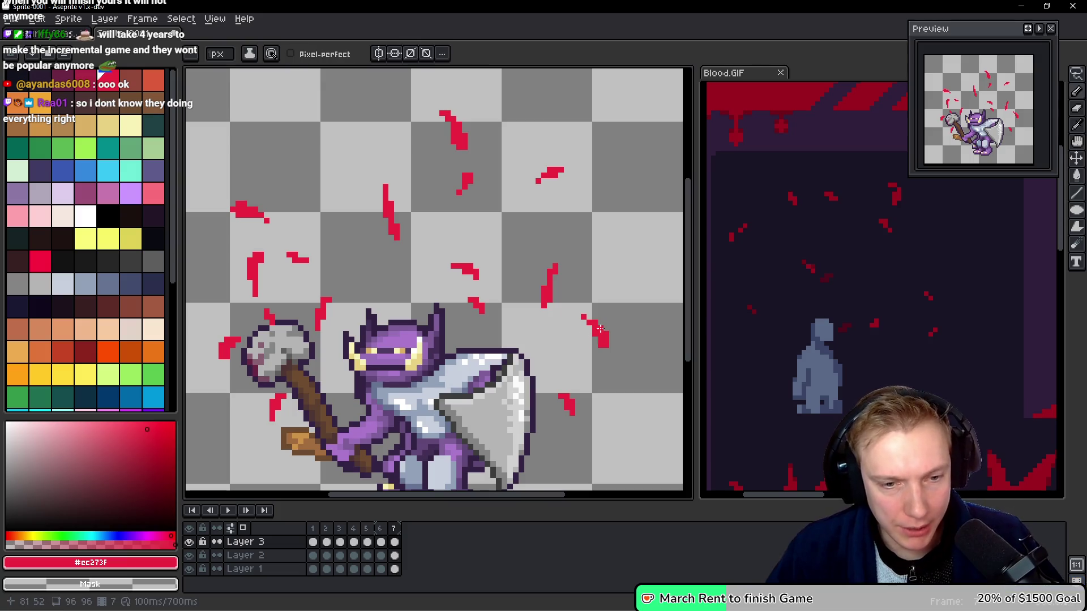
Lasso and nudge the blood pieces near the axe and horn and the right-side streaks.
left_click_drag(613, 327, 600, 295)
key("q")
mouse_move(586, 378)
left_mouse_down()
mouse_move(529, 385)
mouse_move(589, 390)
left_mouse_up()
key("ctrl+d")
left_click_drag(544, 253, 570, 252)
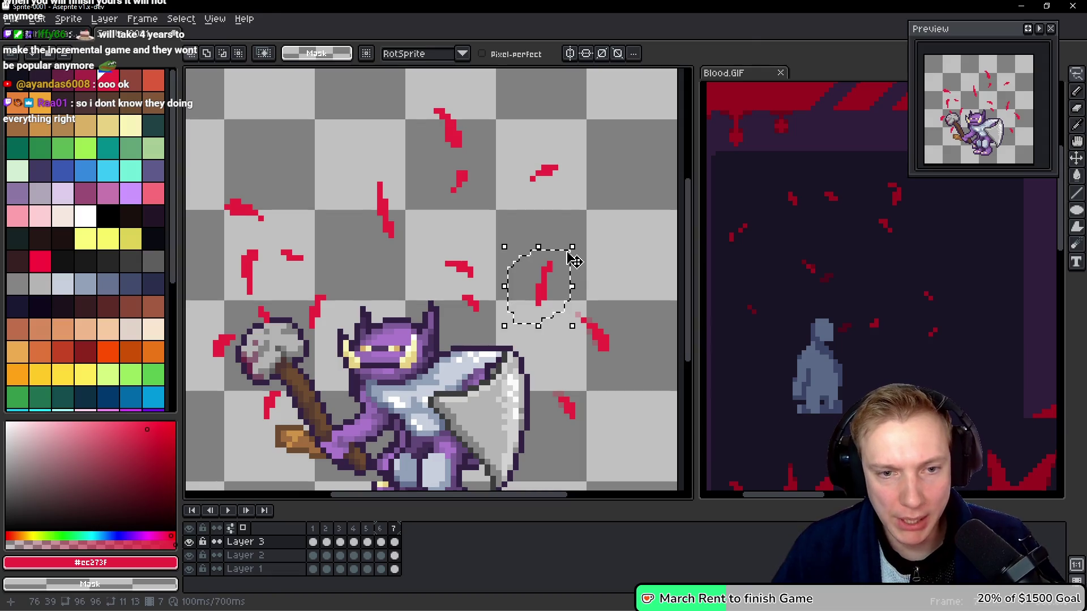
left_click(572, 257)
key("ctrl+d")
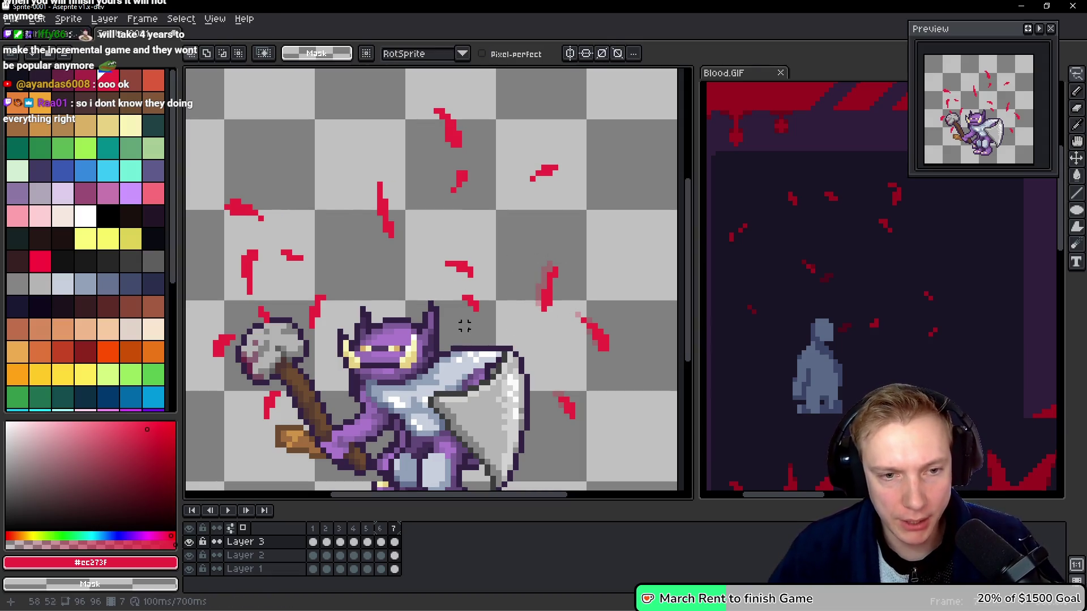
left_click_drag(477, 296, 483, 312)
key("ctrl+d")
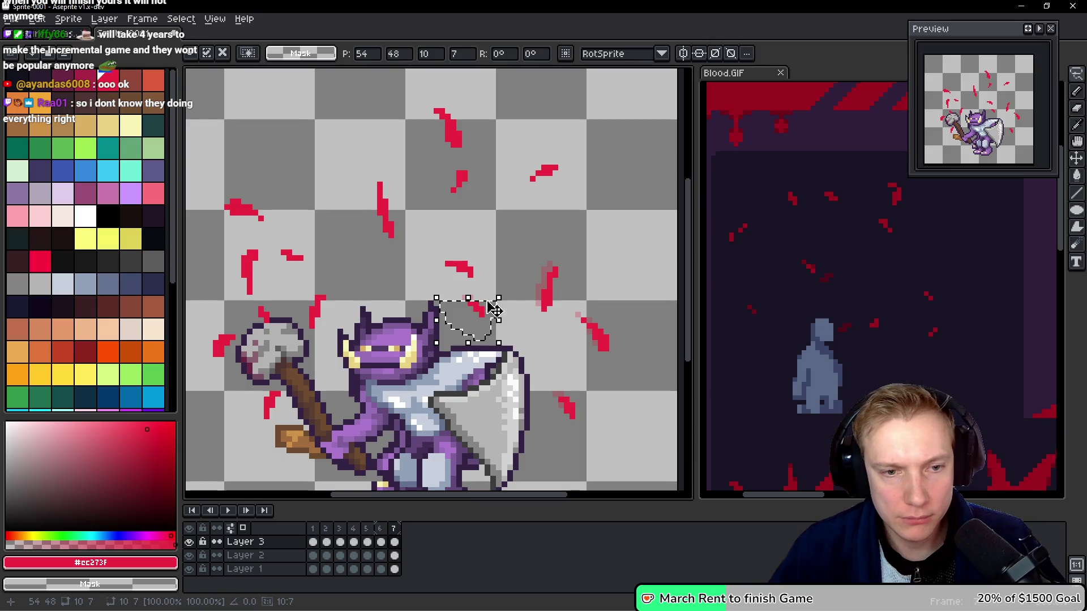
mouse_move(430, 246)
left_mouse_down()
mouse_move(492, 269)
mouse_move(447, 241)
mouse_move(452, 266)
mouse_move(445, 241)
mouse_move(489, 258)
left_mouse_up()
key("ctrl+d")
left_click_drag(538, 157, 576, 170)
key("ctrl+d")
Shift the small streak, the upper blood streak and the next streak left and down.
mouse_move(482, 168)
left_mouse_down()
mouse_move(420, 199)
mouse_move(525, 159)
mouse_move(492, 167)
left_mouse_up()
key("ctrl+d")
mouse_move(473, 102)
left_mouse_down()
mouse_move(496, 109)
mouse_move(486, 99)
left_mouse_up()
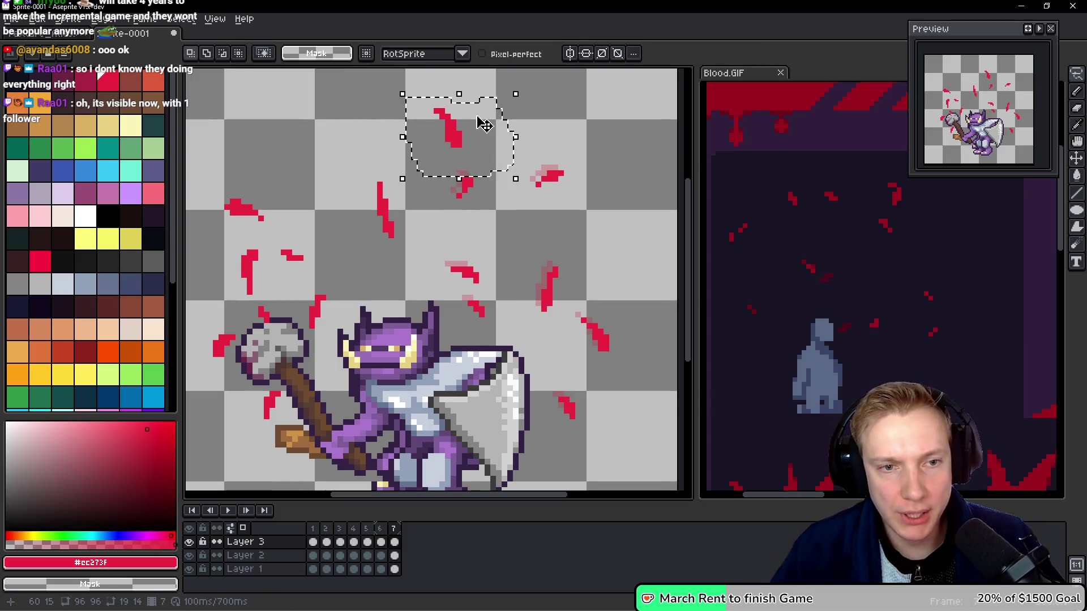
key("ctrl+d")
mouse_move(412, 97)
left_mouse_down()
mouse_move(475, 107)
mouse_move(450, 114)
mouse_move(461, 116)
left_mouse_up()
key("ctrl+d")
mouse_move(392, 167)
left_mouse_down()
mouse_move(339, 228)
mouse_move(384, 168)
left_mouse_up()
key("ctrl+d")
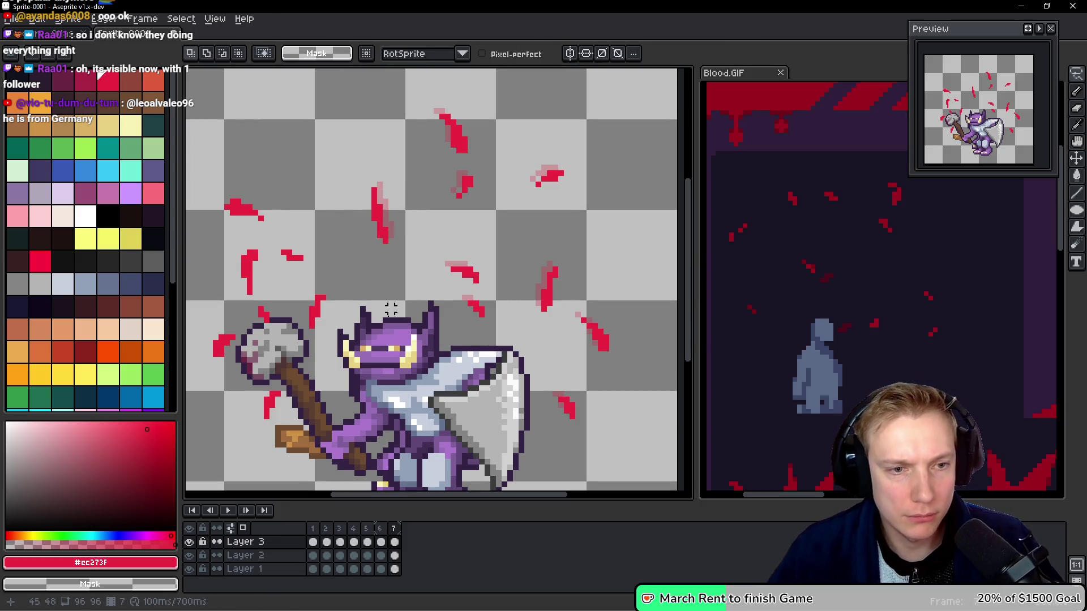
Reposition the streaks left of the head, beside the axe handle and by the axe head.
mouse_move(318, 292)
left_mouse_down()
mouse_move(280, 340)
mouse_move(348, 277)
left_mouse_up()
left_click(345, 288)
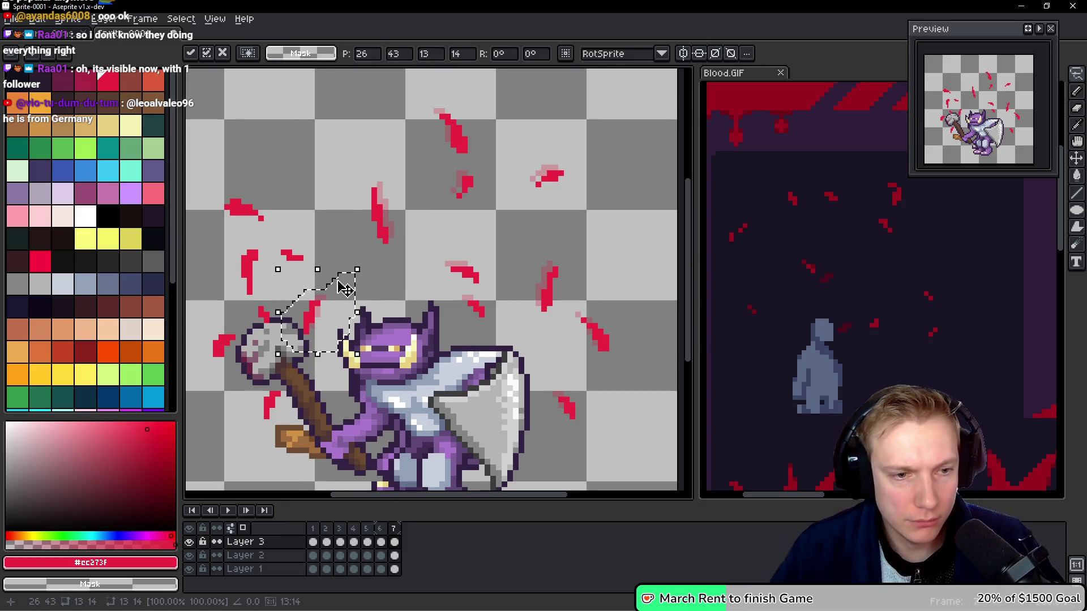
key("ctrl+d")
mouse_move(299, 376)
left_mouse_down()
mouse_move(243, 408)
mouse_move(320, 374)
left_mouse_up()
key("ctrl+d")
mouse_move(218, 310)
left_mouse_down()
mouse_move(204, 363)
mouse_move(233, 315)
left_mouse_up()
key("ctrl+d")
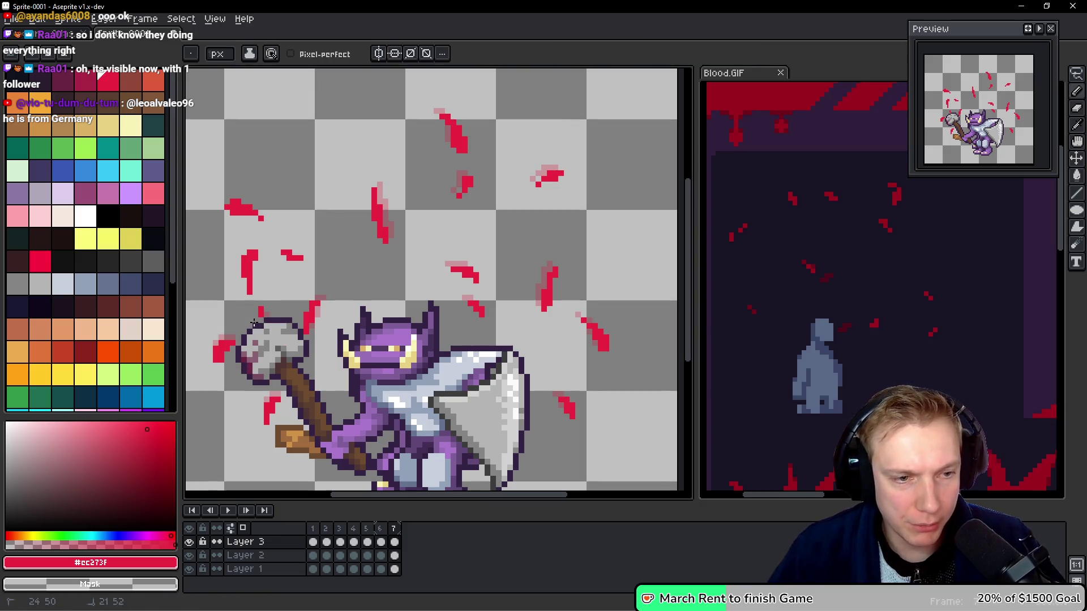
key("ctrl+z")
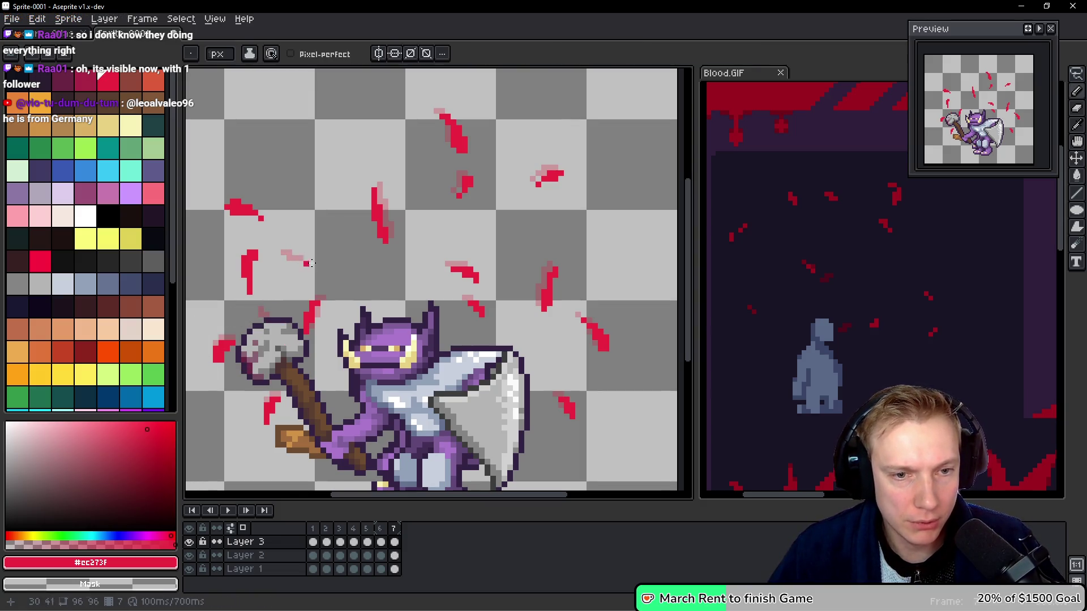
Erase parts of several red streaks to thin them, then select all red pixels by colour.
left_click_drag(464, 304, 475, 310)
left_click_drag(453, 273, 466, 281)
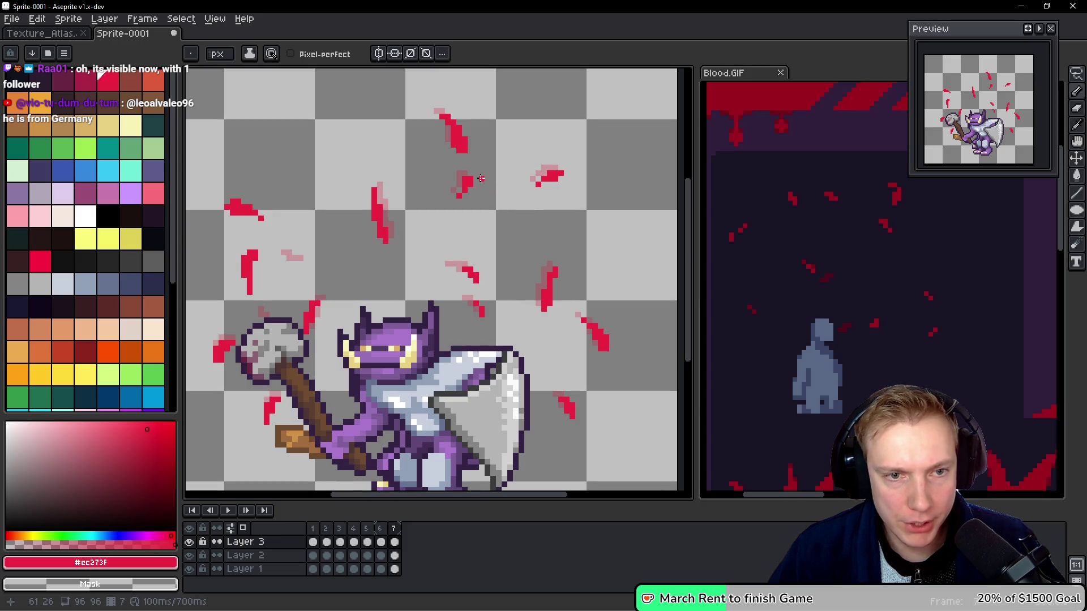
left_click_drag(537, 183, 557, 184)
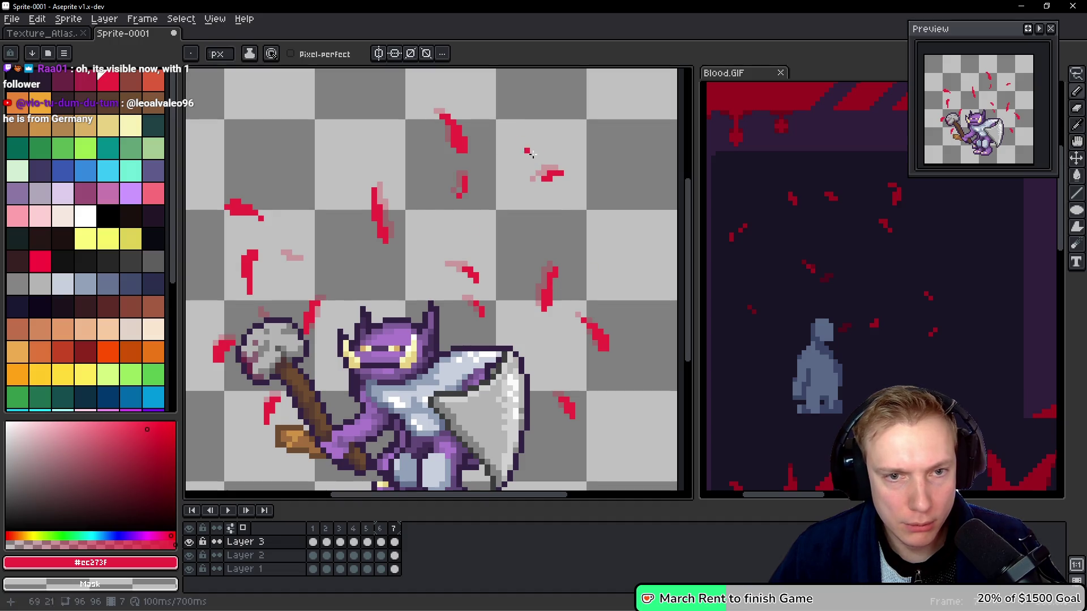
mouse_move(441, 120)
left_mouse_down()
mouse_move(462, 158)
mouse_move(463, 146)
left_mouse_up()
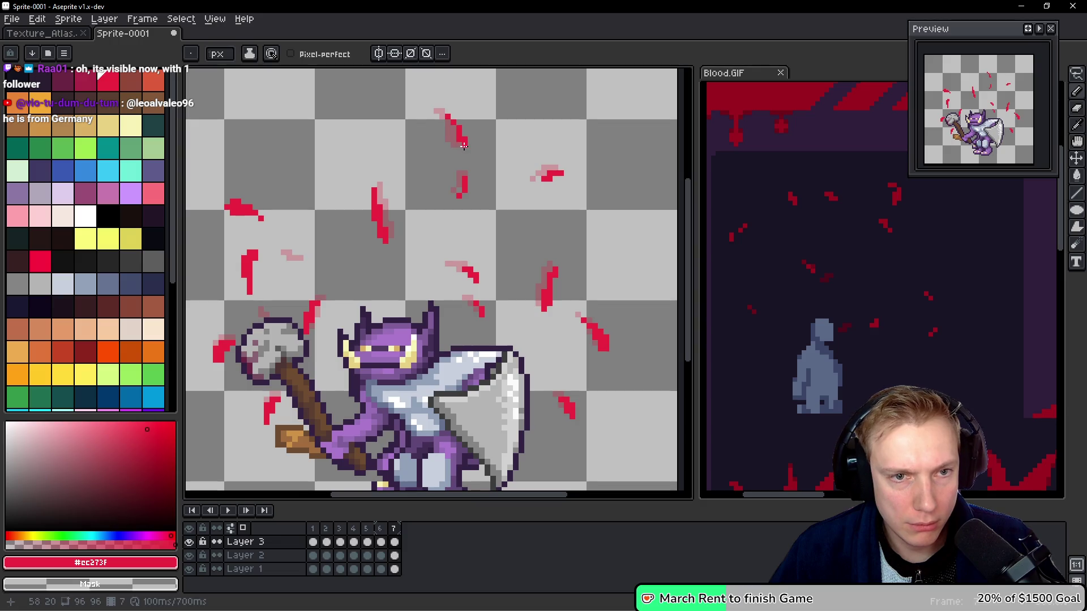
key("w")
left_click(464, 145)
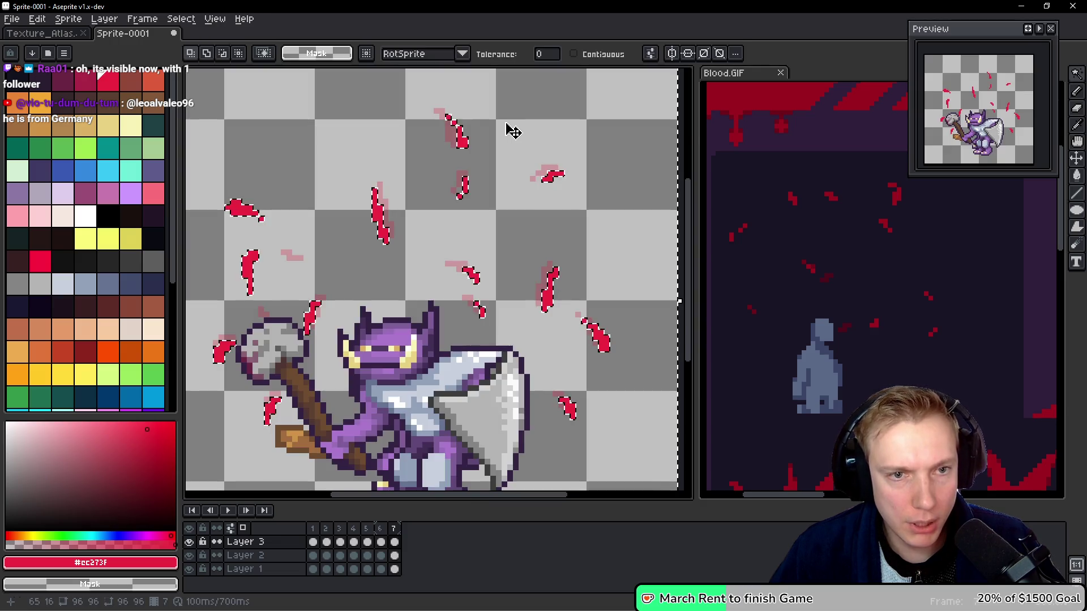
Trim the top red pixels off the upper blood splatter on frame 7.
scroll(513, 131, "down", 6)
scroll(517, 127, "up", 4)
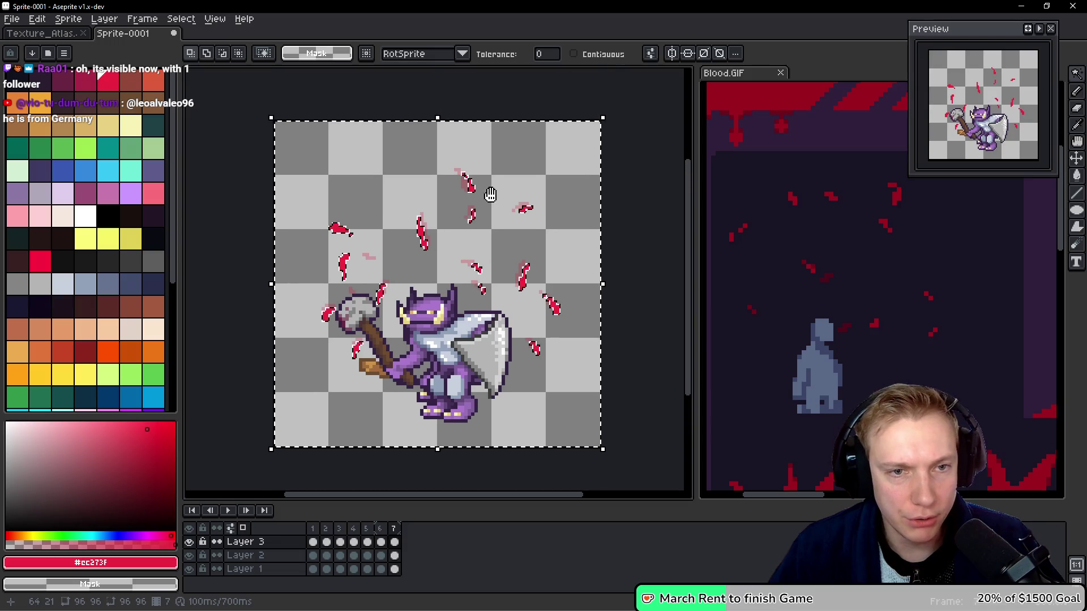
scroll(491, 194, "up", 2)
scroll(477, 198, "down", 1)
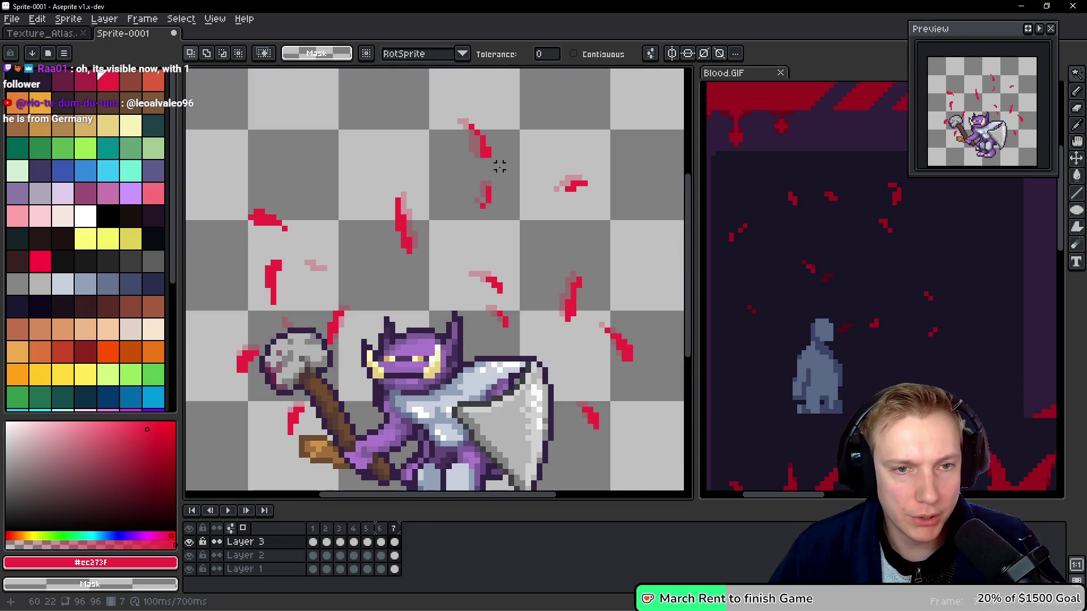
key("q")
mouse_move(503, 97)
left_mouse_down()
mouse_move(460, 133)
mouse_move(503, 98)
left_mouse_up()
key("ctrl+d")
key("b")
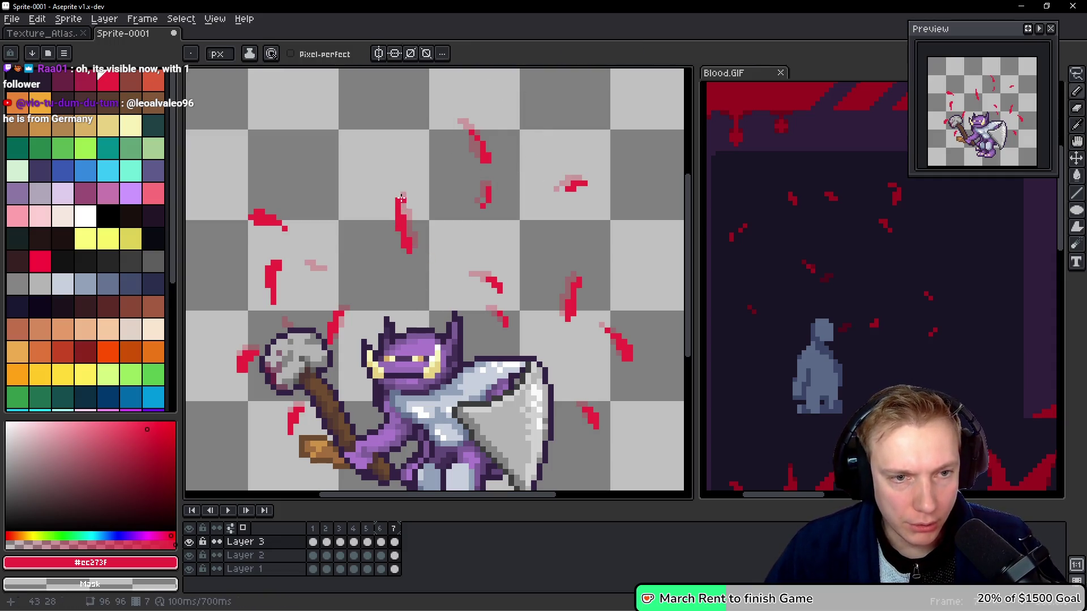
key("ctrl+z")
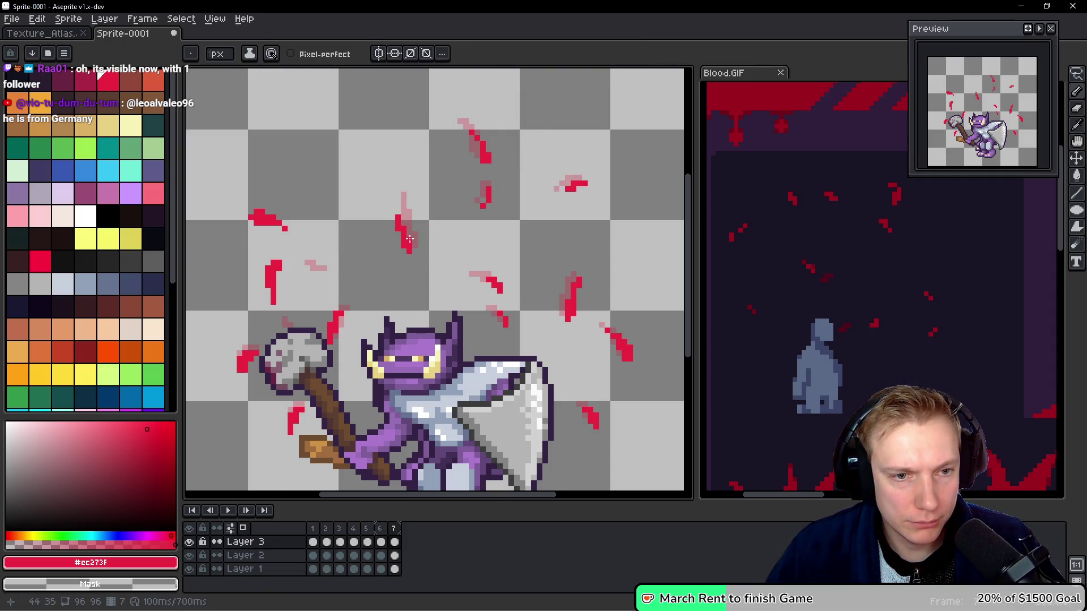
Remove a few pixels from the left blood splatter.
key("q")
left_click_drag(283, 205, 331, 190)
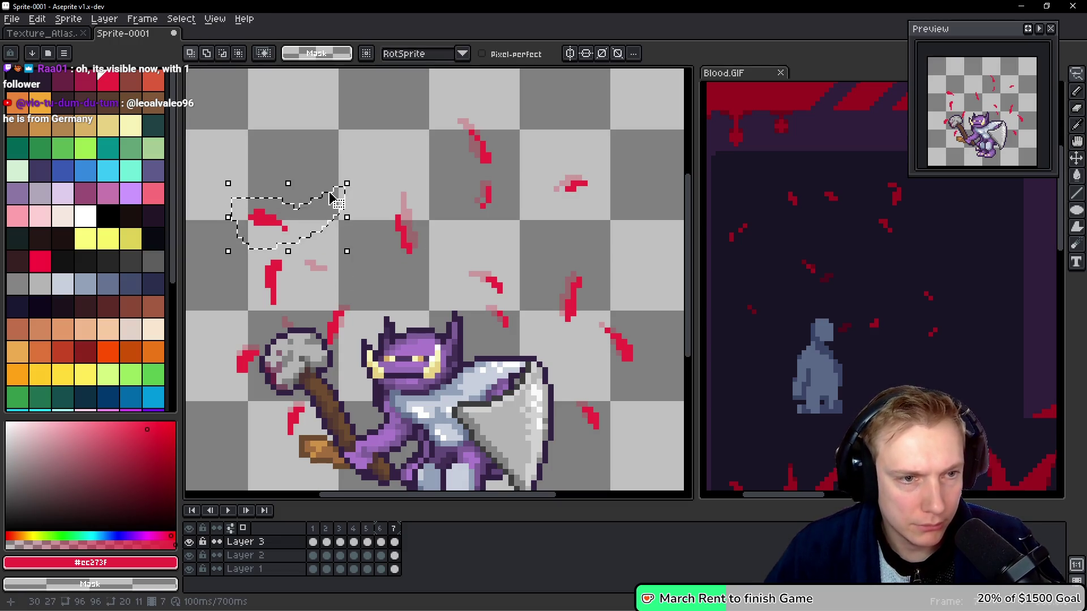
left_click(336, 201)
key("ctrl+d")
key("b")
key("ctrl+z")
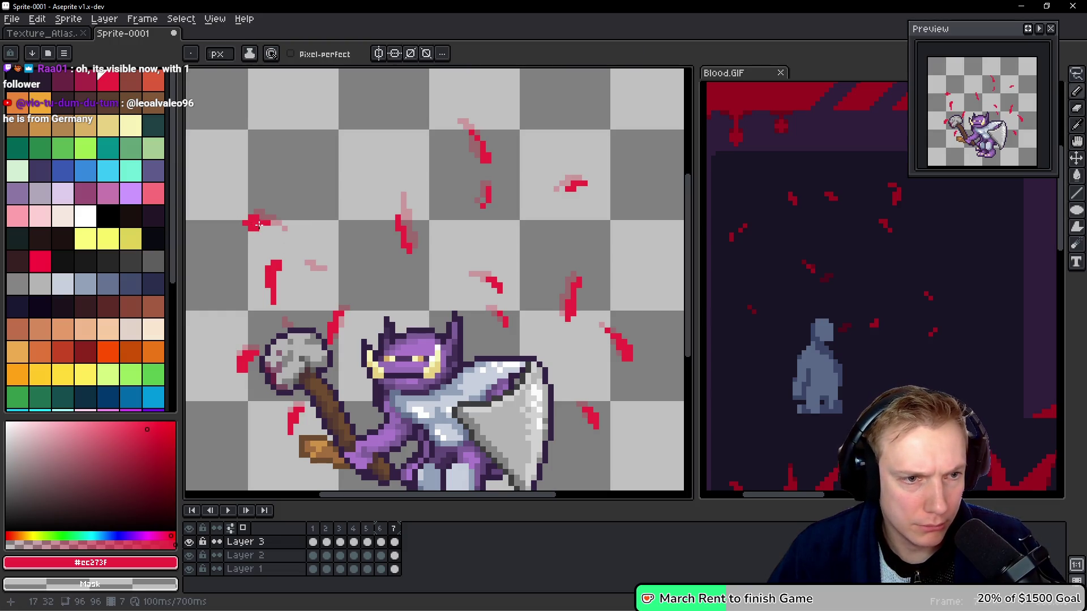
key("ctrl+z")
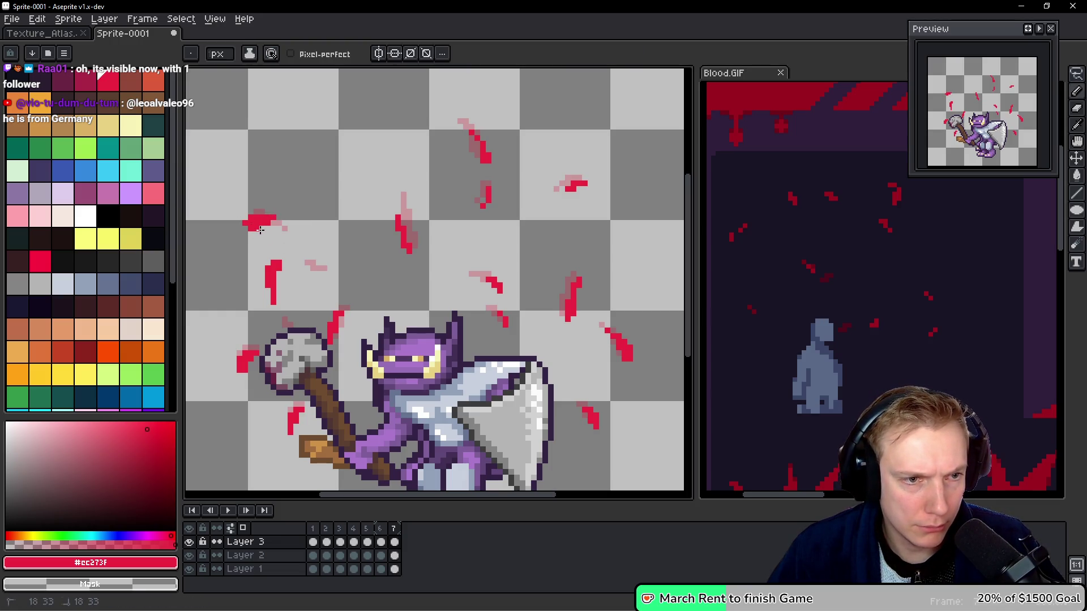
key("ctrl+z")
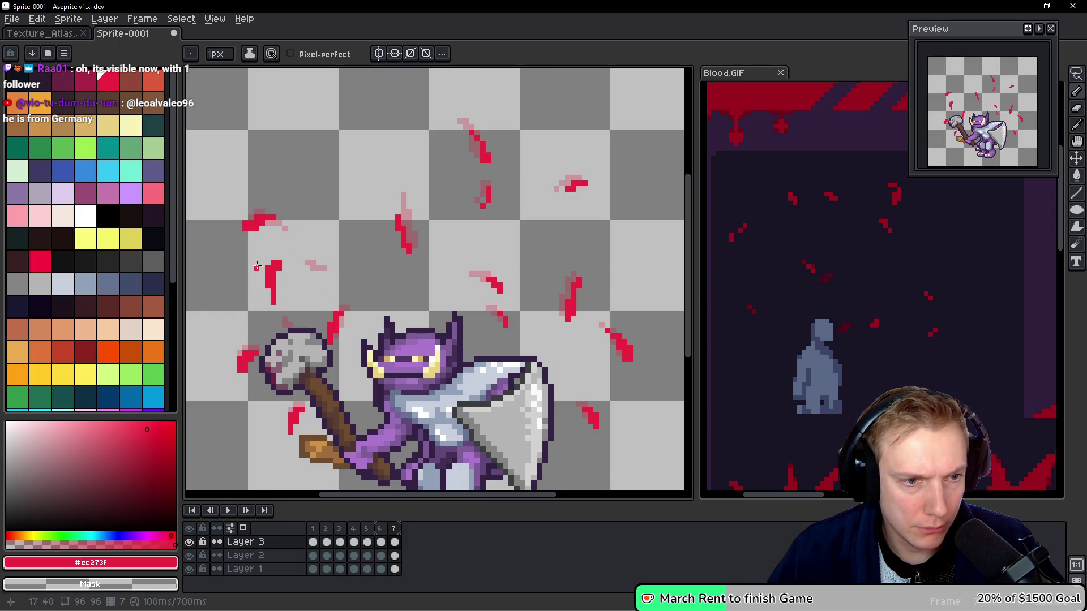
Nudge the small red splatter left and down, then undo and redo the move.
key("q")
left_click_drag(281, 246, 267, 243)
key("ctrl+d")
key("b")
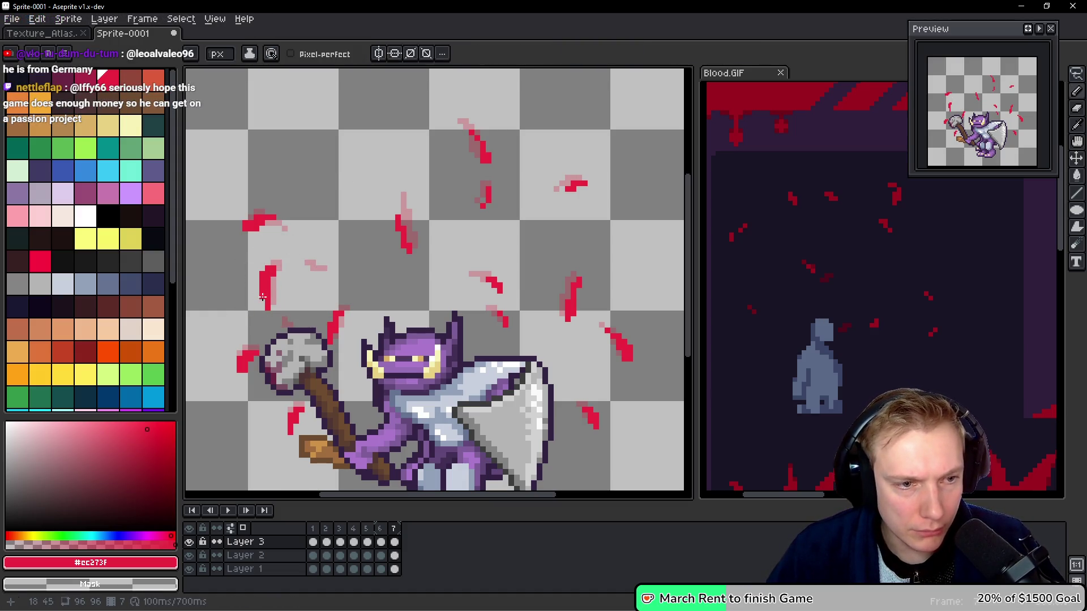
key("ctrl+z")
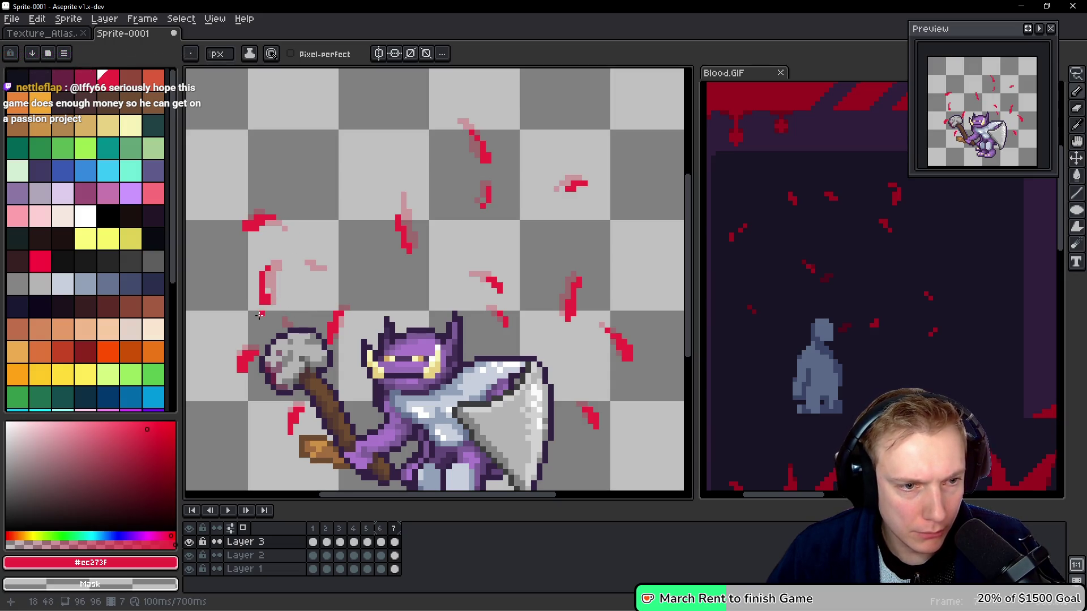
key("ctrl+y")
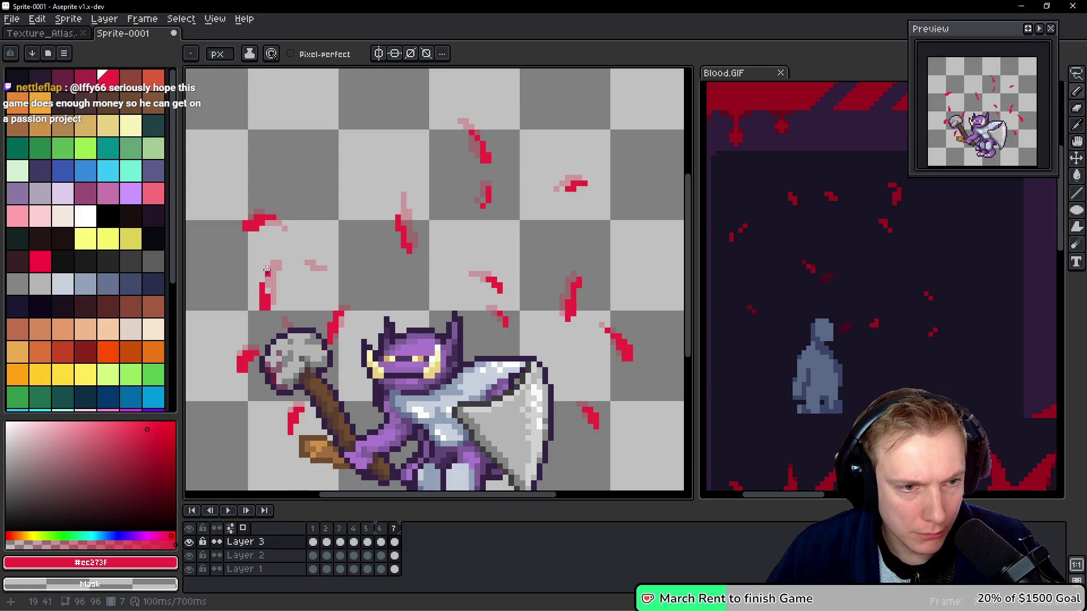
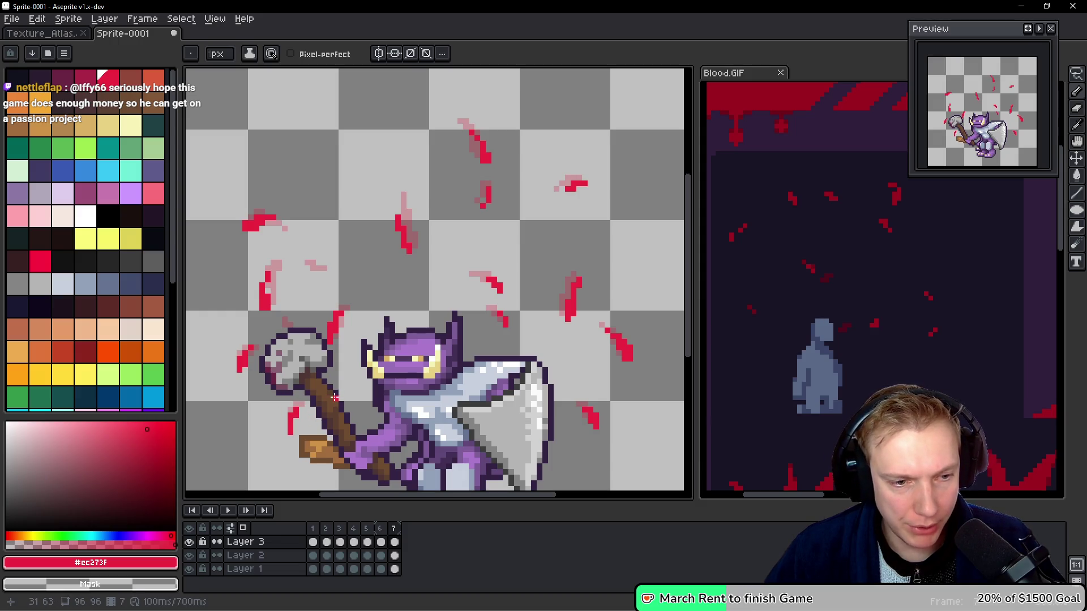
Reshape the left red splatter on frame 7 with the Pencil.
left_click(334, 330)
left_click_drag(334, 322, 335, 321)
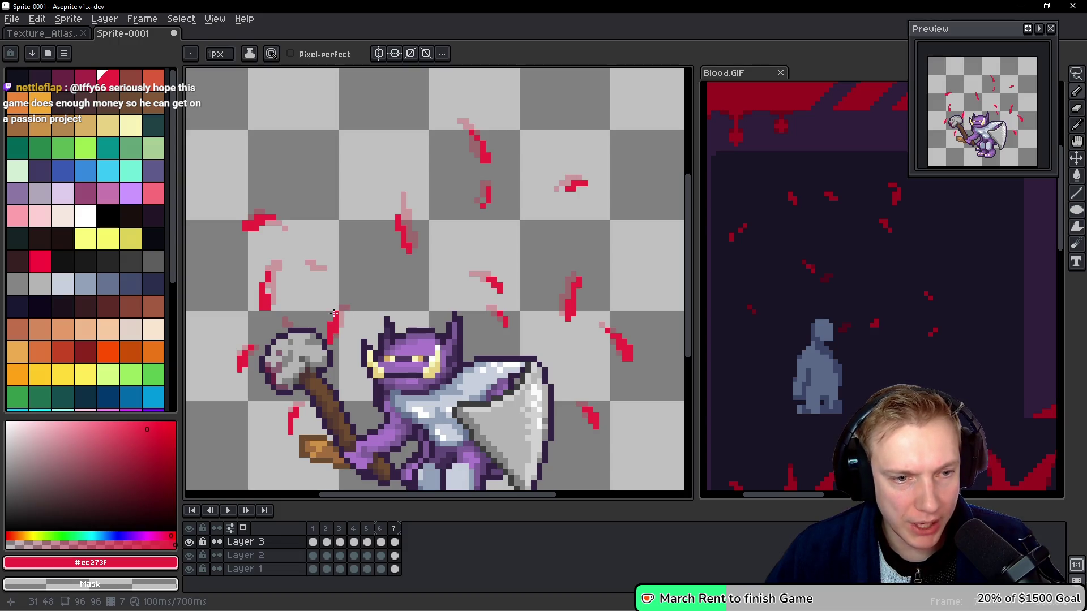
left_click(248, 369)
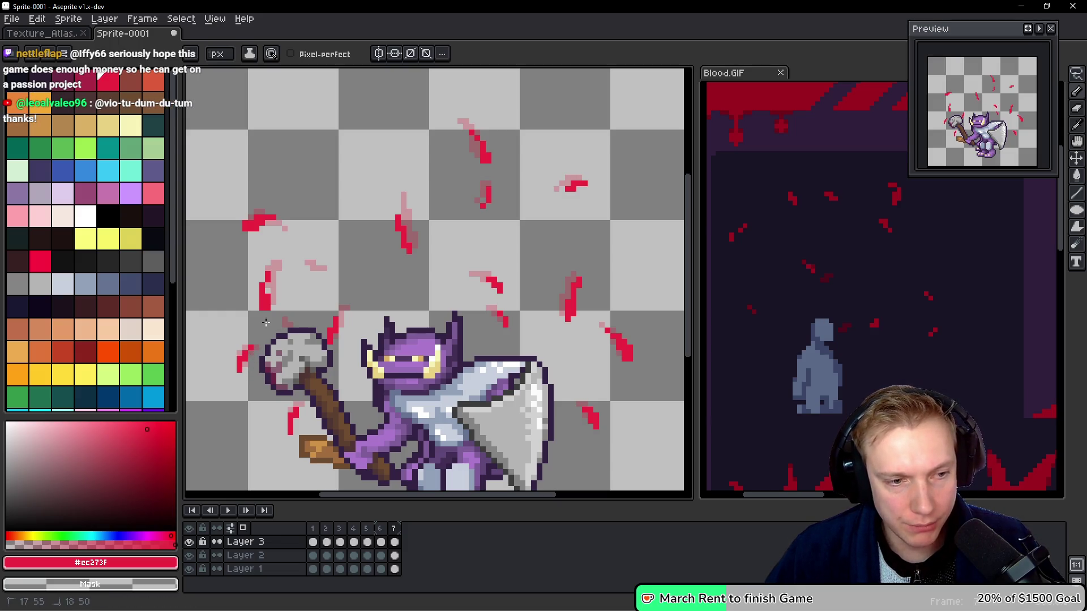
left_click(256, 343)
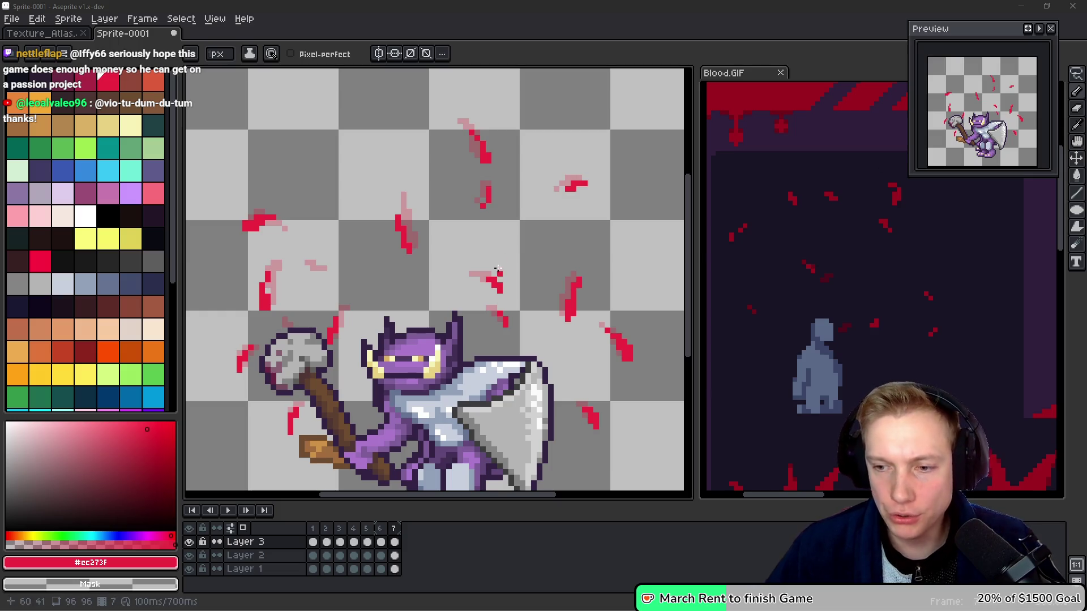
Compare the blood streaks between frames 6 and 7, then add red pixels to a lower stroke's bottom.
left_click_drag(586, 279, 581, 275)
key("space")
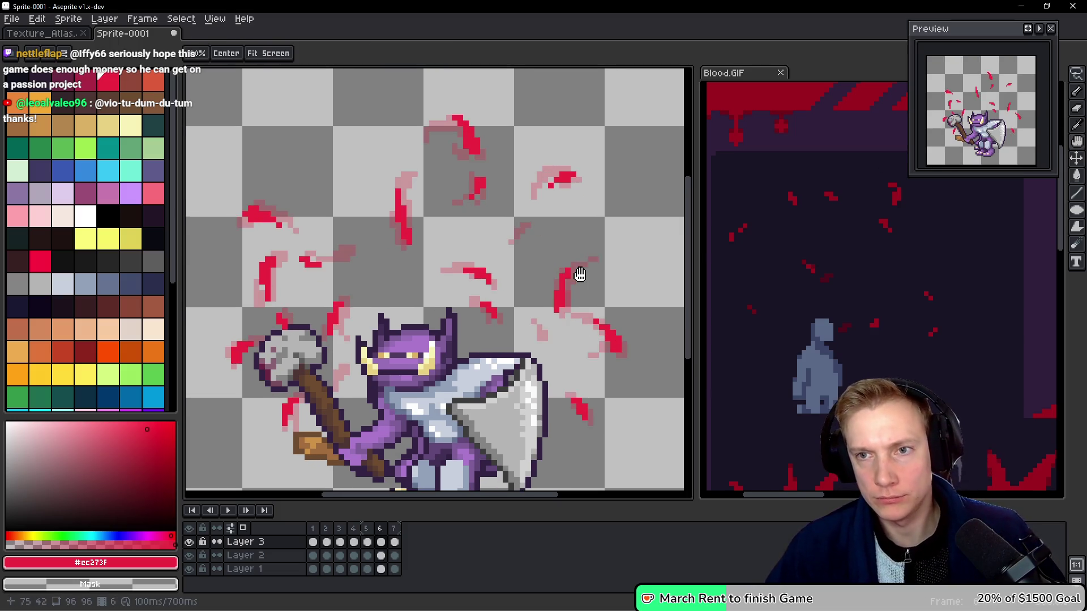
key("Left")
key("Right")
key("Left")
key("Right")
key("Left")
key("Right")
key("Left")
key("Right")
key("Left")
key("Right")
key("Left")
key("Right")
key("Left")
key("Right")
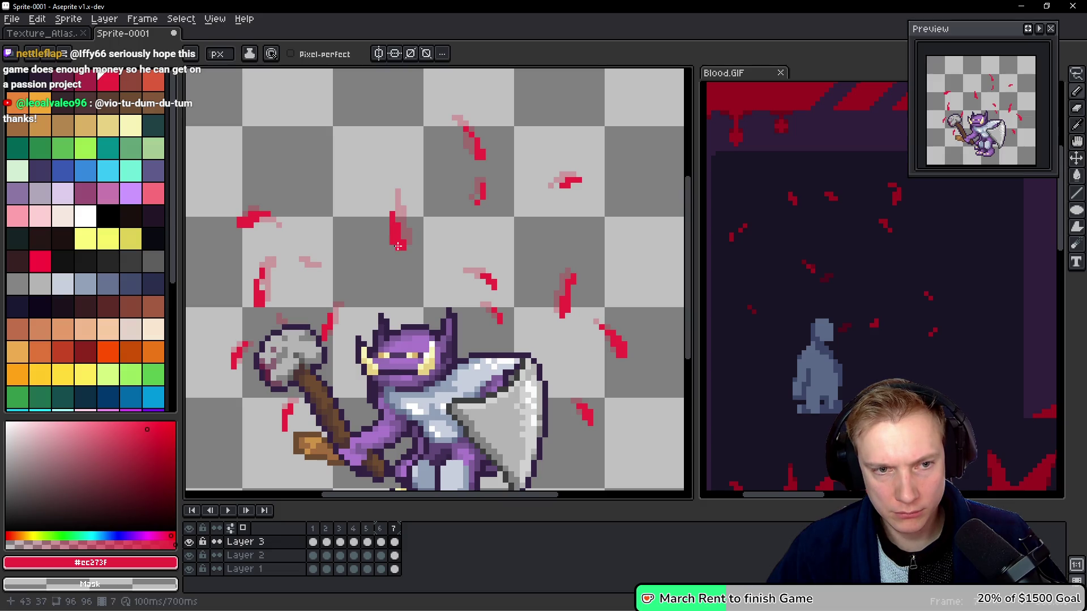
left_click(395, 247)
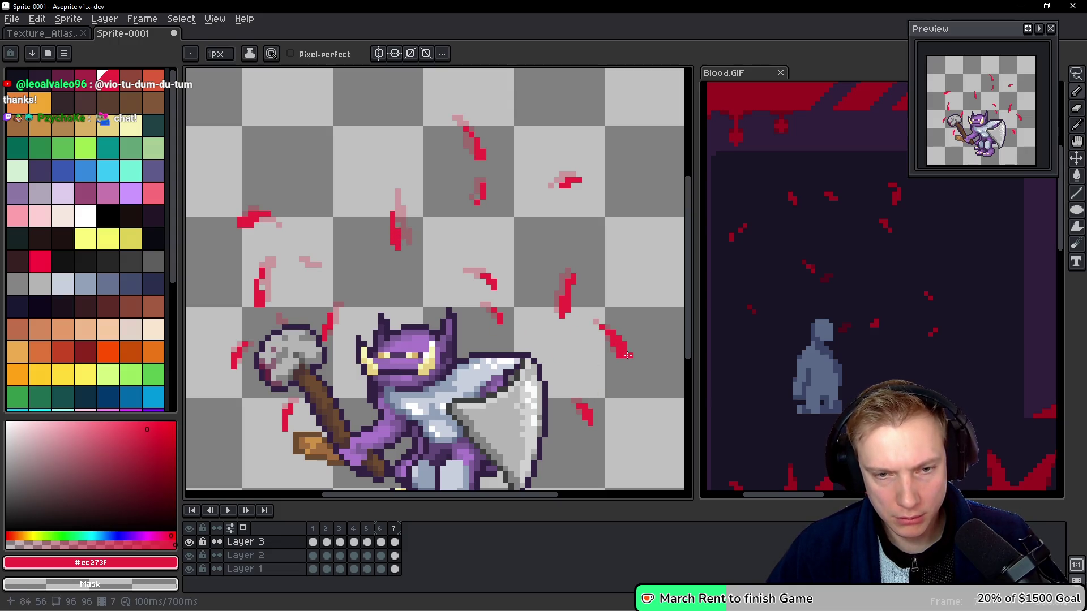
Undo the last edit, extend the blood stroke upward and lighten its top, checking against frame 6.
key("ctrl+z")
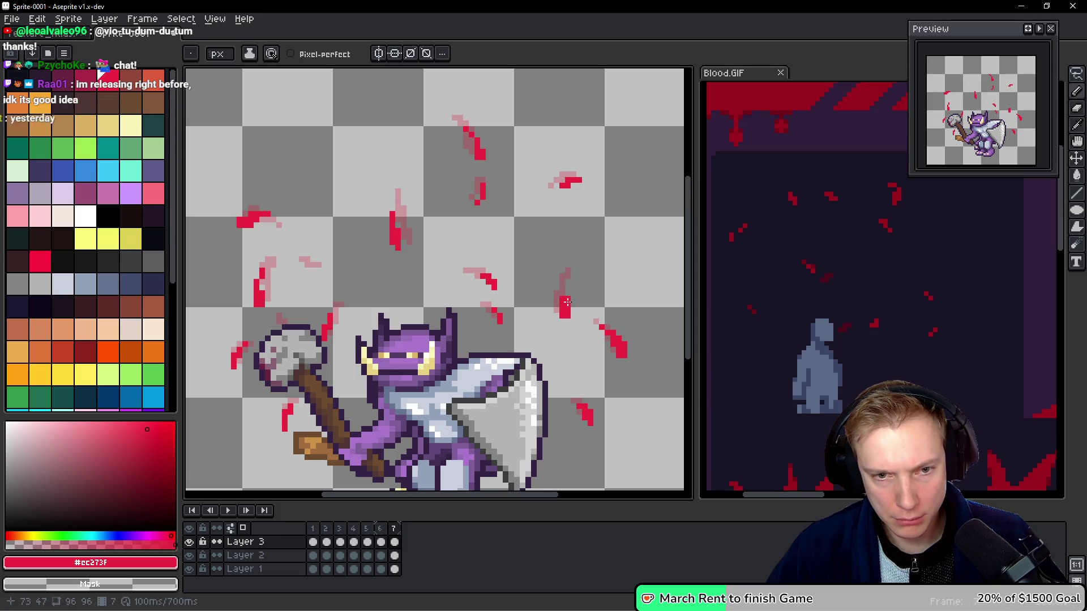
left_click_drag(567, 298, 569, 284)
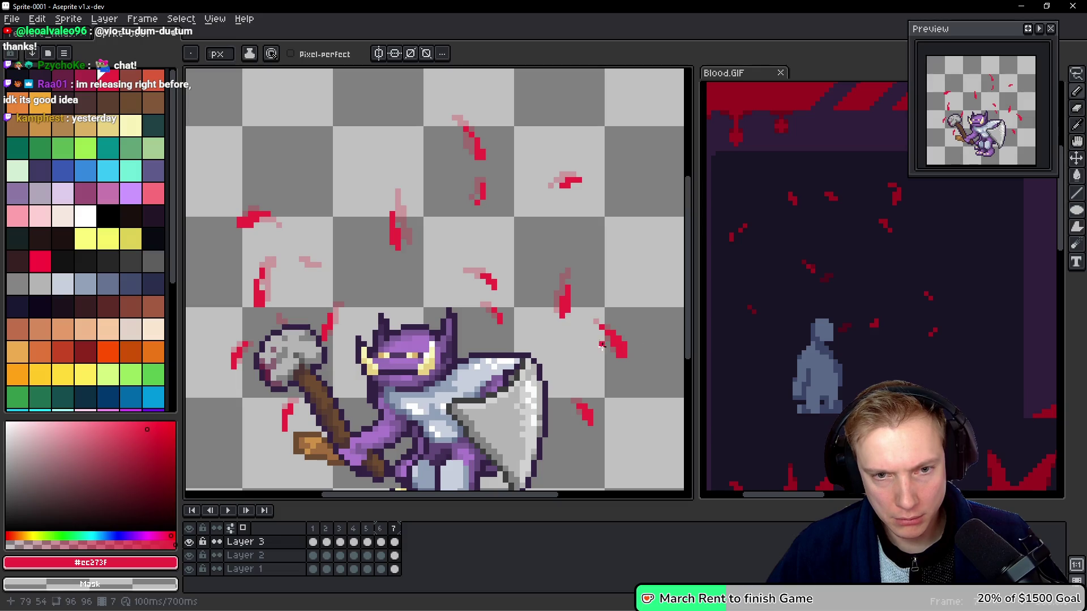
mouse_move(594, 322)
left_mouse_down()
mouse_move(615, 363)
mouse_move(612, 342)
left_mouse_up()
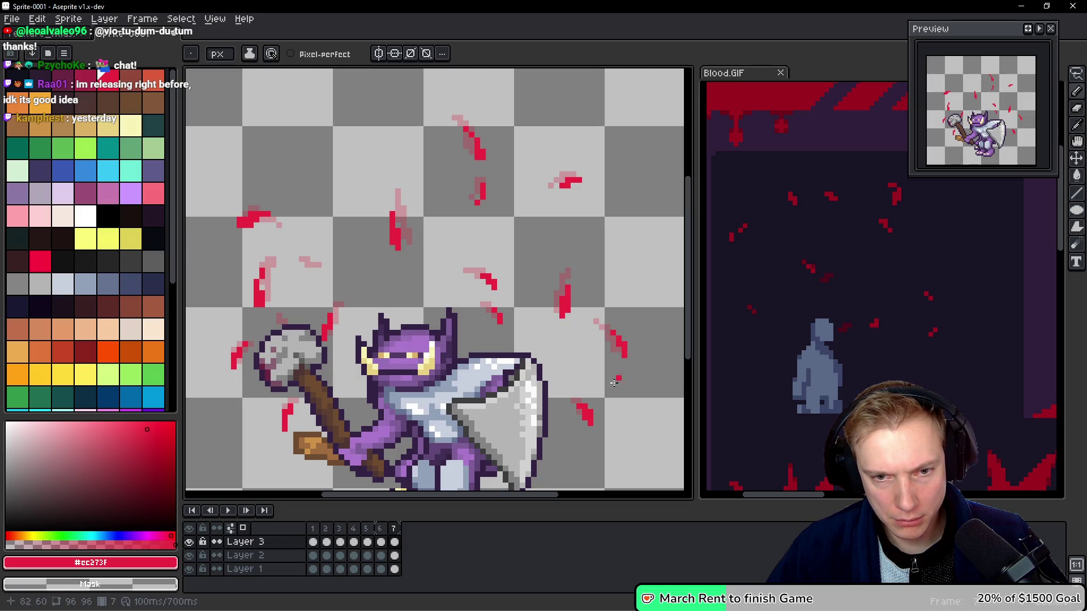
left_click_drag(574, 400, 594, 437)
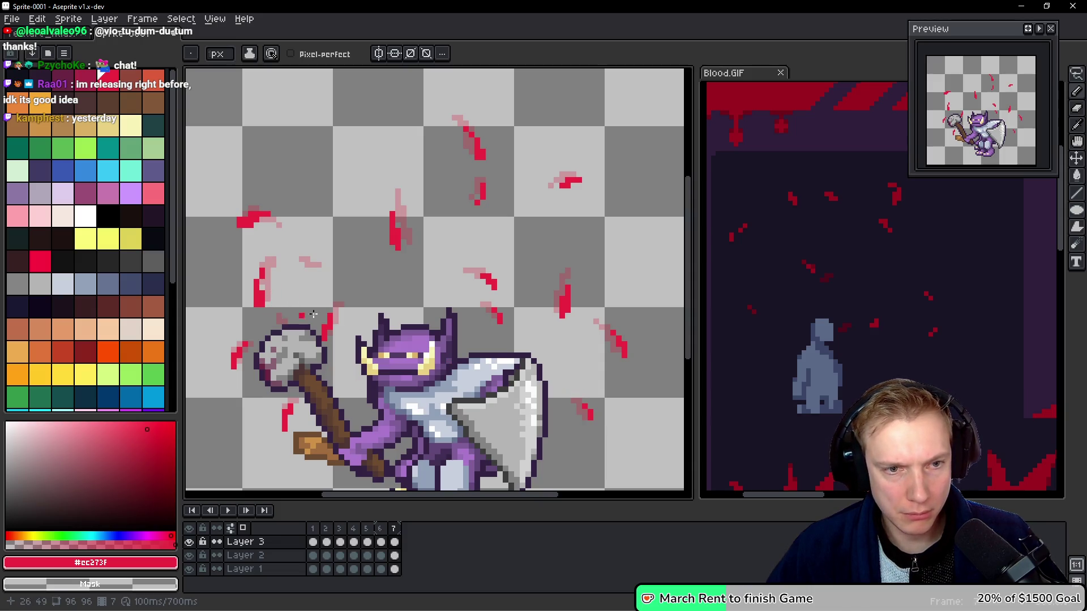
key("space")
key("Left")
key("Right")
key("Left")
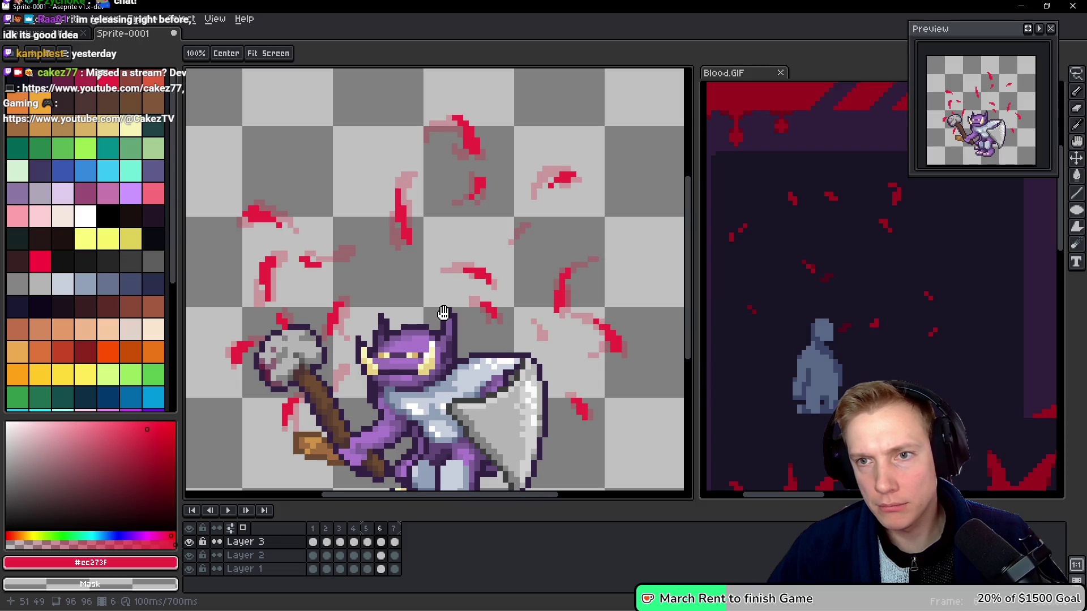
key("Right")
key("Left")
key("Right")
key("Left")
key("Right")
key("Left")
key("Right")
key("Left")
key("Right")
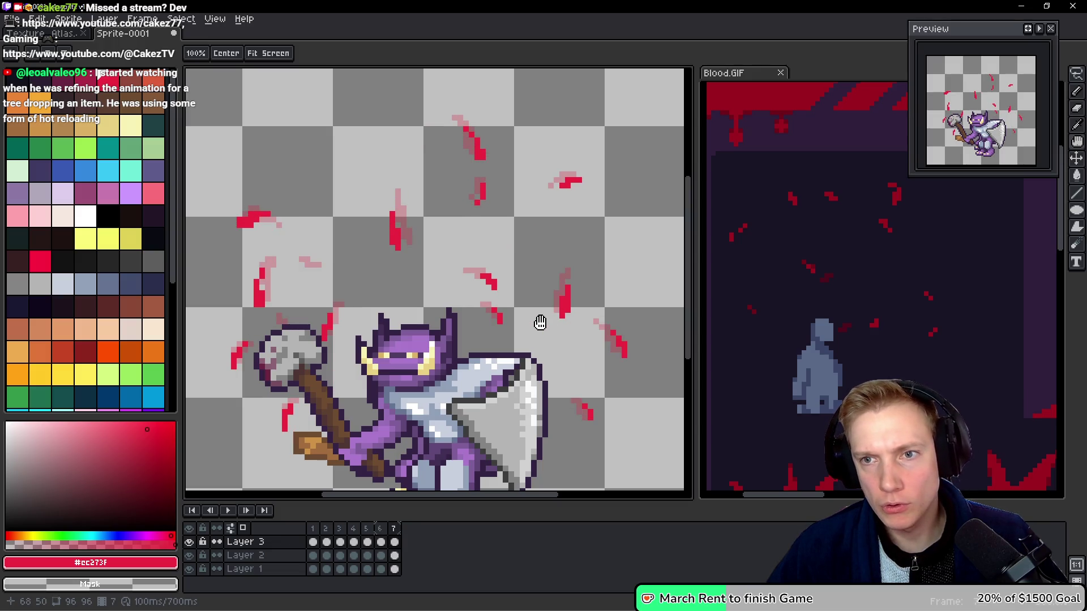
key("Left")
key("Right")
Lasso the blood stroke, nudge it one pixel right, and step through the burst frames to check motion.
key("q")
mouse_move(362, 193)
left_mouse_down()
mouse_move(365, 258)
mouse_move(412, 218)
left_mouse_up()
key("space")
key("Left")
key("Right")
key("Left")
key("Right")
key("Left")
key("Right")
key("Left")
key("Right")
key("Left")
key("Right")
key("Left")
key("Right")
key("Left")
key("Left")
key("Left")
key("Right")
key("Right")
key("Right")
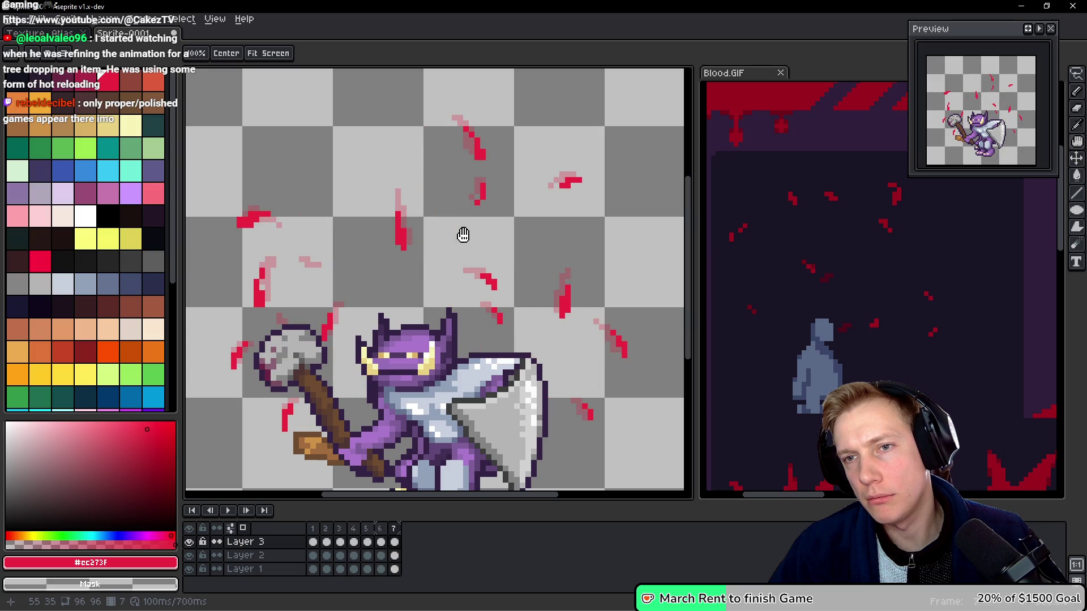
key("Right")
key("Left")
key("Left")
key("Left")
key("Right")
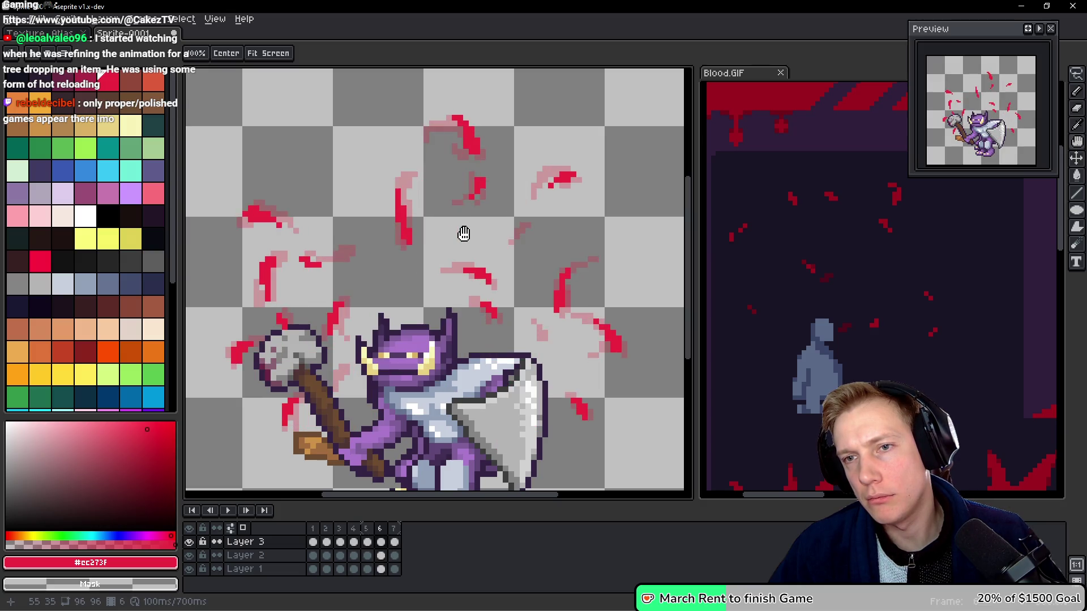
key("Right")
key("Right")
key("Left")
key("Left")
key("Left")
key("Right")
key("Right")
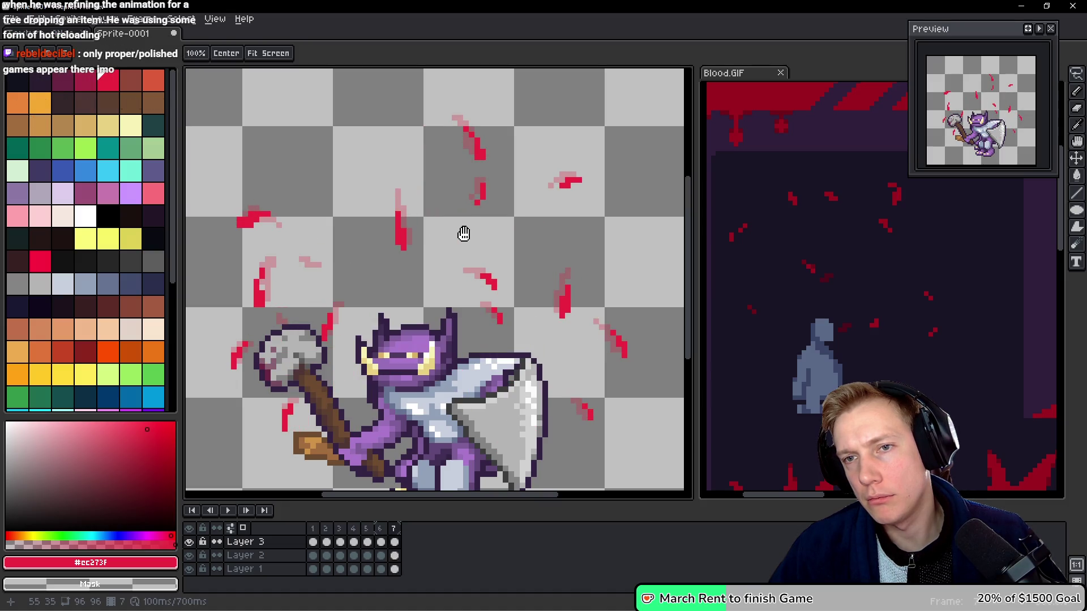
Dab two red pixels onto frame 7's blood streaks and compare them with frame 6.
key("m")
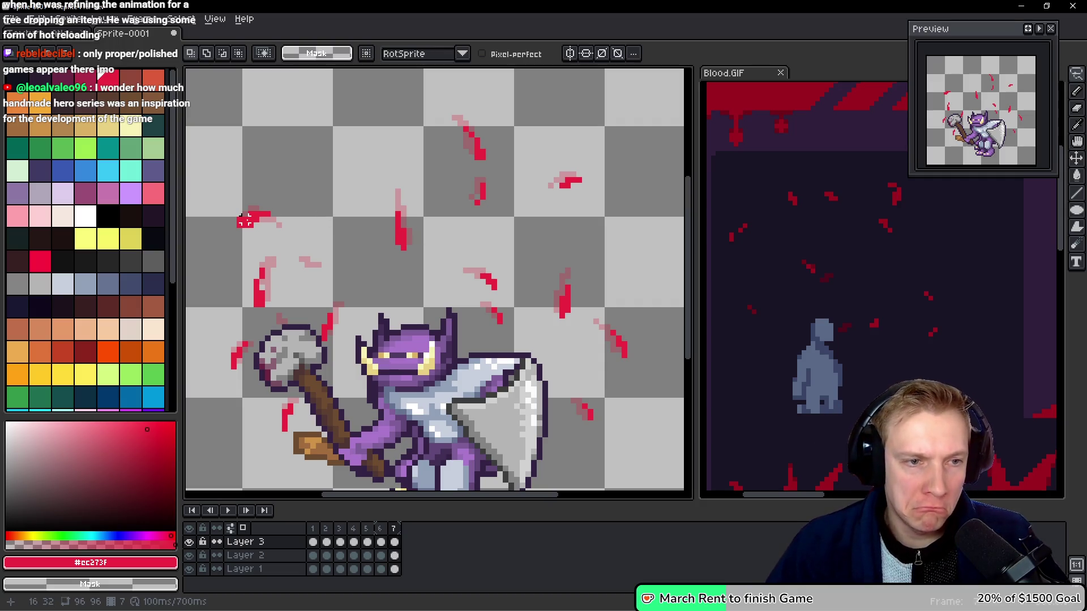
key("b")
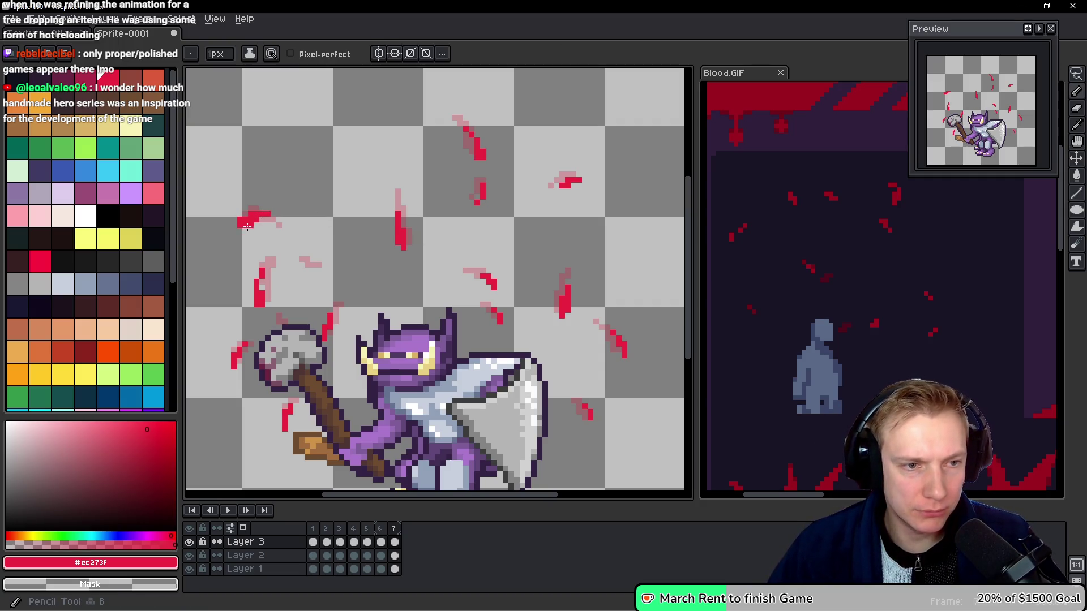
left_click(244, 224)
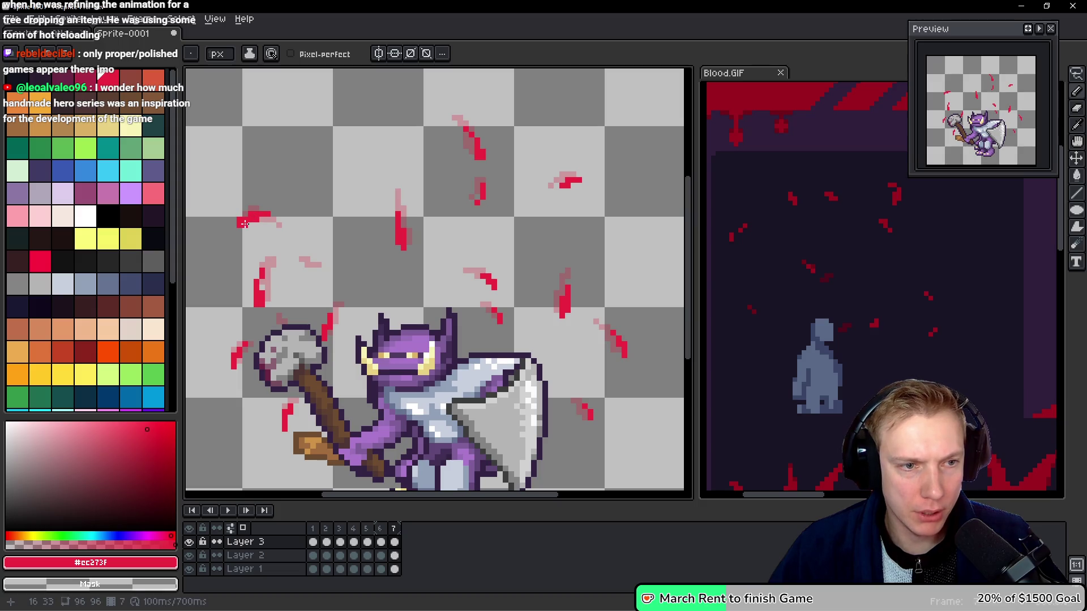
left_click(263, 294)
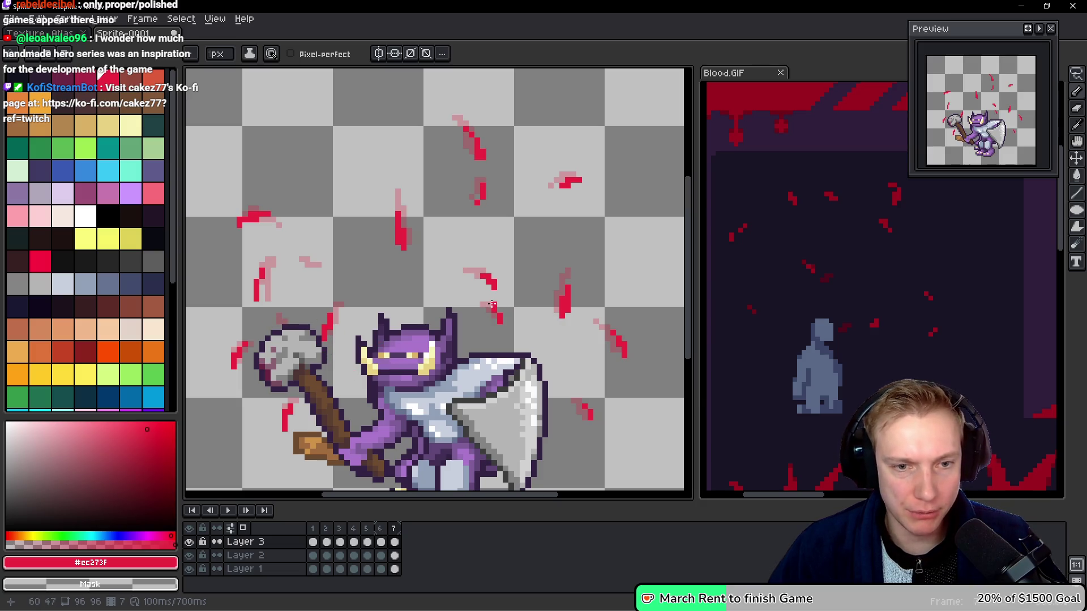
key("space")
key("Left")
key("Right")
key("Left")
key("Right")
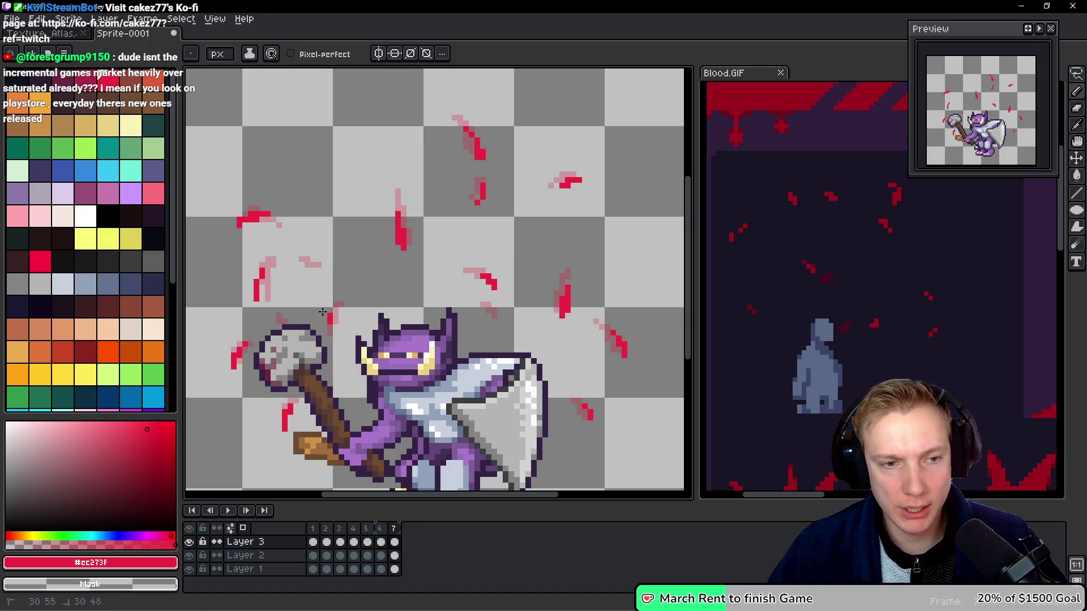
key("space")
key("Left")
key("Right")
key("Left")
key("Right")
key("Left")
key("Right")
key("Left")
key("Right")
key("Left")
key("Right")
key("Left")
key("Right")
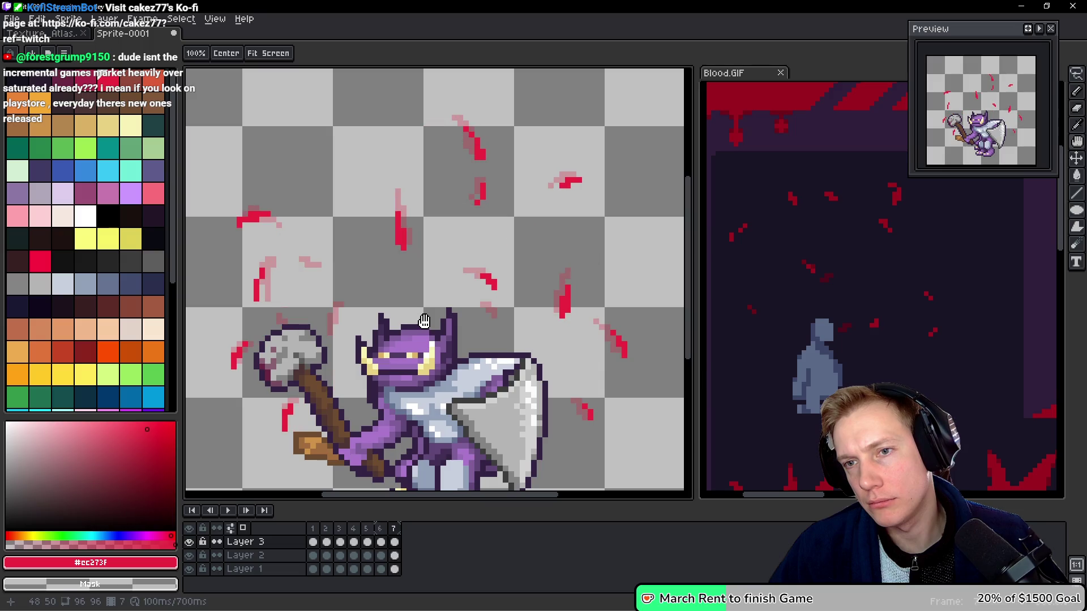
Erase a bright red streak down to faint pink traces, then add a new frame 8.
left_click_drag(583, 403, 602, 412)
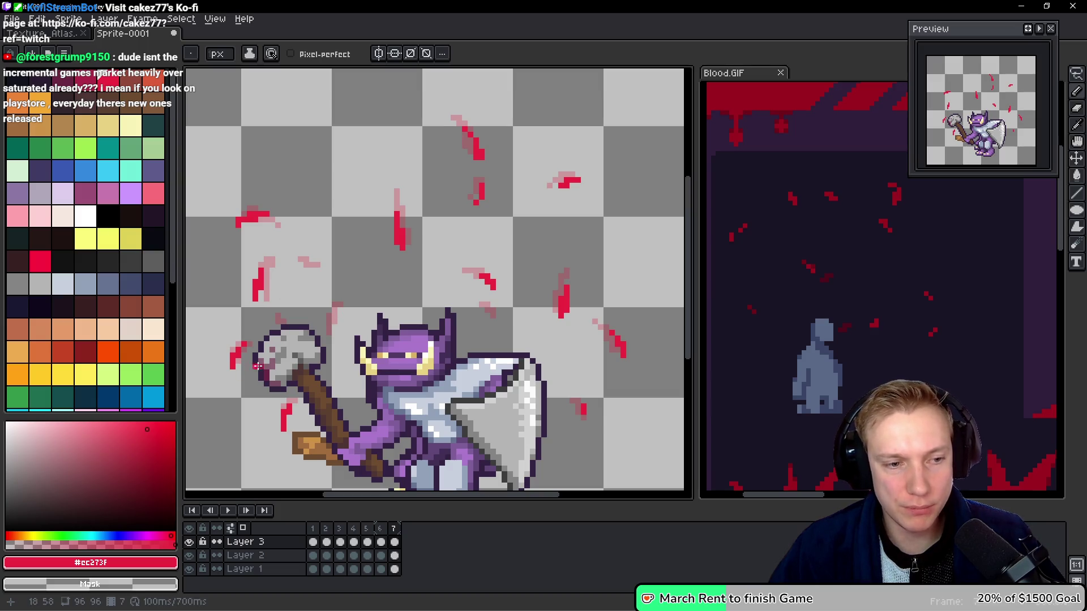
key("h")
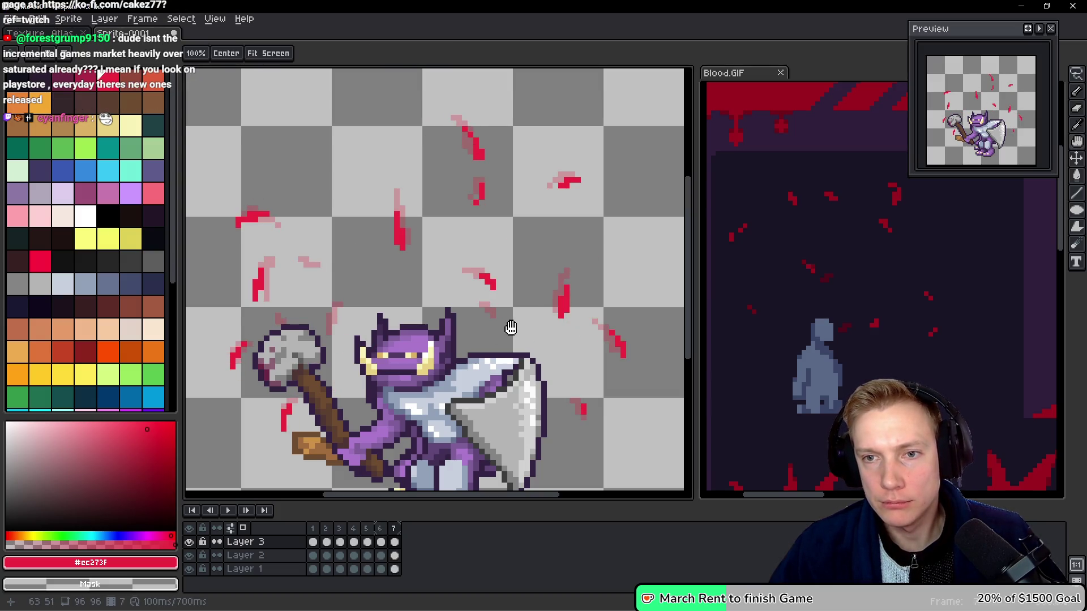
key("b")
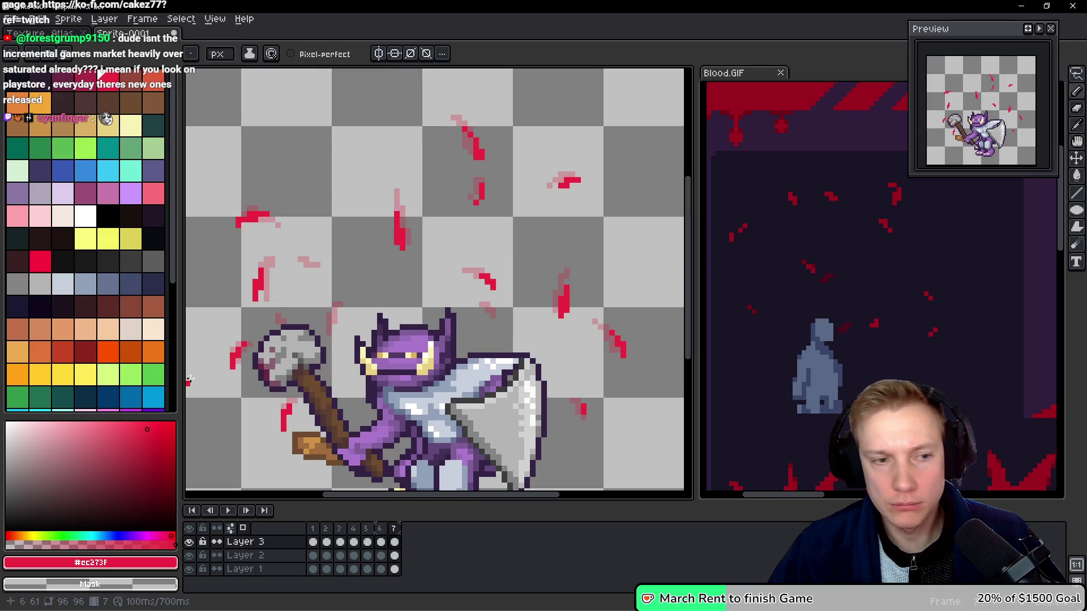
key("q")
left_click_drag(256, 329, 259, 362)
left_click(262, 335)
key("ctrl+d")
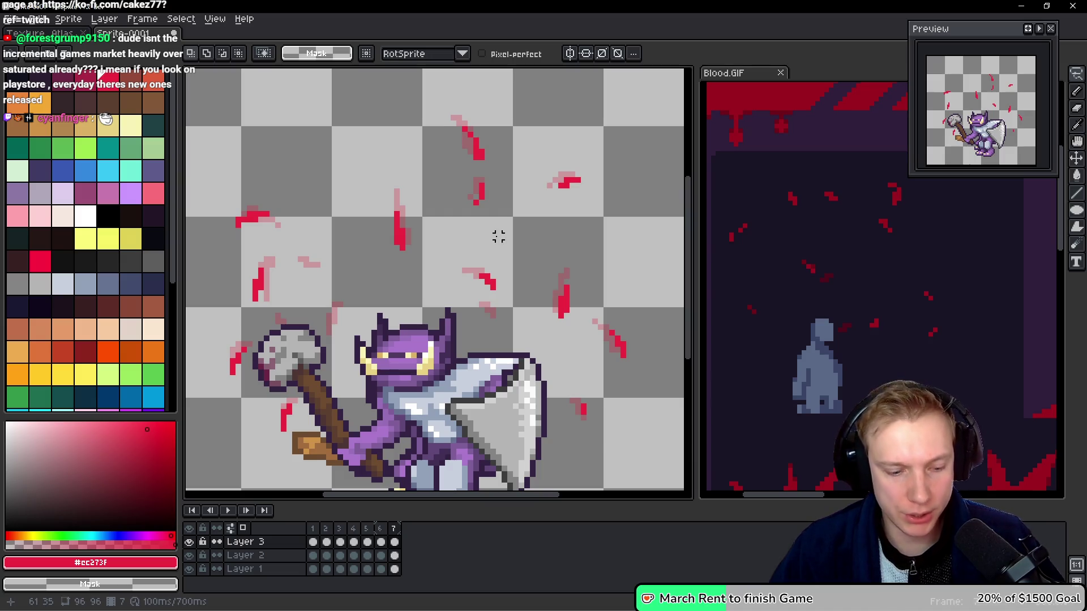
key("alt+n")
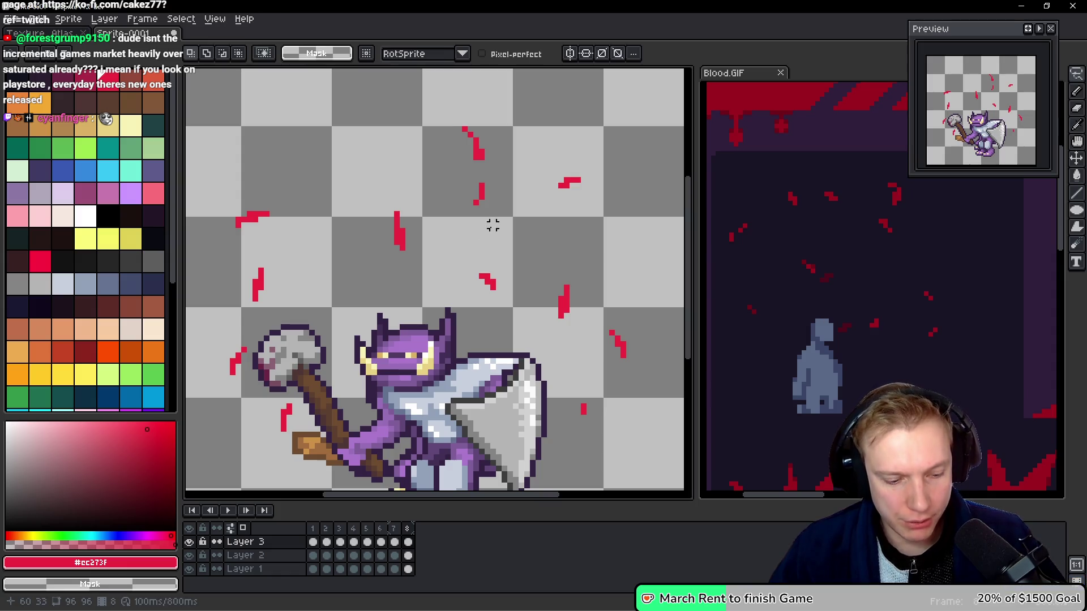
Clear all leftover blood from the new frame 8.
left_click_drag(493, 254, 502, 250)
key("ctrl+t")
key("ctrl+d")
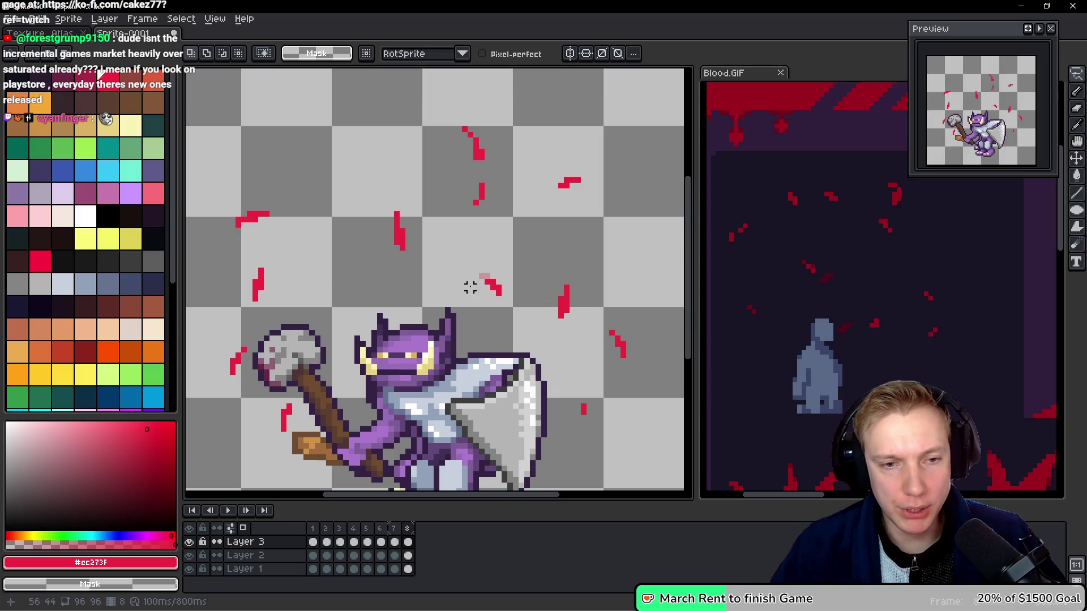
key("e")
left_click_drag(501, 295, 486, 271)
left_click_drag(564, 303, 566, 286)
key("ctrl+a")
key("Delete")
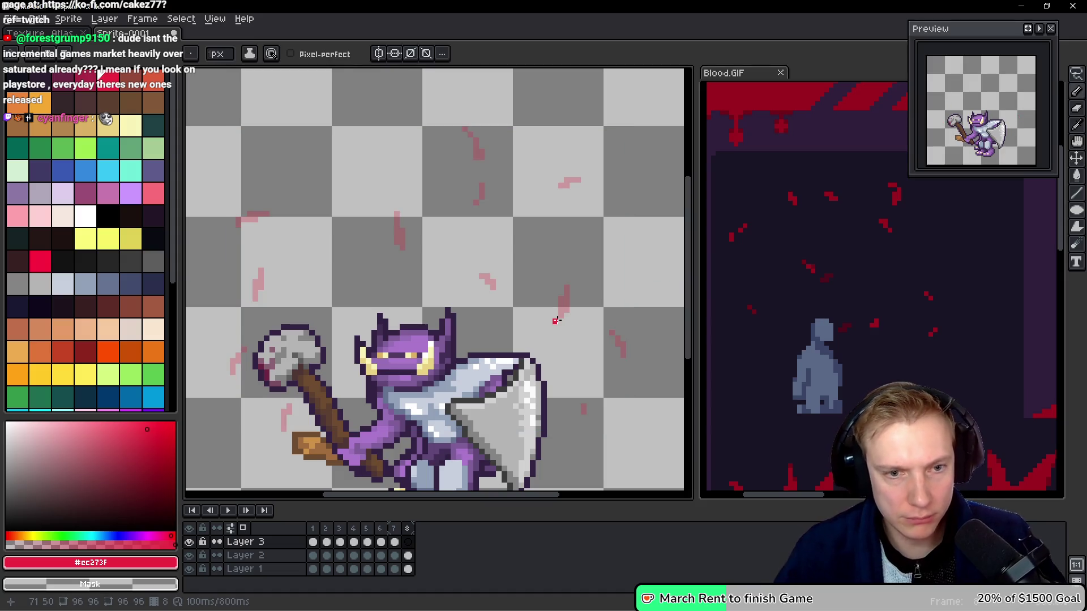
Paint red #cc273f droplets at the pink onion-skin streak ends, along the left streak and beside the hammer.
left_click_drag(562, 327, 565, 312)
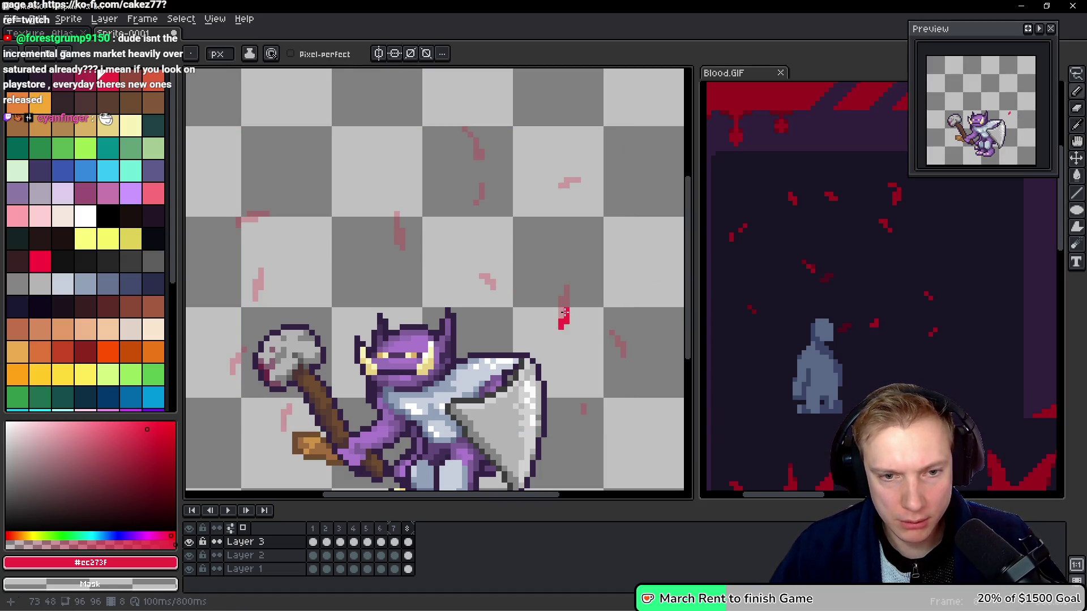
left_click(624, 358)
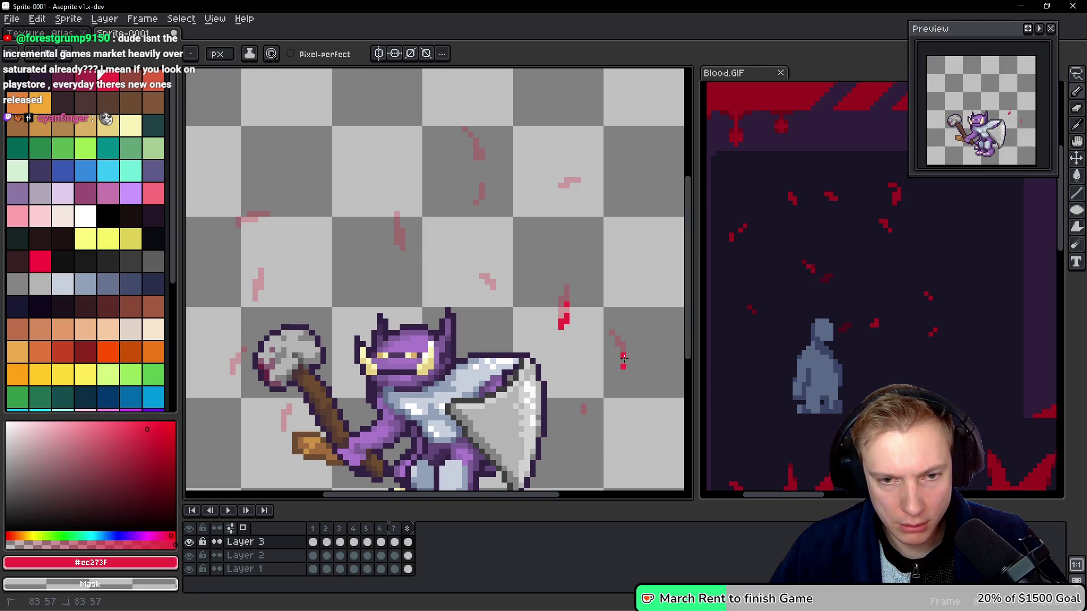
left_click(584, 423)
left_click_drag(623, 357, 623, 366)
left_click(576, 190)
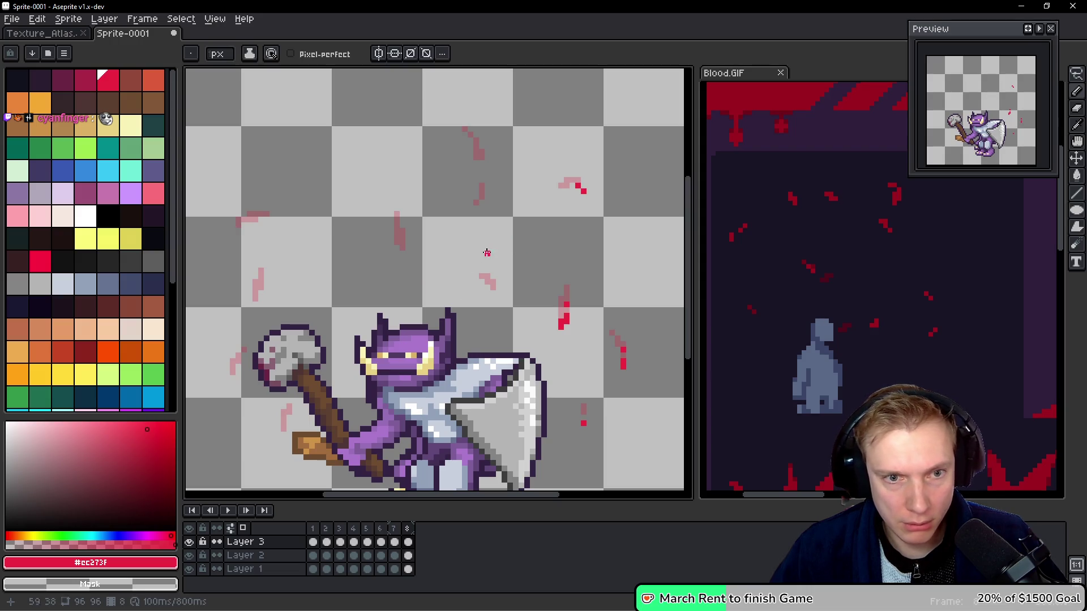
left_click(476, 206)
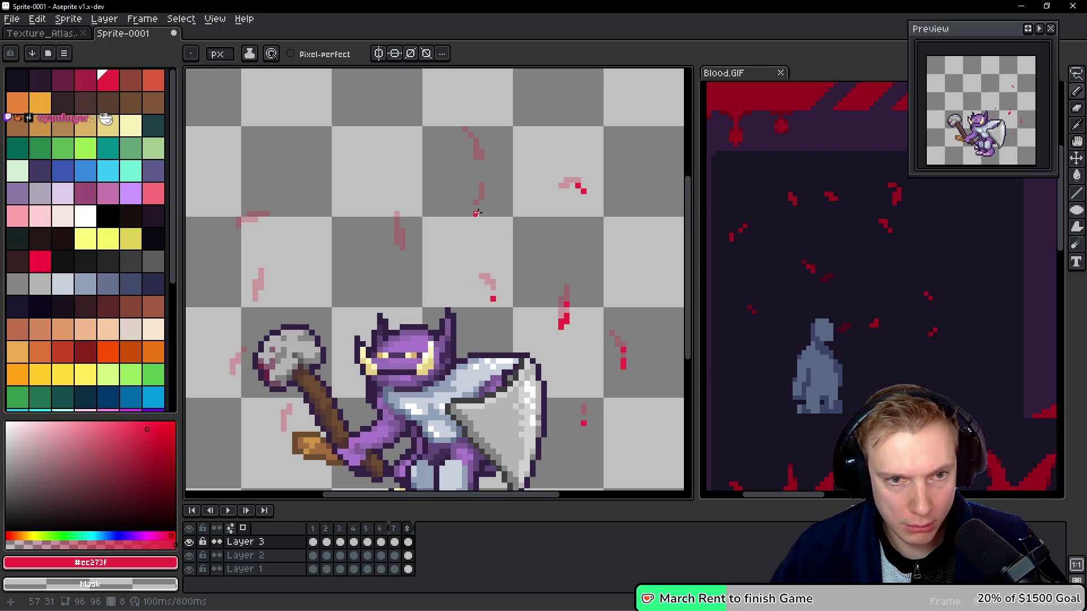
left_click(403, 257)
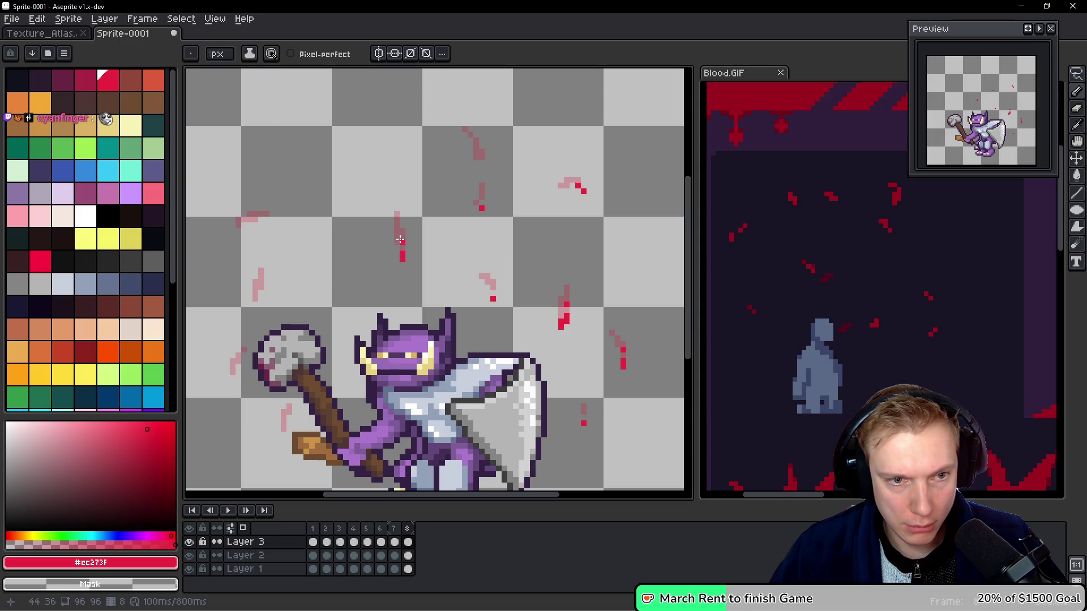
left_click(261, 293)
left_click(256, 306)
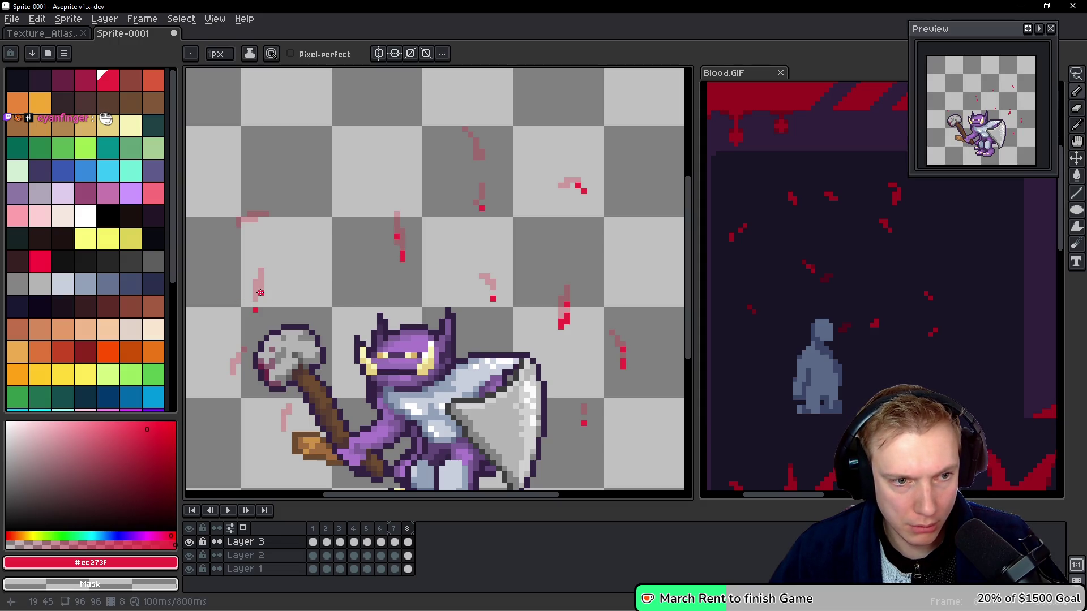
left_click(255, 305)
left_click(271, 373)
left_click(233, 386)
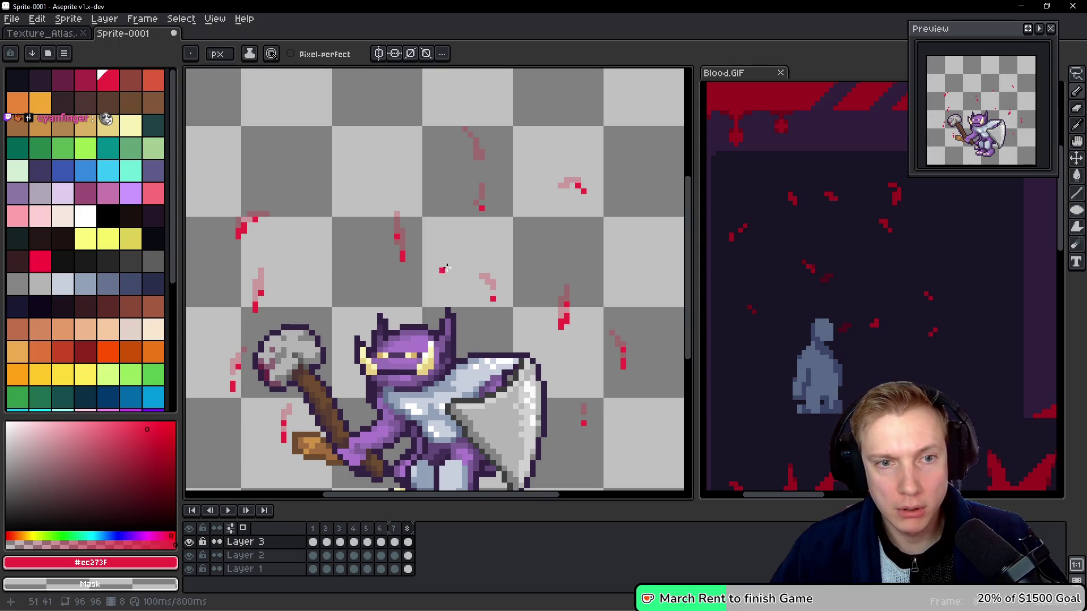
Add frame 9 and move the right-side droplets and drip further down their streaks.
key("alt+n")
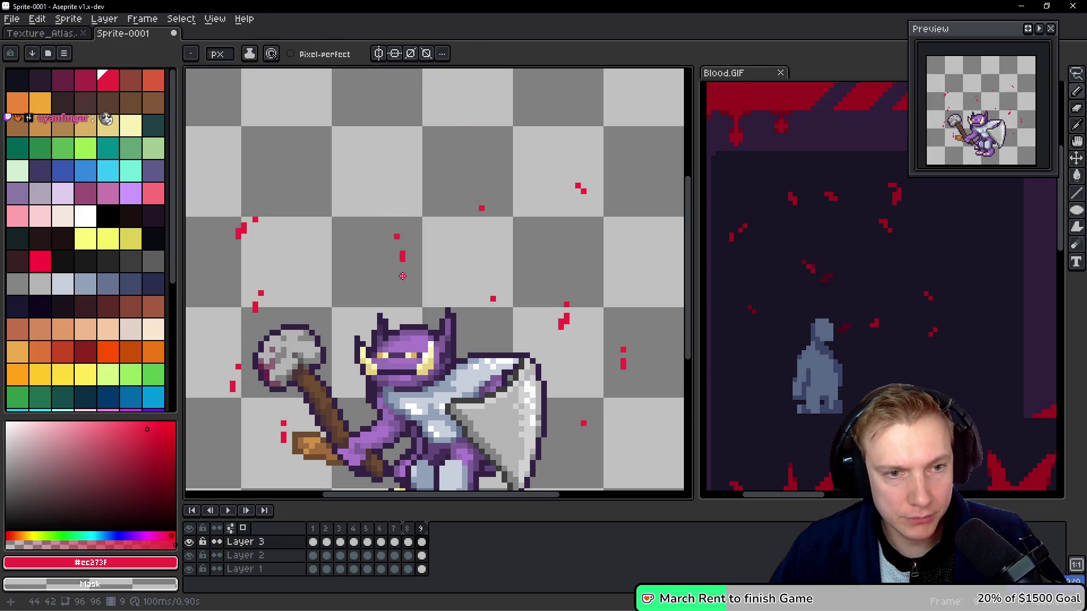
left_click(402, 277)
right_click(493, 299)
left_click(492, 311)
right_click(567, 318)
left_click(561, 344)
left_click(561, 333)
right_click(623, 364)
right_click(623, 350)
right_click(584, 423)
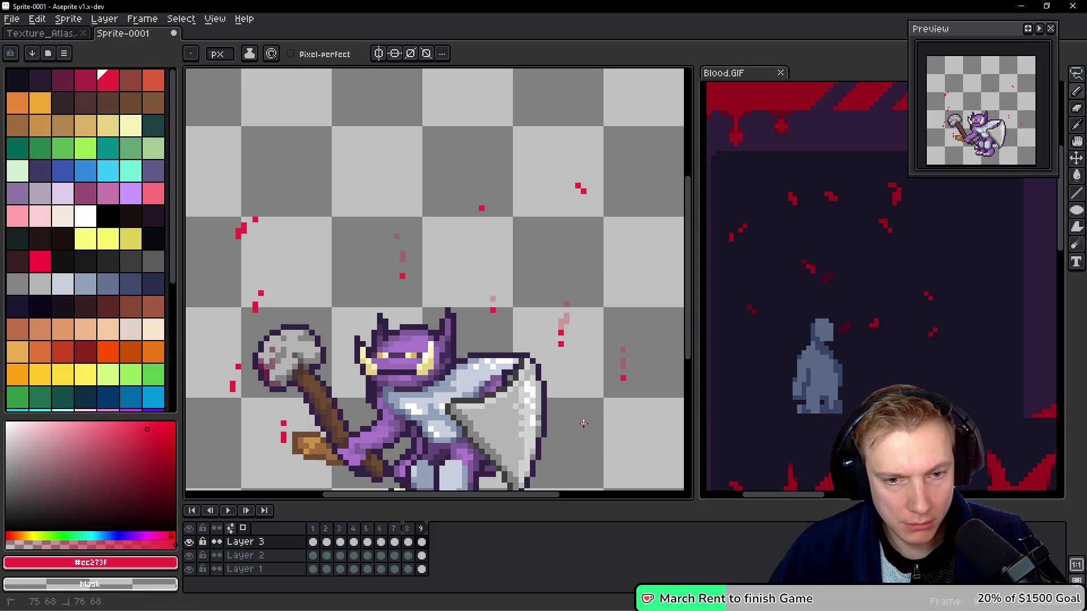
right_click(578, 185)
right_click(584, 191)
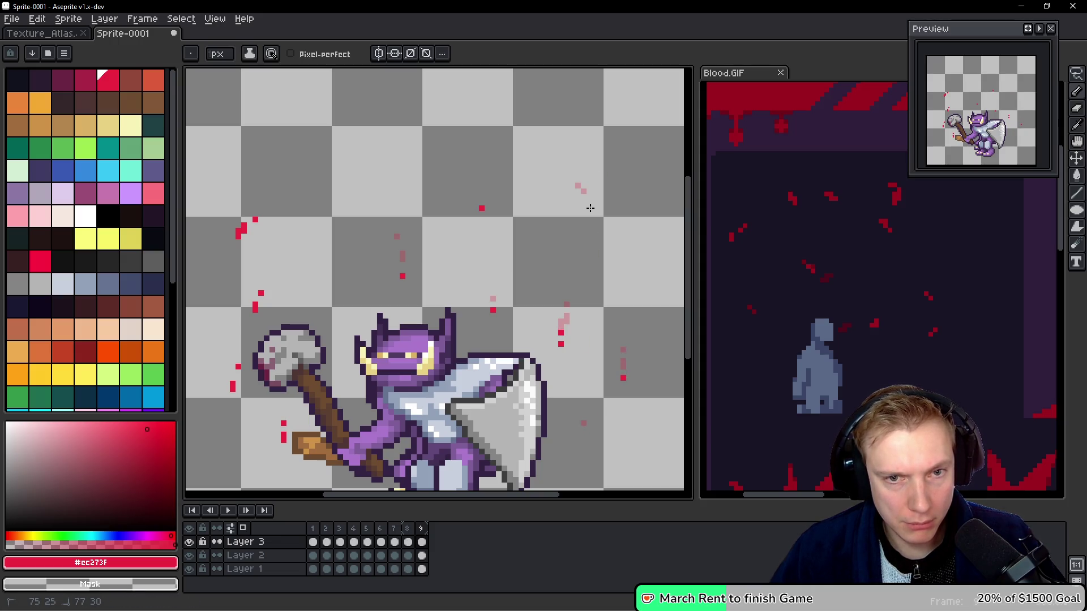
Move the upper, left-side and hammer-side droplets lower, erasing their old positions.
right_click(482, 209)
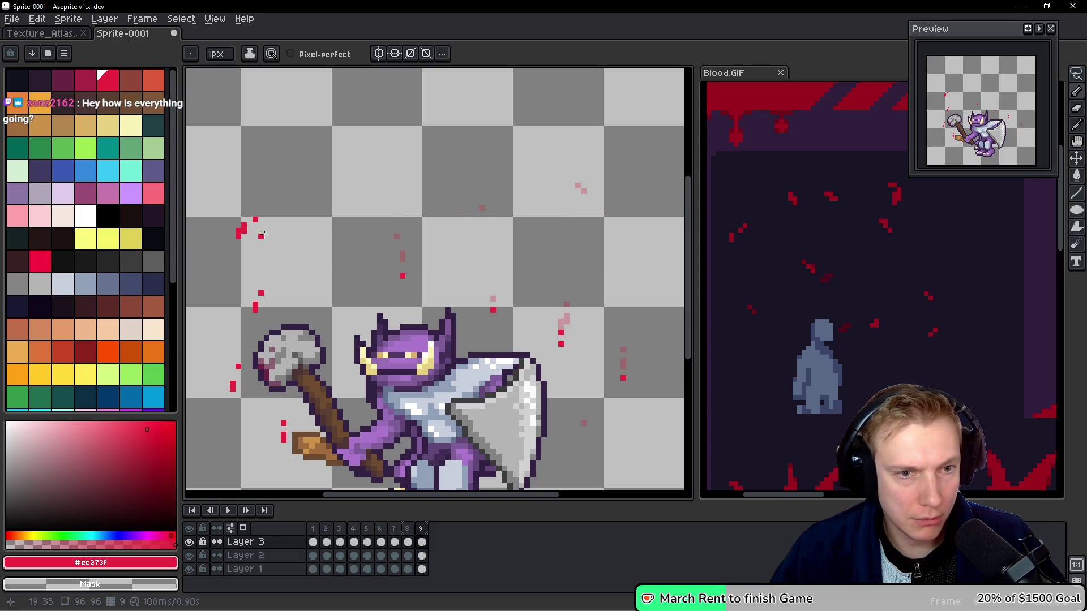
right_click(254, 216)
right_click(236, 235)
left_click(238, 251)
left_click(249, 265)
right_click(255, 307)
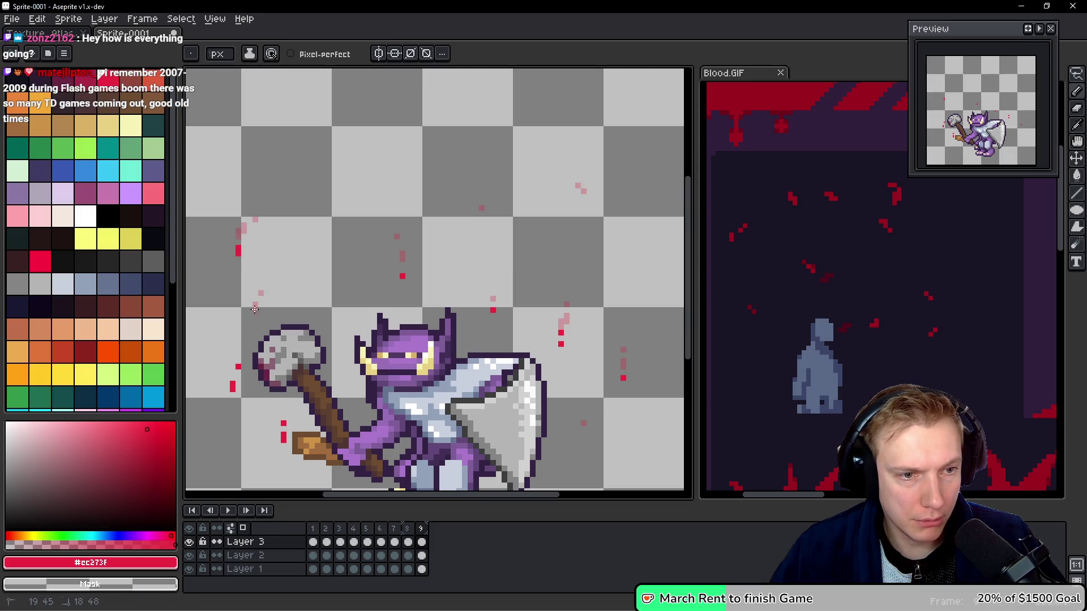
right_click(238, 366)
right_click(233, 387)
left_click(233, 401)
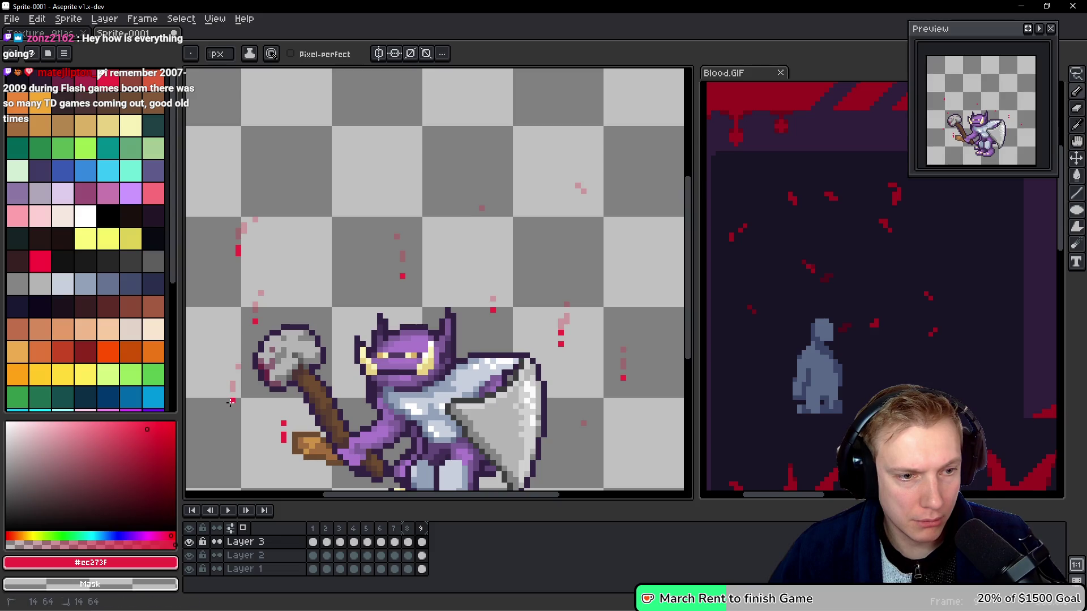
right_click(283, 423)
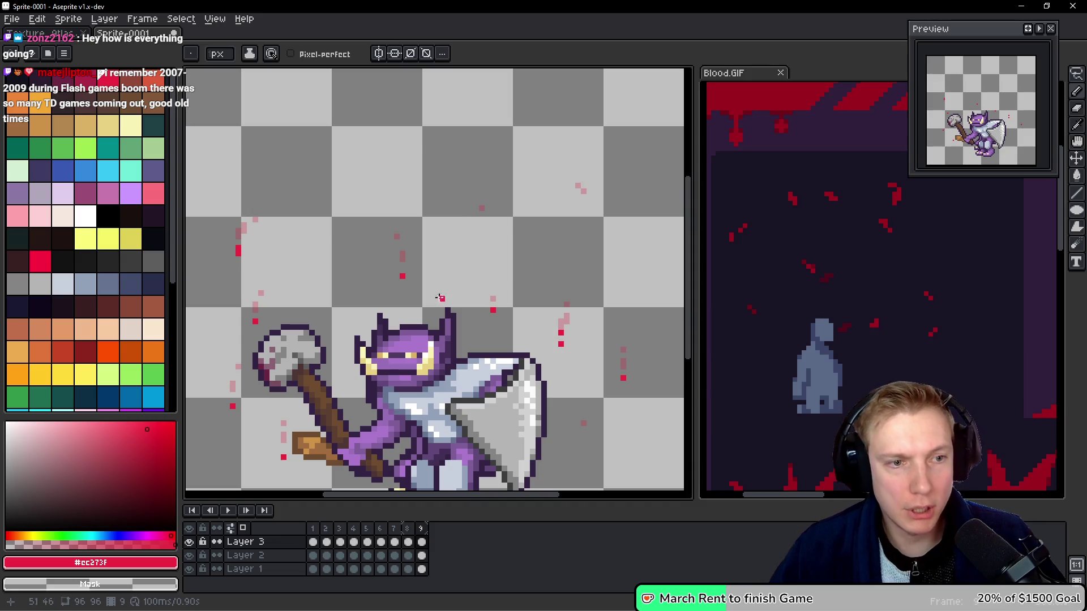
scroll(466, 214, "down", 2)
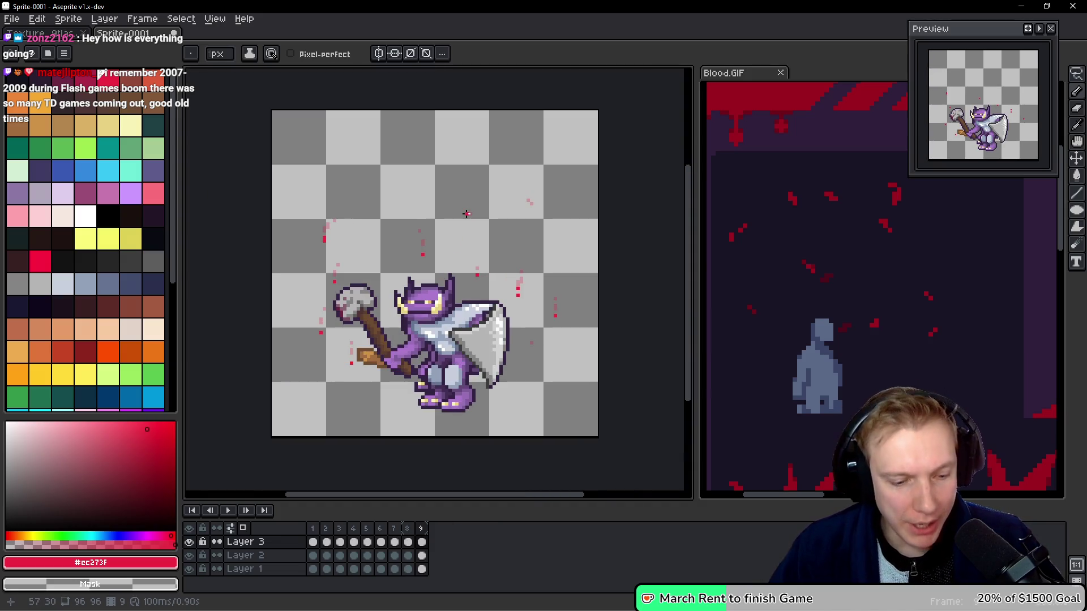
Play the nine-frame splatter loop and stop it back on frame 1.
key("Return")
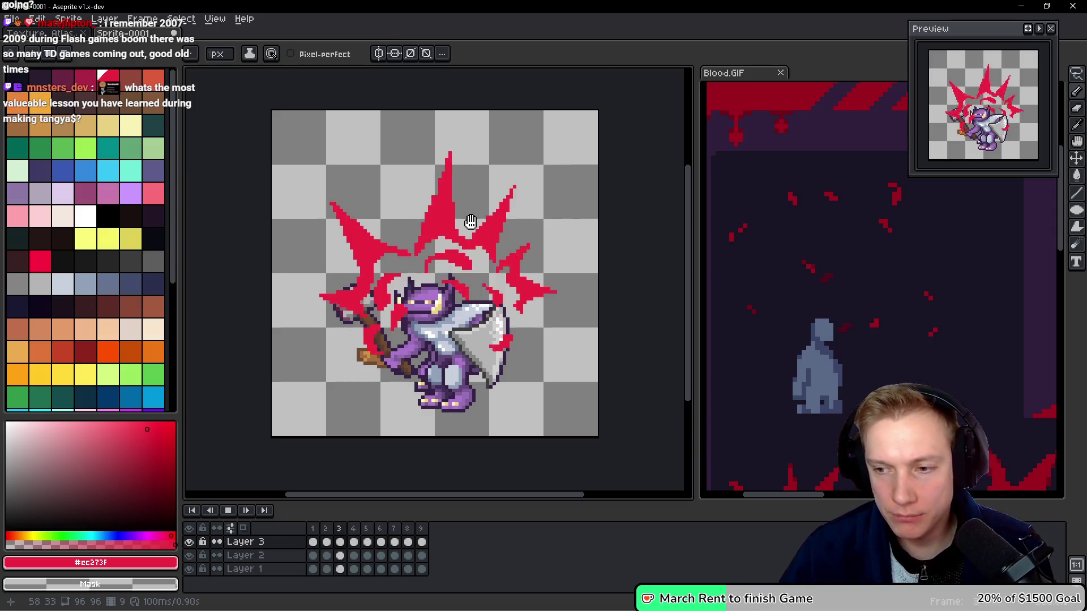
key("Return")
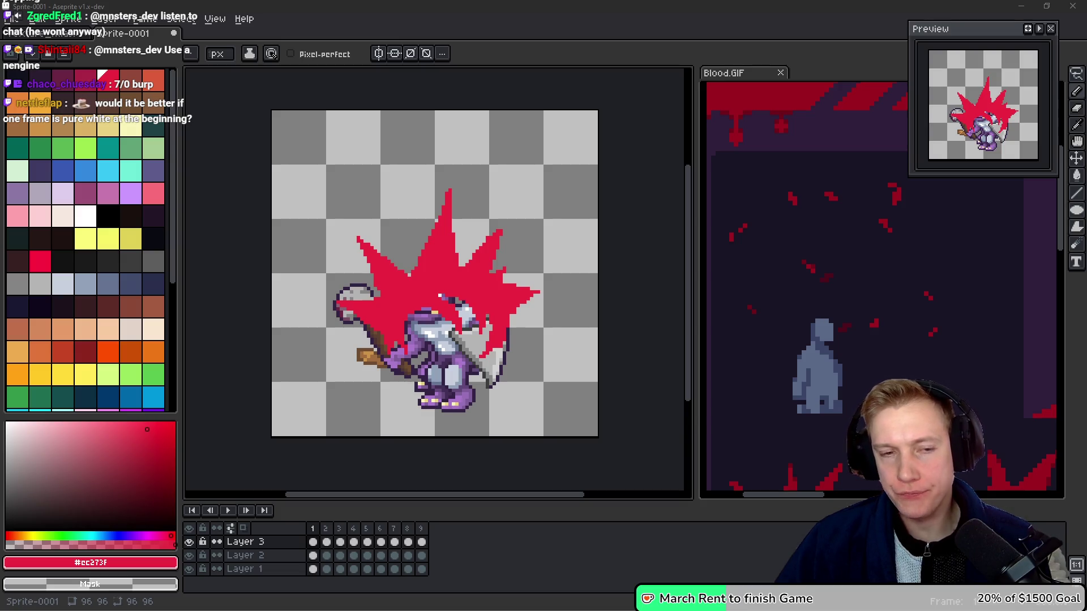
scroll(561, 292, "right", 1)
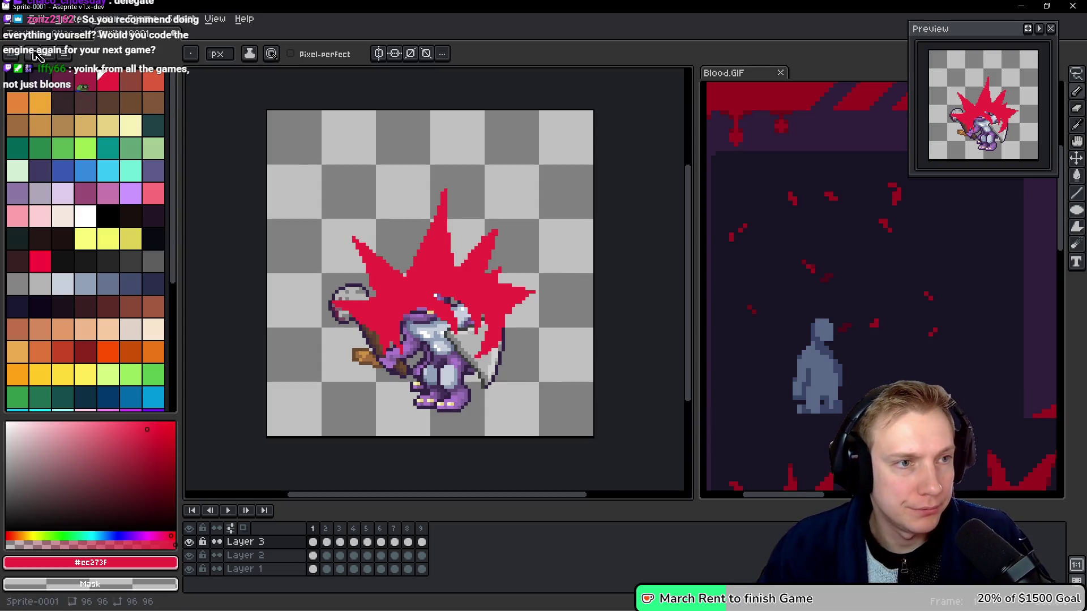
left_click(106, 83)
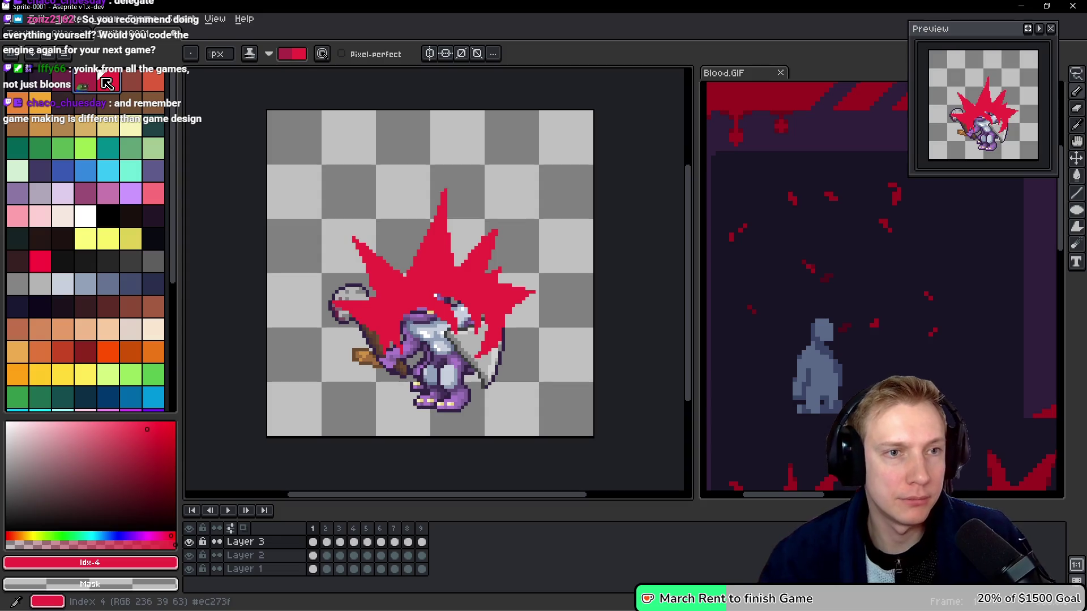
Check the Blood.GIF reference, then shade the central red spike darker on Sprite-0001.
left_click(844, 245)
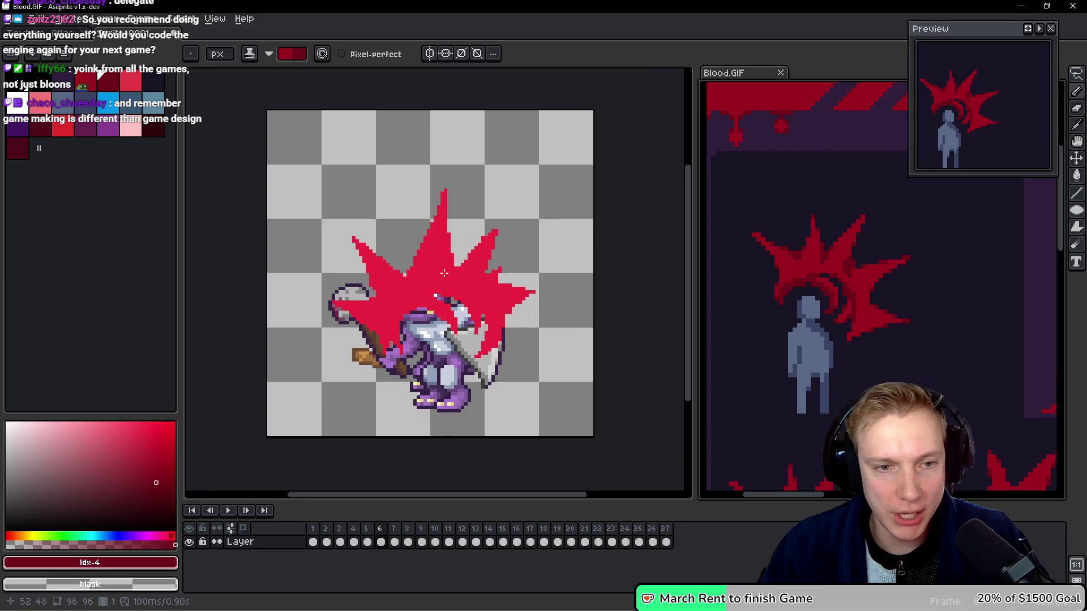
scroll(445, 274, "up", 2)
left_click(461, 255)
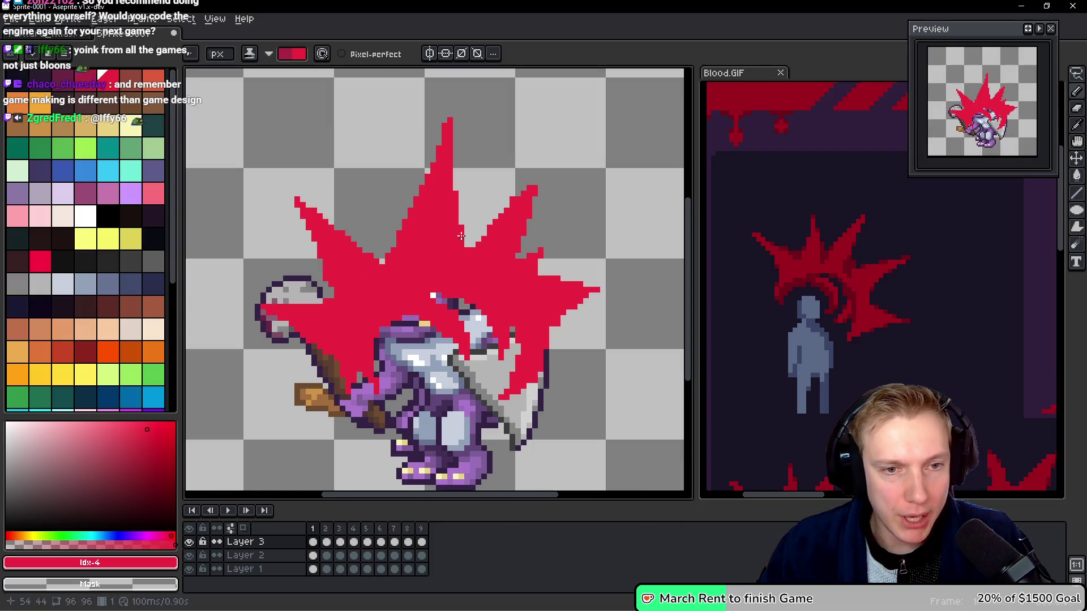
mouse_move(448, 191)
left_mouse_down()
mouse_move(461, 244)
mouse_move(452, 176)
mouse_move(458, 257)
left_mouse_up()
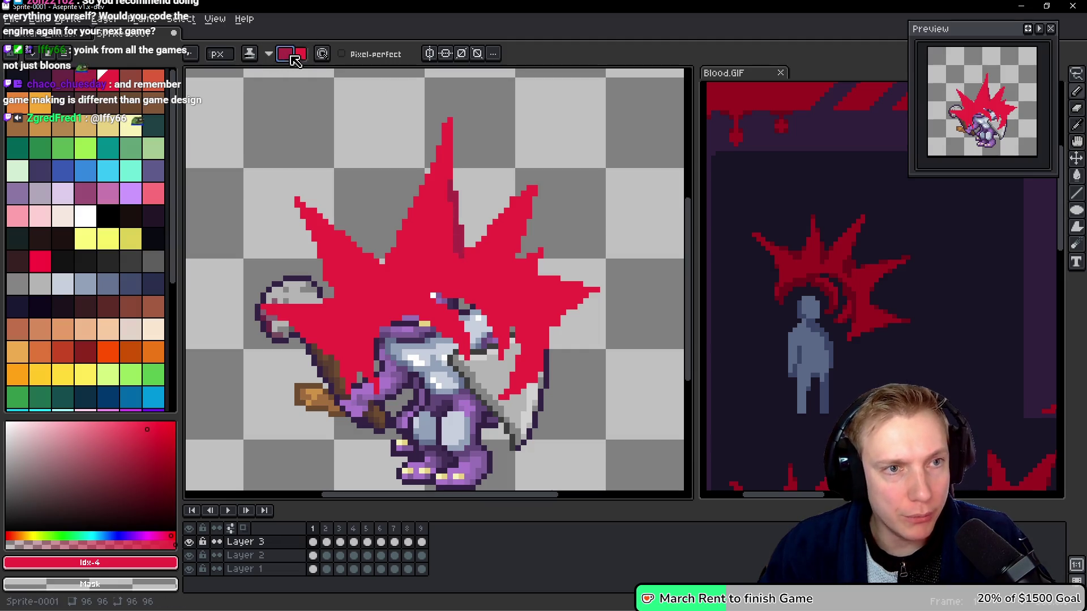
Keep Shading ink and add darker shading stripes across the burst's lower spikes.
left_click(257, 59)
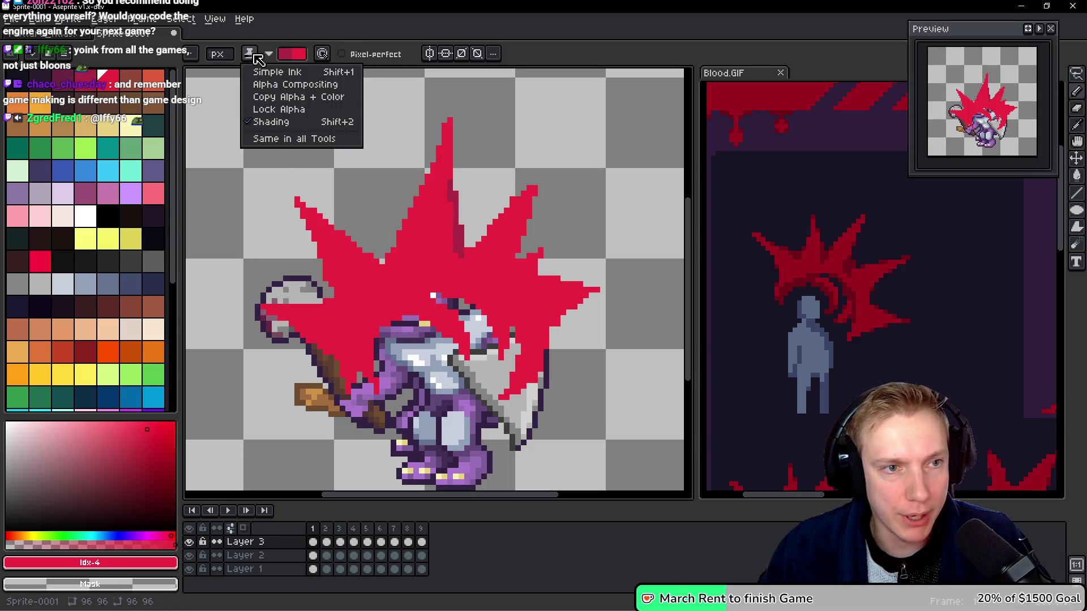
left_click(397, 162)
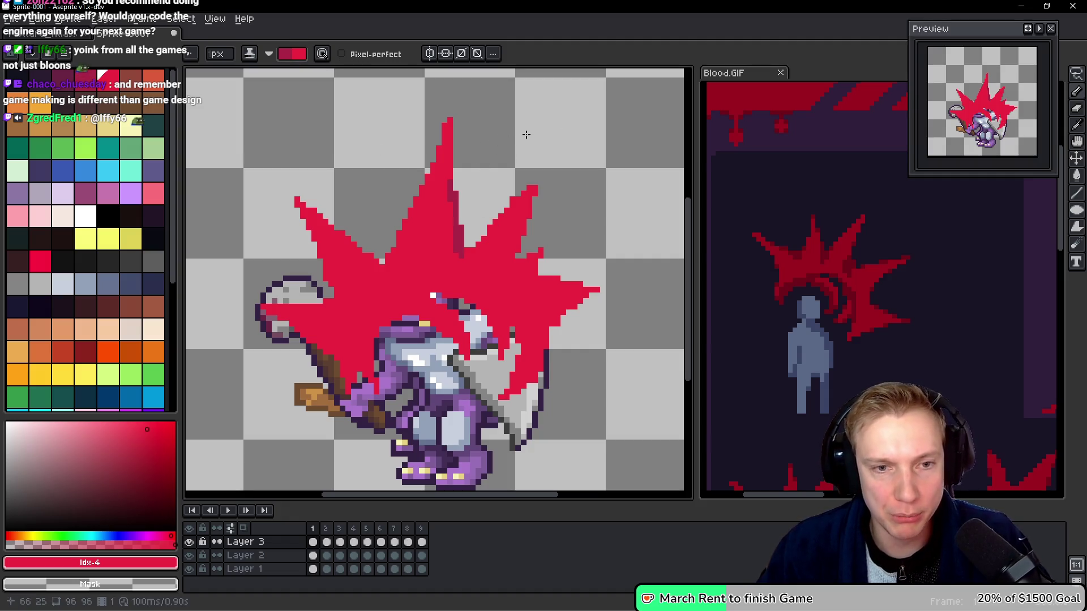
mouse_move(531, 259)
left_mouse_down()
mouse_move(672, 296)
mouse_move(255, 359)
mouse_move(587, 371)
left_mouse_up()
Undo the stripes and redraw darker red along the spike, its lower-left edge and above the hood.
key("ctrl")
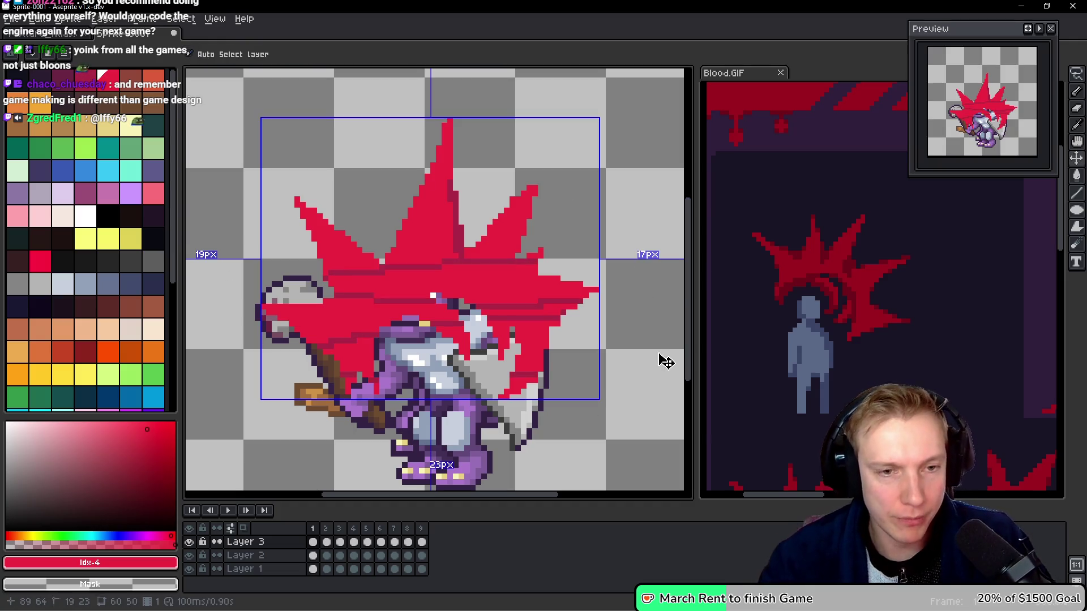
key("ctrl+z")
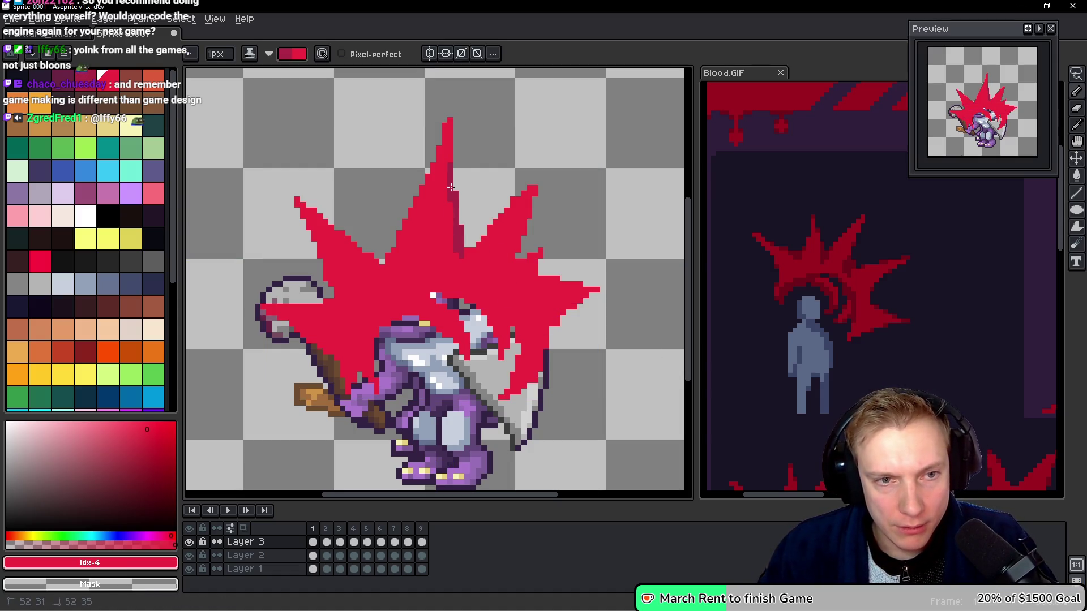
mouse_move(464, 252)
left_mouse_down()
mouse_move(491, 231)
mouse_move(475, 274)
mouse_move(447, 302)
mouse_move(499, 335)
mouse_move(502, 355)
left_mouse_up()
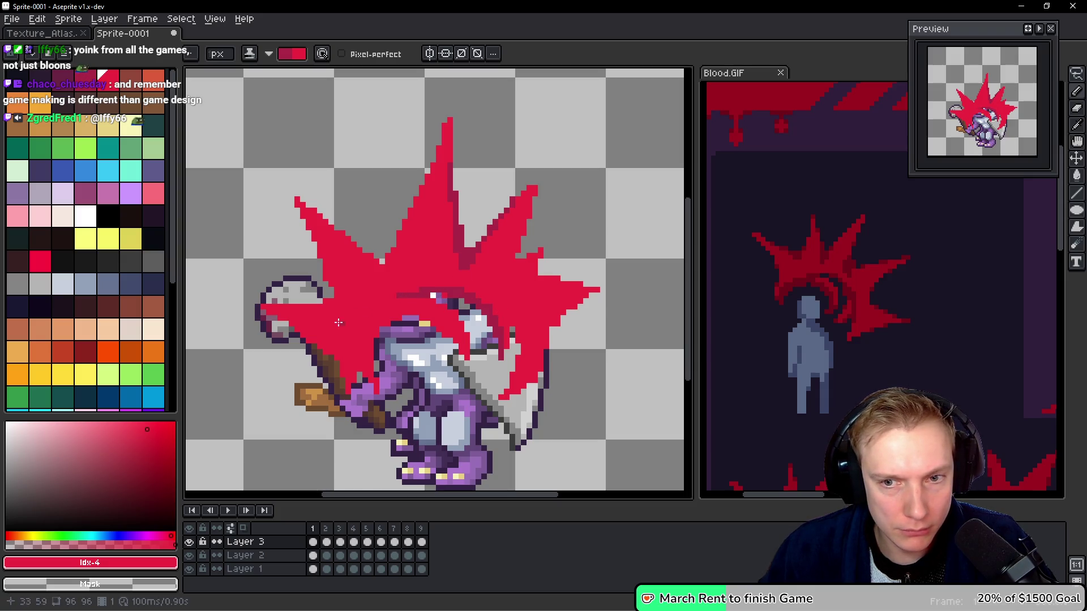
mouse_move(381, 322)
left_mouse_down()
mouse_move(366, 369)
mouse_move(369, 309)
left_mouse_up()
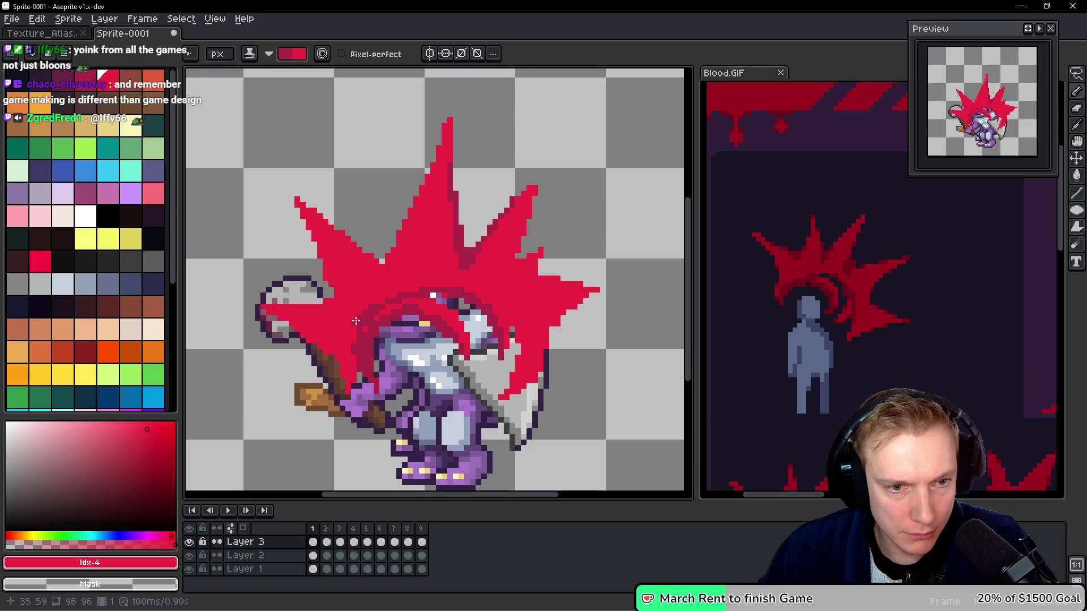
left_click_drag(422, 292, 367, 309)
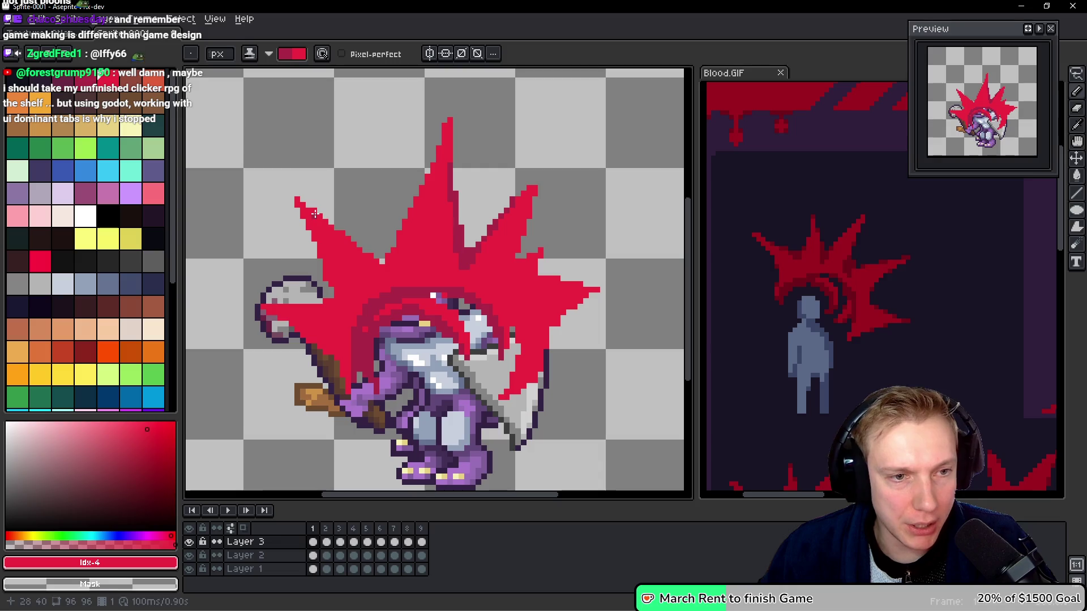
left_click_drag(415, 193, 384, 281)
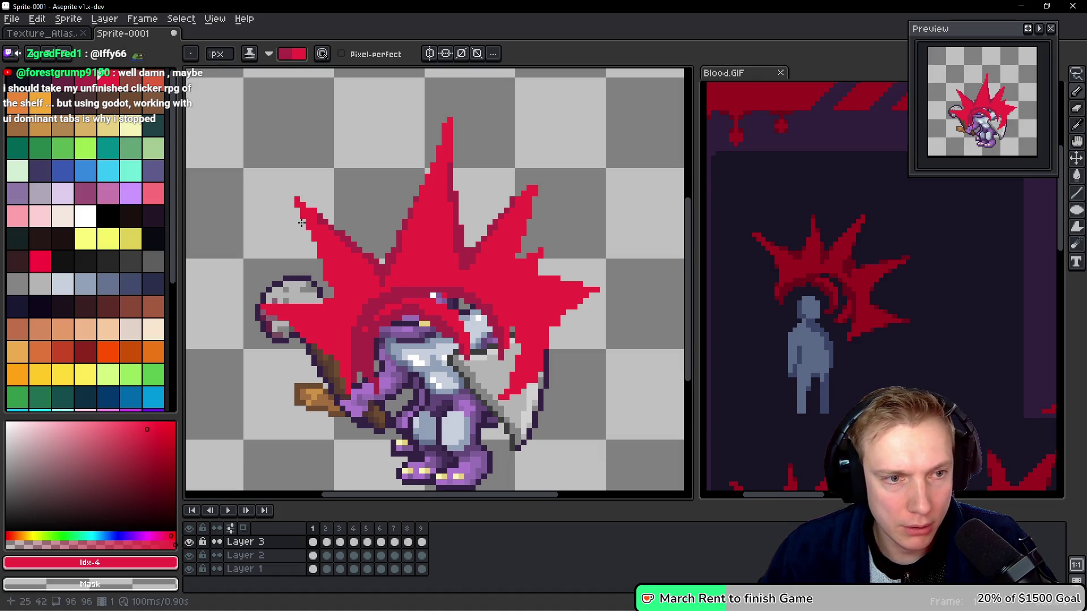
Draw red strokes along the hair's lower-left edge and down the right spike's edge.
mouse_move(320, 254)
left_mouse_down()
mouse_move(336, 307)
mouse_move(311, 342)
left_mouse_up()
mouse_move(256, 307)
left_mouse_down()
mouse_move(314, 330)
mouse_move(343, 369)
left_mouse_up()
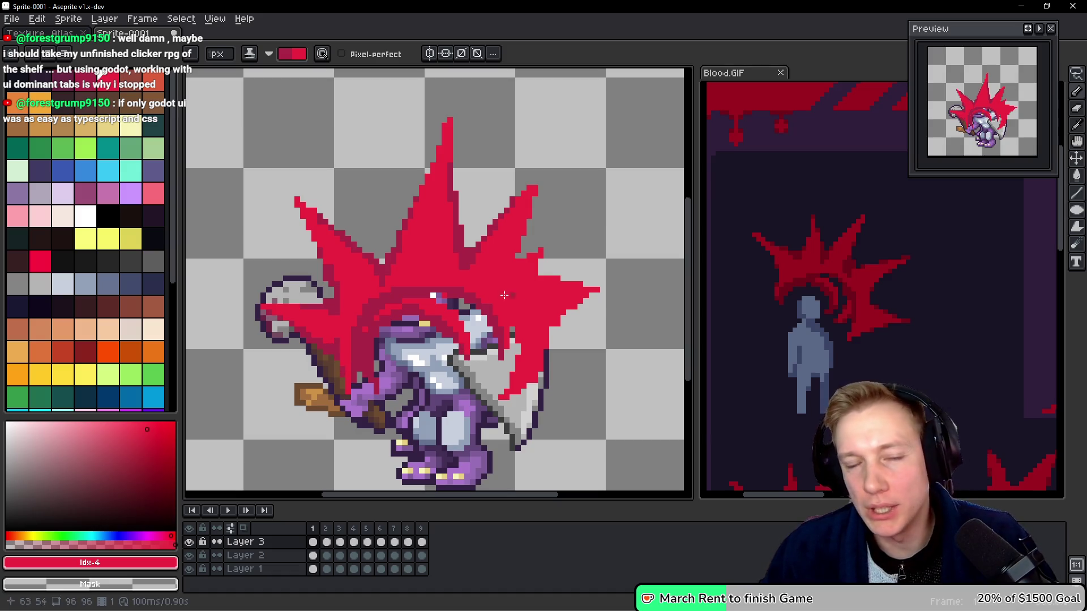
mouse_move(535, 188)
left_mouse_down()
mouse_move(510, 277)
mouse_move(536, 239)
mouse_move(515, 251)
left_mouse_up()
left_click_drag(508, 194, 510, 201)
key("b")
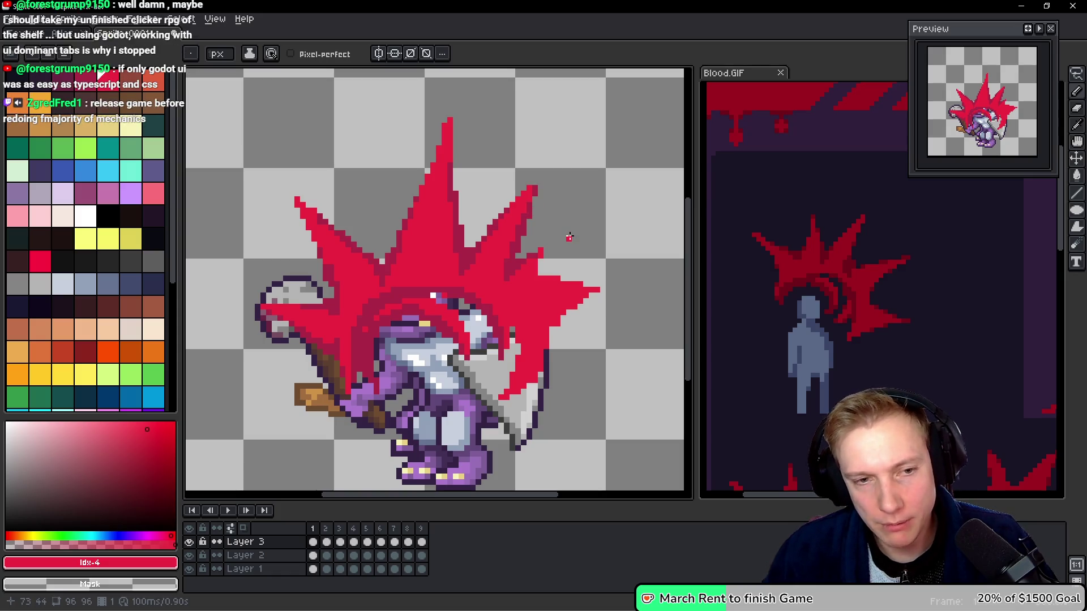
With the Line tool, draw short straight lines from the spike tip and down the spike edges.
key("l")
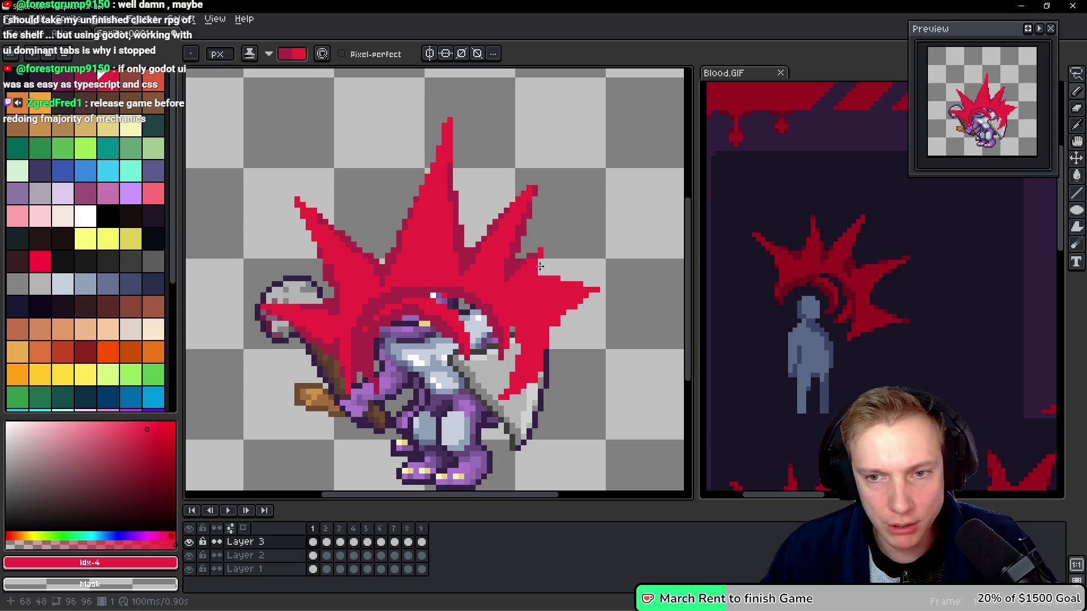
mouse_move(599, 288)
left_mouse_down()
mouse_move(538, 278)
mouse_move(583, 300)
mouse_move(574, 305)
left_mouse_up()
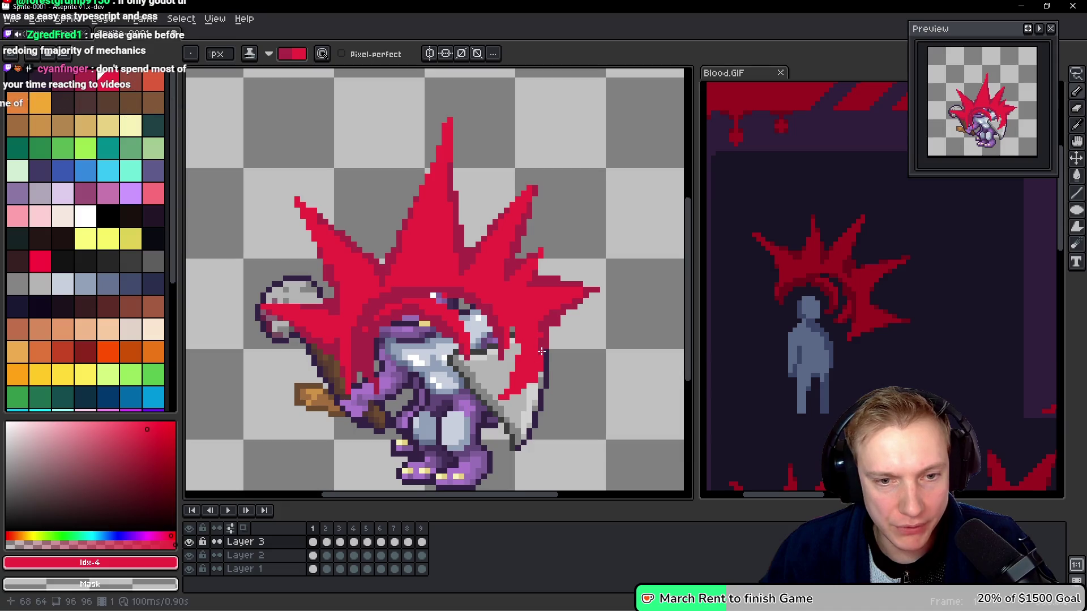
left_click_drag(539, 351, 539, 369)
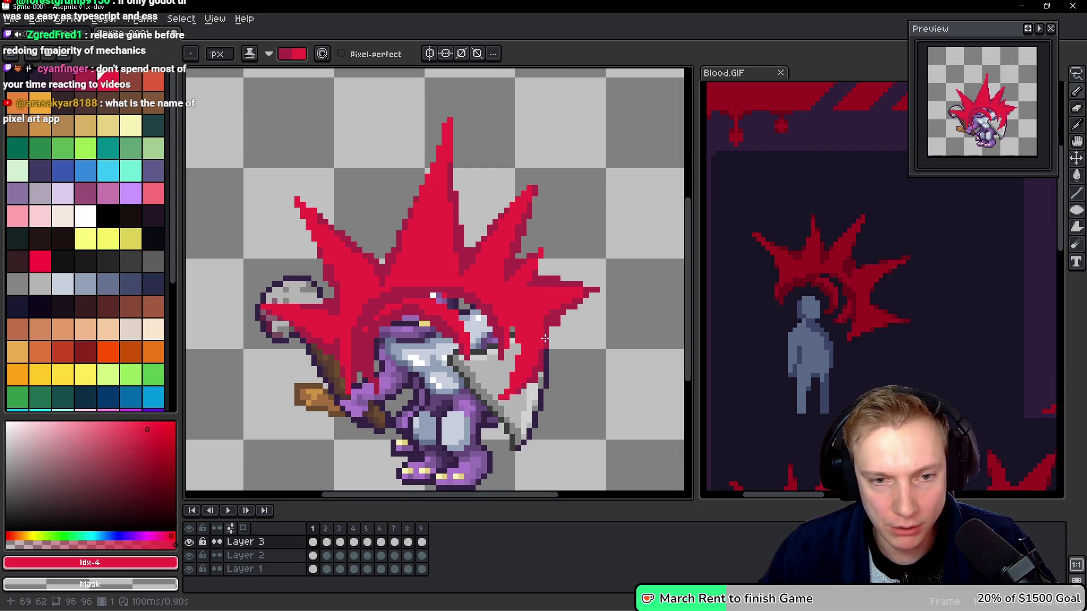
mouse_move(517, 325)
left_mouse_down()
mouse_move(500, 397)
mouse_move(510, 387)
left_mouse_up()
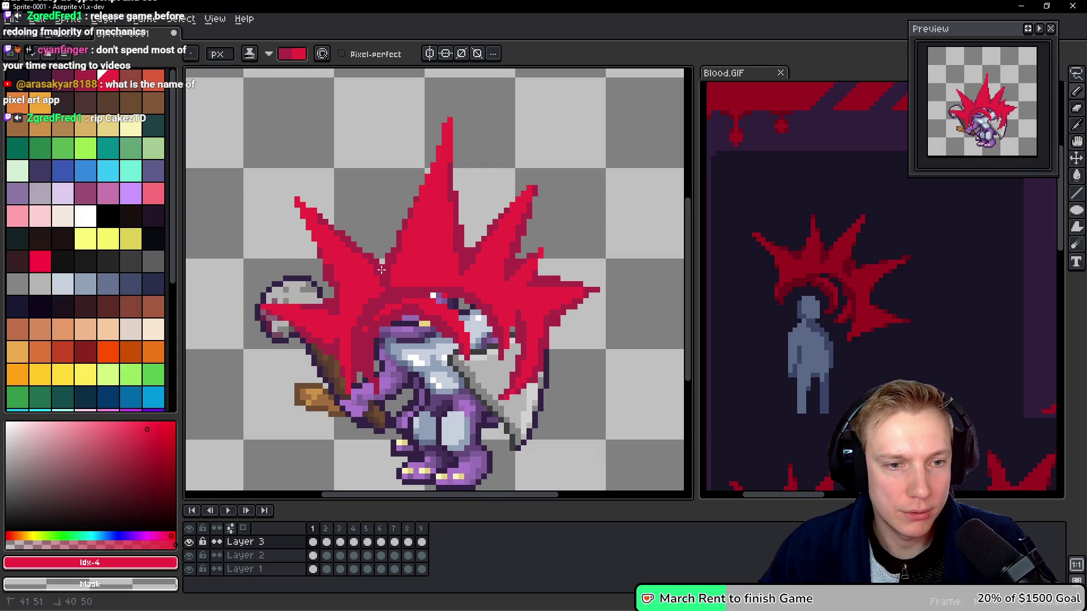
left_click_drag(407, 291, 440, 284)
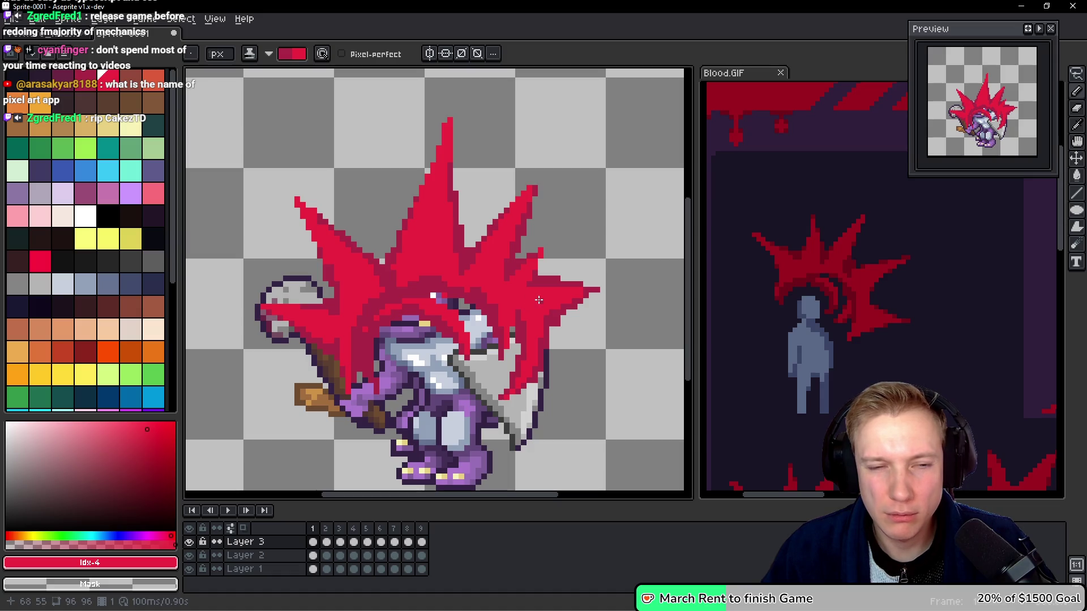
mouse_move(519, 321)
left_mouse_down()
mouse_move(516, 308)
mouse_move(518, 319)
left_mouse_up()
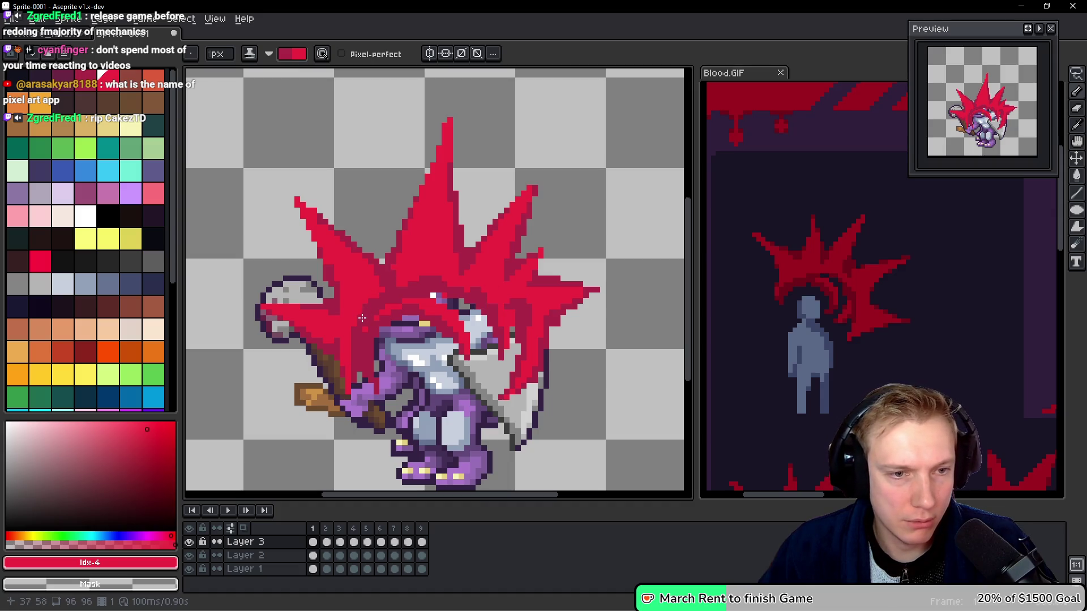
Add short lines on the lower-left hair and top spike, then bring up the Blood.GIF reference.
mouse_move(392, 304)
left_mouse_down()
mouse_move(369, 323)
mouse_move(407, 297)
left_mouse_up()
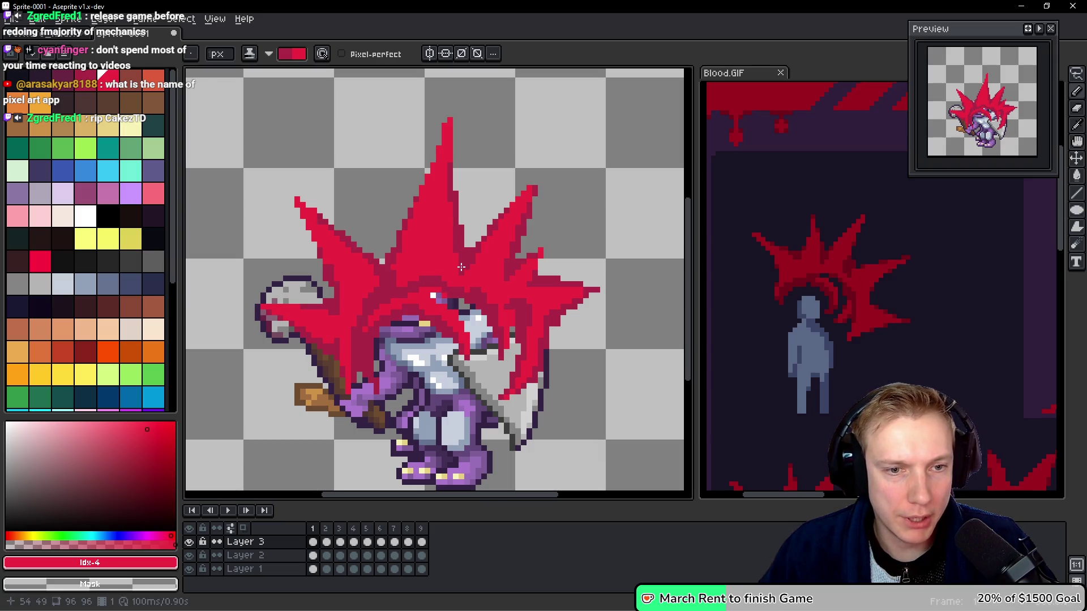
mouse_move(465, 293)
left_mouse_down()
mouse_move(481, 296)
mouse_move(467, 286)
left_mouse_up()
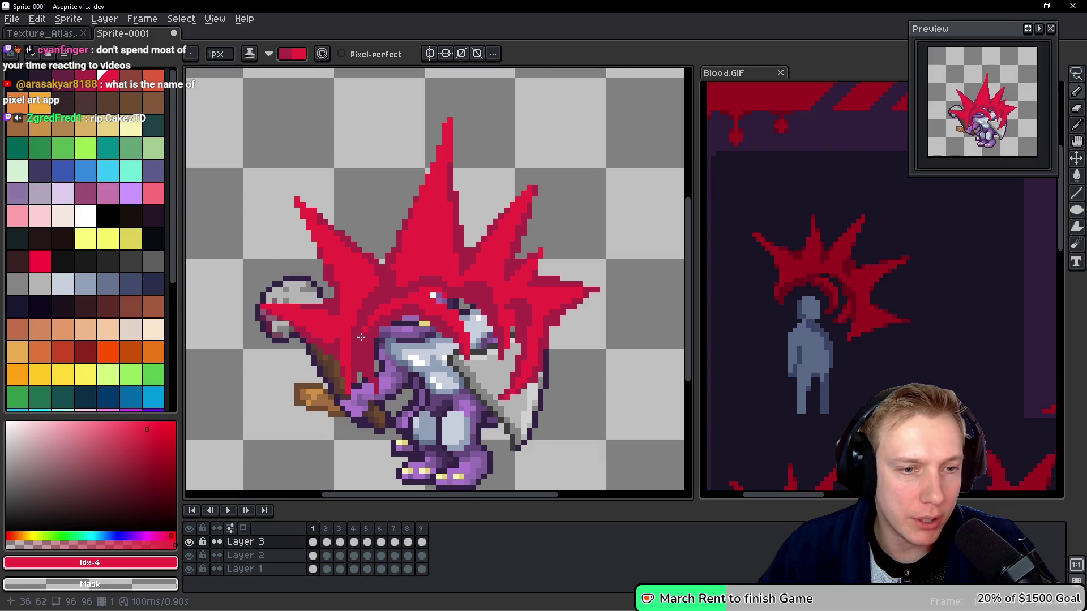
left_click_drag(361, 362, 384, 415)
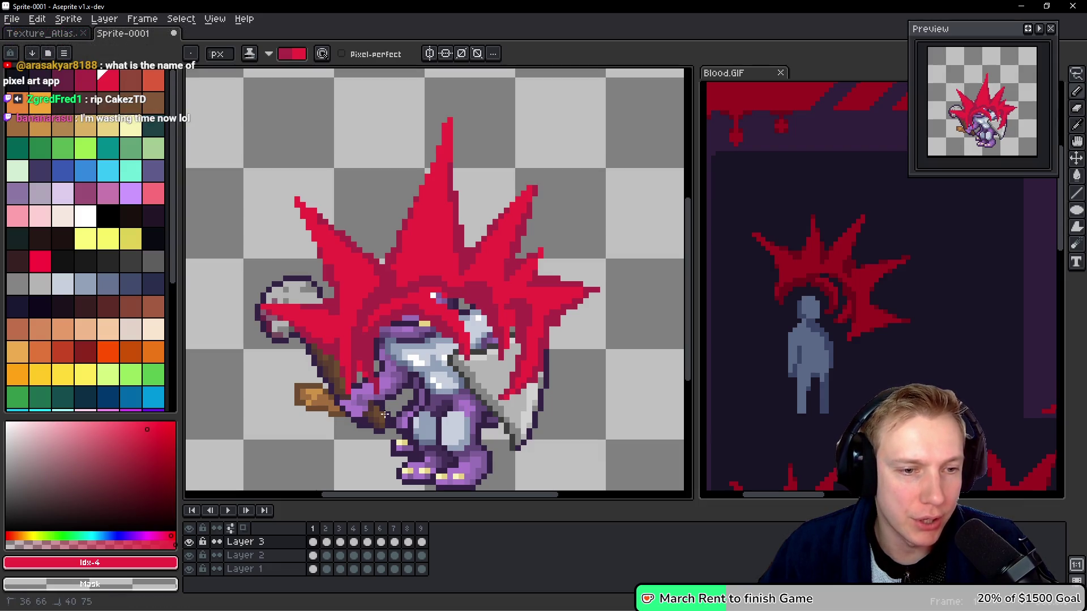
left_click_drag(366, 375, 364, 367)
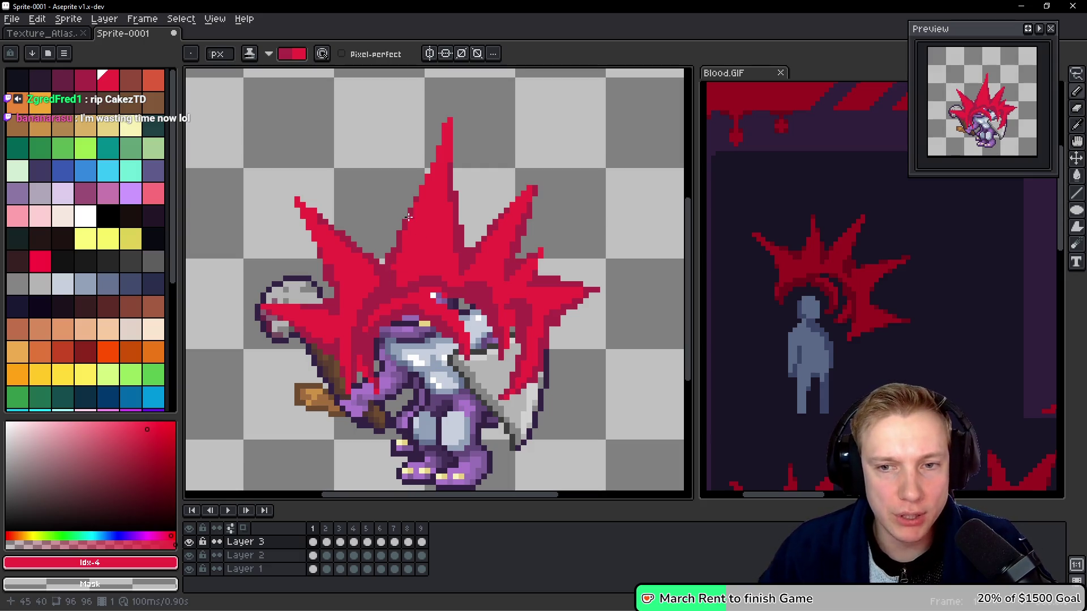
mouse_move(440, 135)
left_mouse_down()
mouse_move(419, 185)
mouse_move(427, 199)
left_mouse_up()
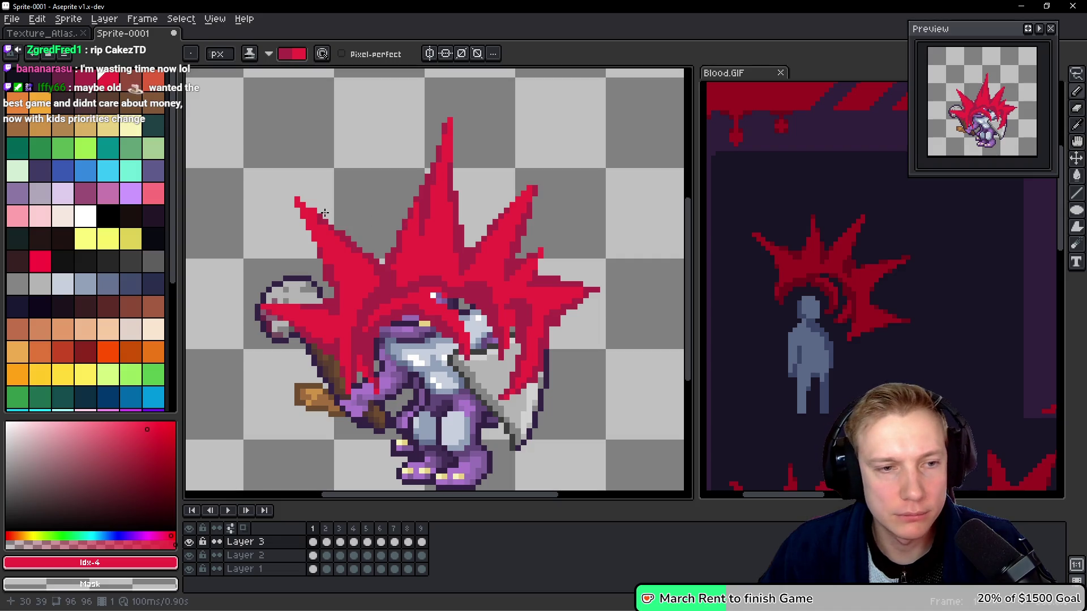
left_click(875, 317)
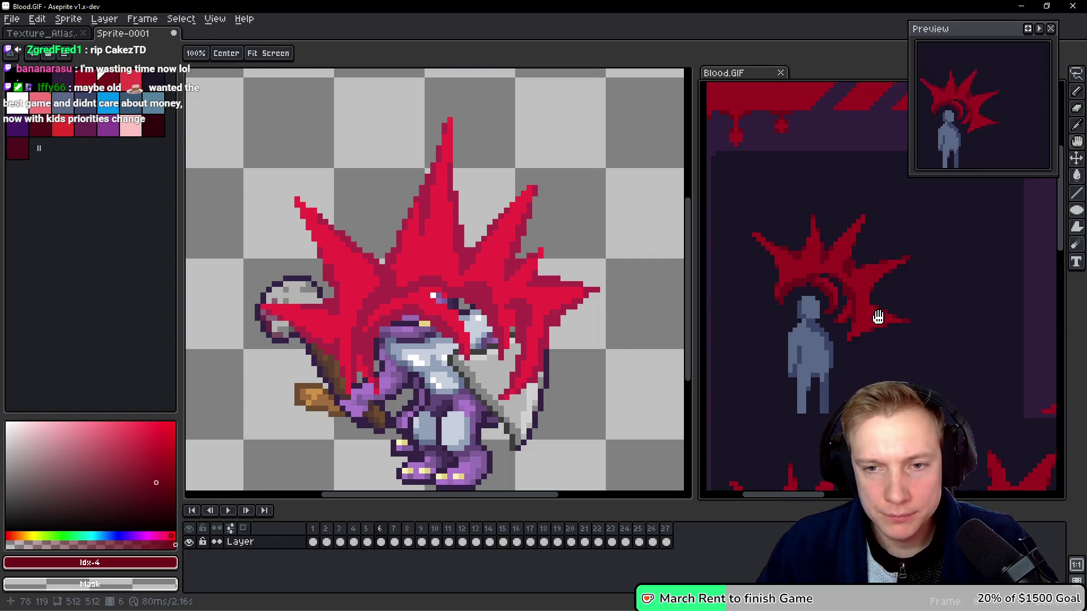
Back on frame 2, shade the top spike and right spike edges darker red.
left_click(463, 286)
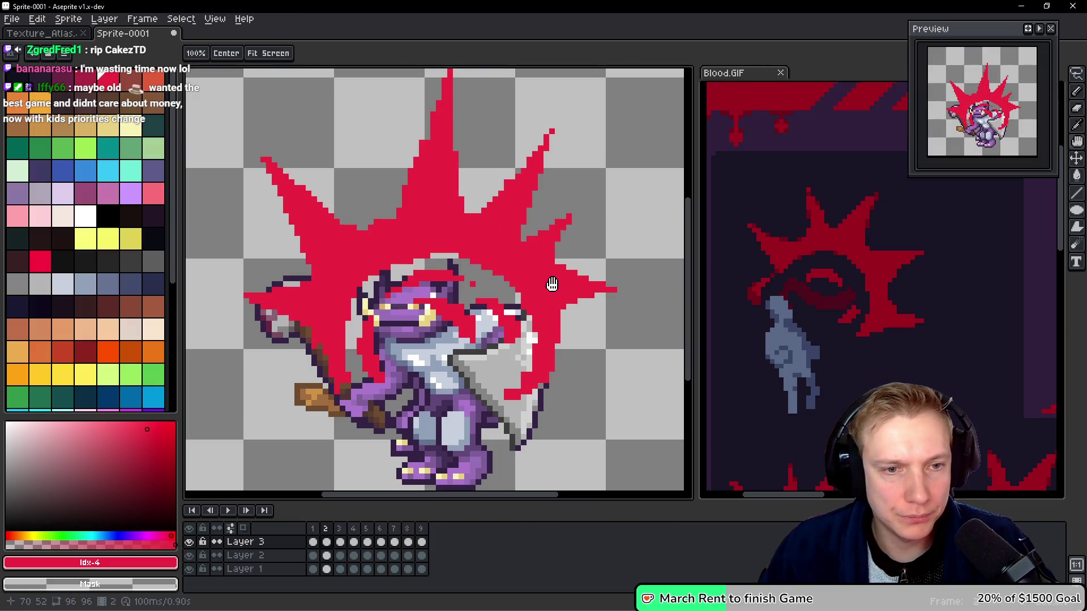
scroll(458, 156, "up", 1)
left_click_drag(429, 136, 399, 210)
left_click_drag(448, 254, 448, 180)
mouse_move(458, 248)
left_mouse_down()
mouse_move(508, 189)
mouse_move(513, 266)
mouse_move(594, 312)
mouse_move(531, 291)
mouse_move(557, 259)
left_mouse_up()
left_click(534, 291)
Pencil dark-red strokes and dabs down the red spike toward the shield's lower edge.
mouse_move(553, 327)
left_mouse_down()
mouse_move(572, 330)
mouse_move(539, 321)
mouse_move(556, 366)
mouse_move(530, 420)
mouse_move(515, 416)
mouse_move(539, 374)
mouse_move(530, 408)
left_mouse_up()
left_click(504, 420)
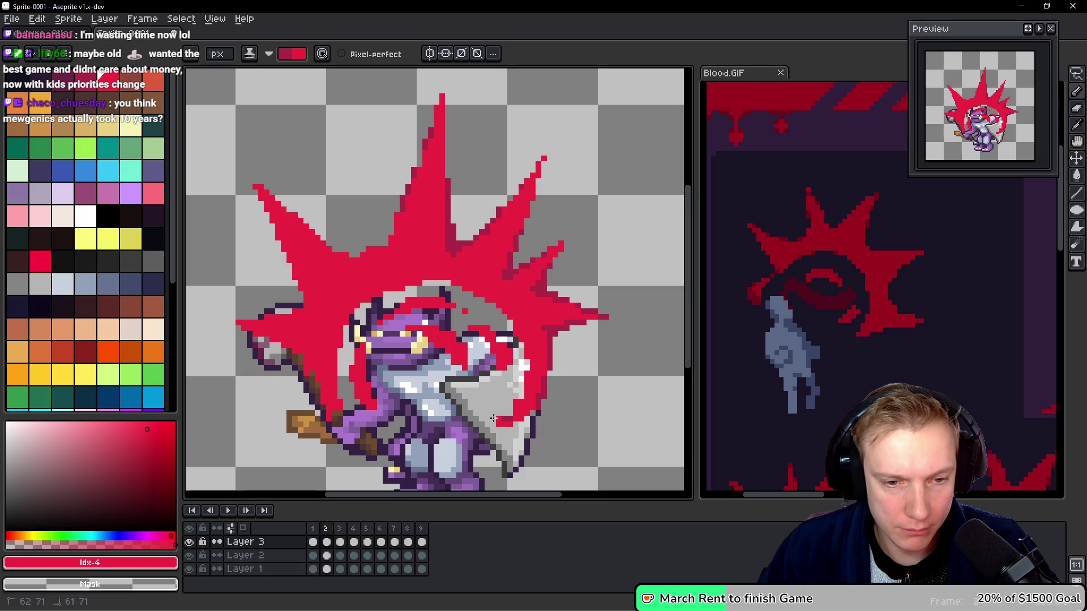
left_click(497, 420)
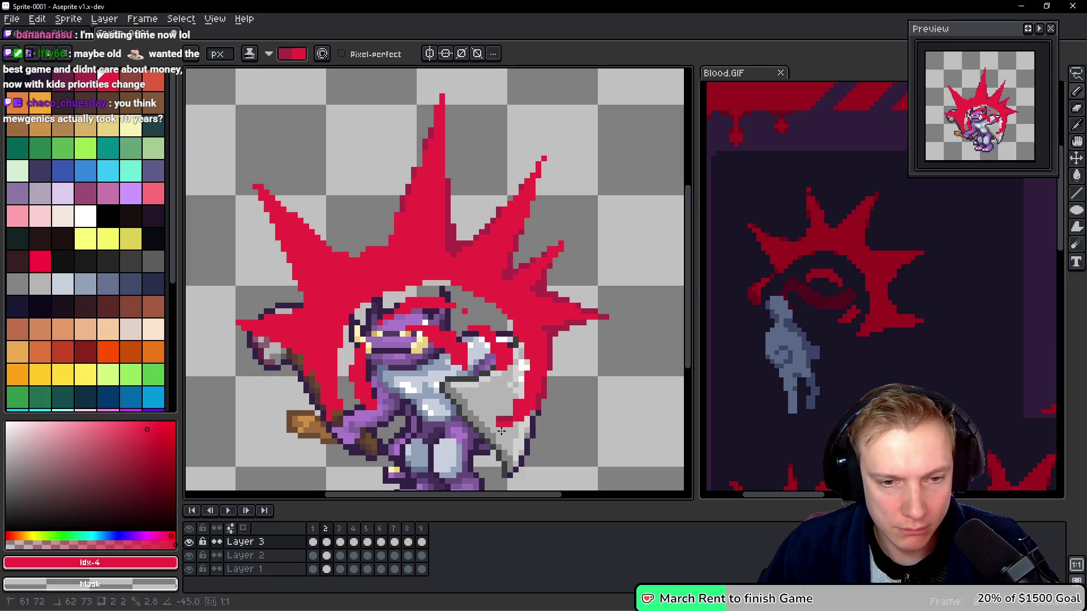
mouse_move(498, 425)
left_mouse_down()
mouse_move(513, 424)
mouse_move(514, 399)
mouse_move(524, 416)
mouse_move(500, 424)
mouse_move(509, 419)
left_mouse_up()
left_click_drag(589, 420, 590, 408)
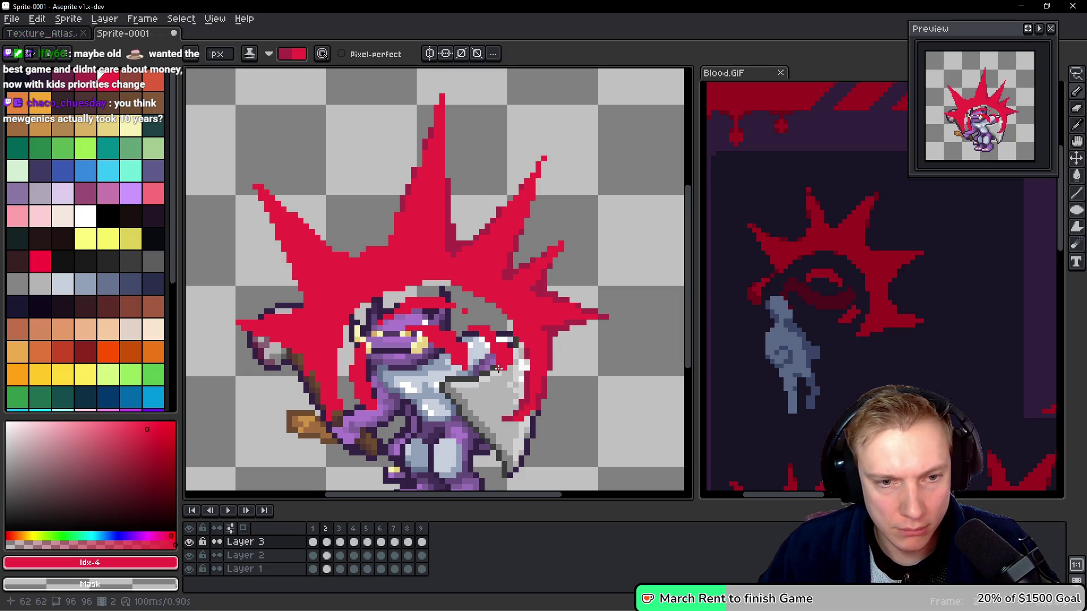
Repaint red pixels beside and across the top of the head, comparing with neighbouring frames.
mouse_move(473, 329)
left_mouse_down()
mouse_move(497, 354)
mouse_move(481, 338)
mouse_move(434, 342)
mouse_move(451, 346)
mouse_move(408, 338)
mouse_move(438, 336)
mouse_move(413, 331)
left_mouse_up()
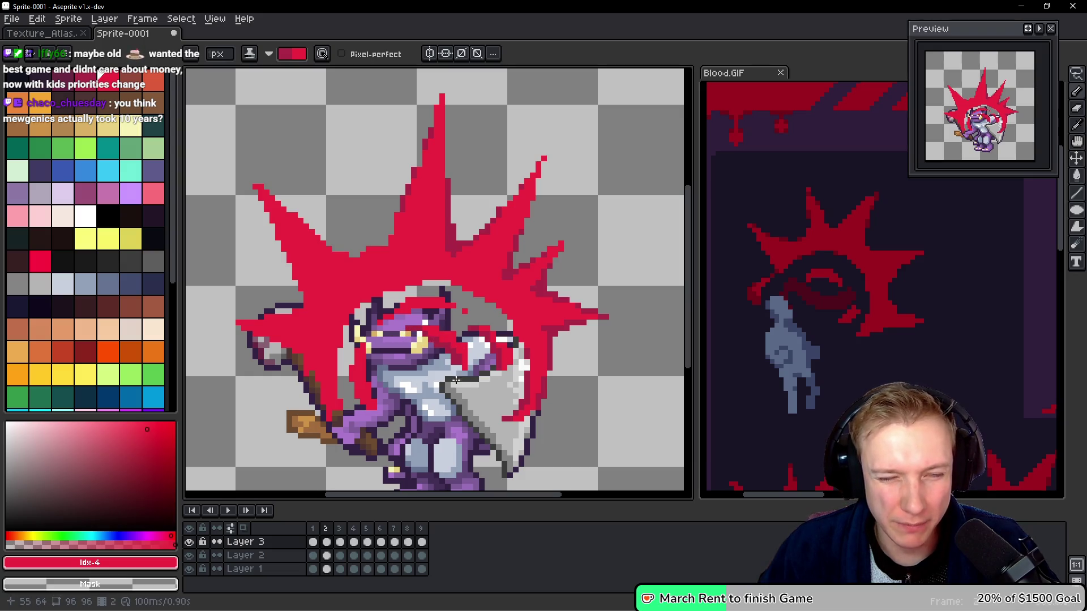
mouse_move(462, 307)
left_mouse_down()
mouse_move(381, 325)
mouse_move(363, 388)
mouse_move(378, 411)
mouse_move(338, 411)
mouse_move(334, 375)
mouse_move(330, 397)
mouse_move(327, 380)
mouse_move(335, 328)
mouse_move(328, 376)
left_mouse_up()
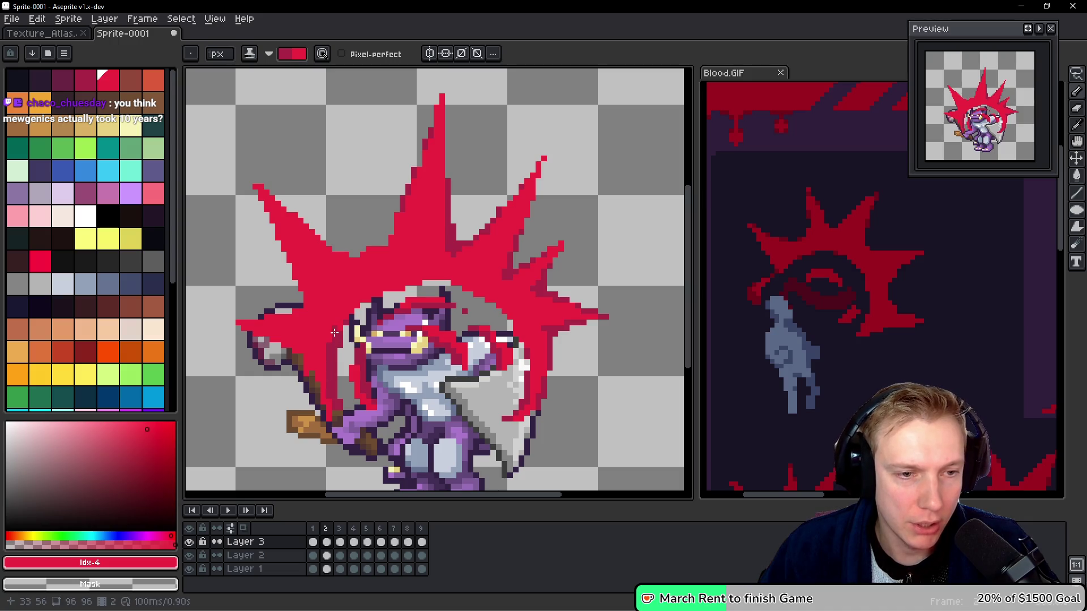
mouse_move(441, 277)
left_mouse_down()
mouse_move(476, 280)
mouse_move(466, 292)
mouse_move(487, 299)
left_mouse_up()
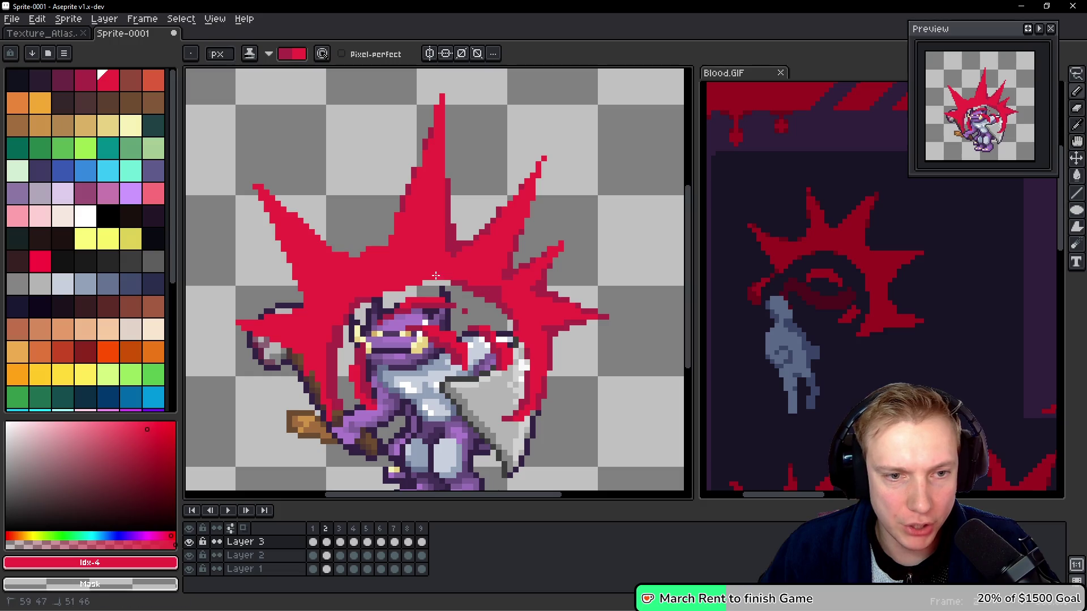
left_click_drag(483, 289, 486, 288)
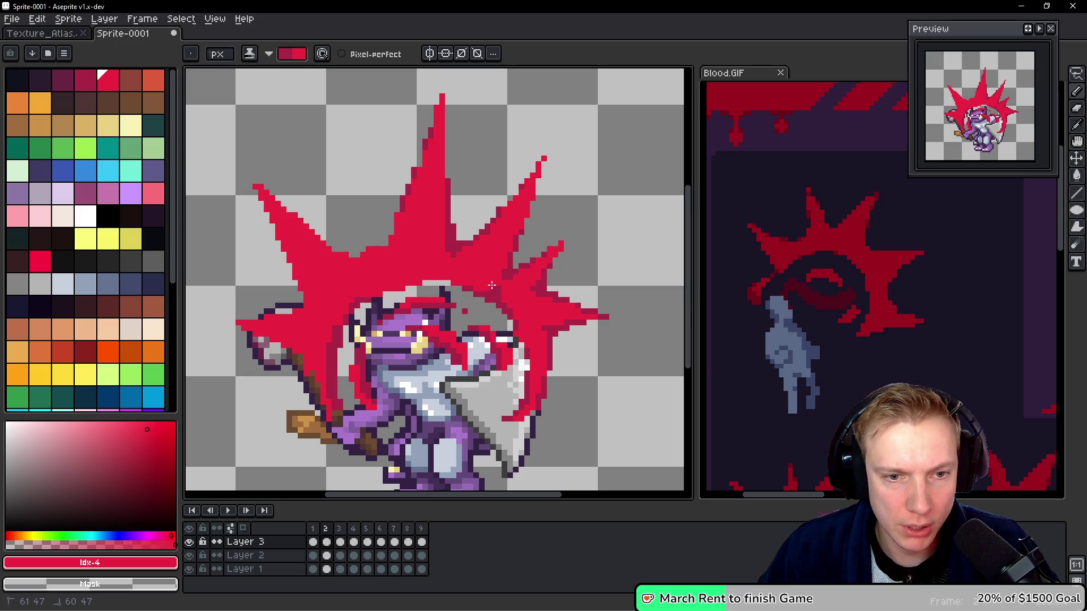
key("space")
key("Left")
key("Right")
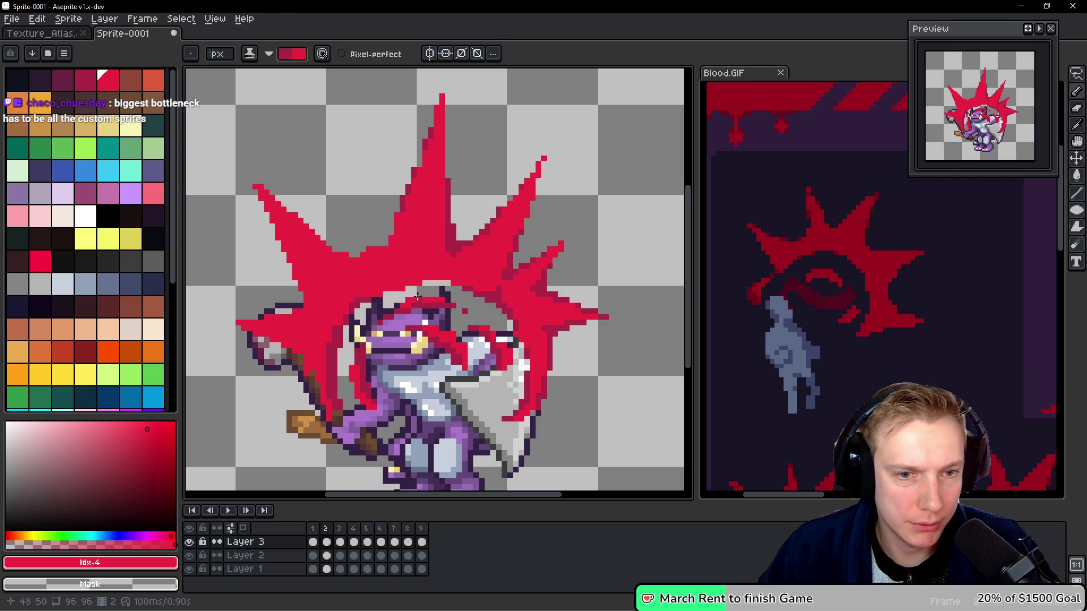
Retouch the hair edge and smooth the upper-left spike's lower edge.
mouse_move(376, 292)
left_mouse_down()
mouse_move(398, 285)
mouse_move(399, 270)
left_mouse_up()
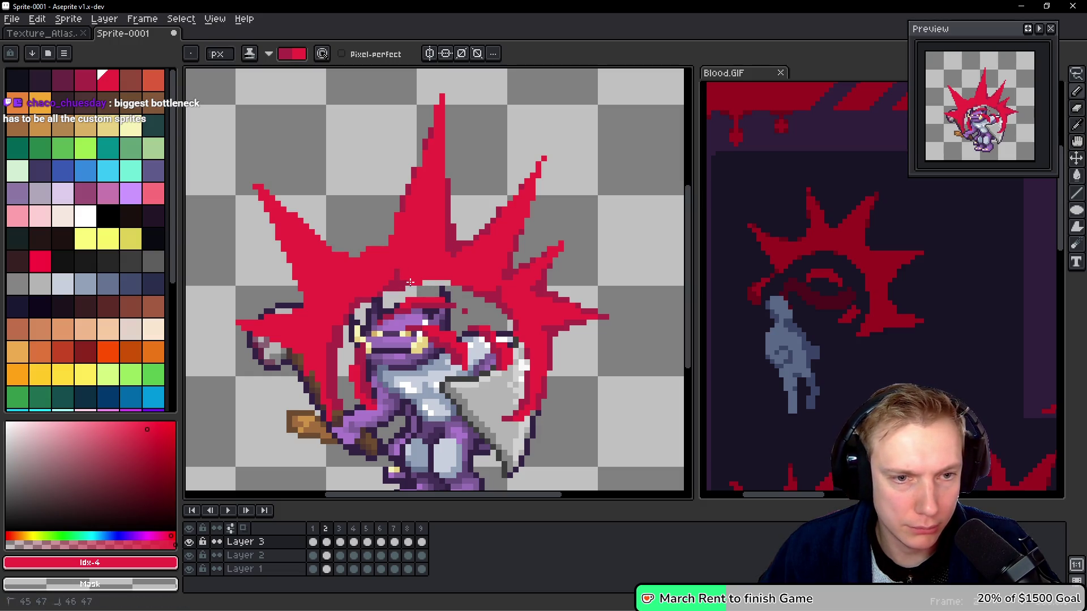
left_click_drag(439, 279, 426, 285)
mouse_move(391, 221)
left_mouse_down()
mouse_move(407, 205)
mouse_move(404, 231)
left_mouse_up()
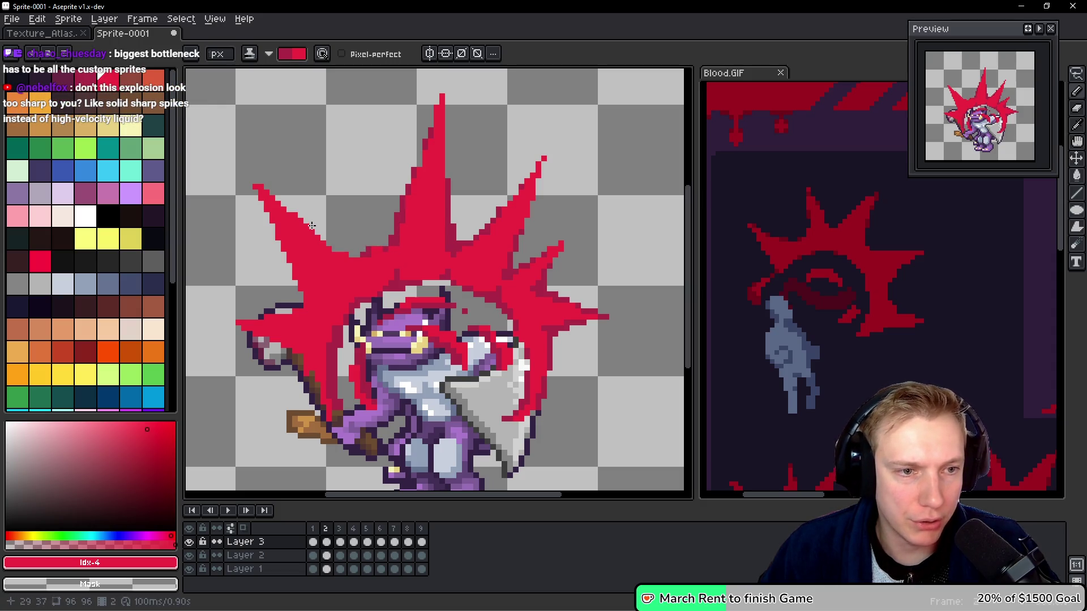
left_click_drag(300, 216, 336, 254)
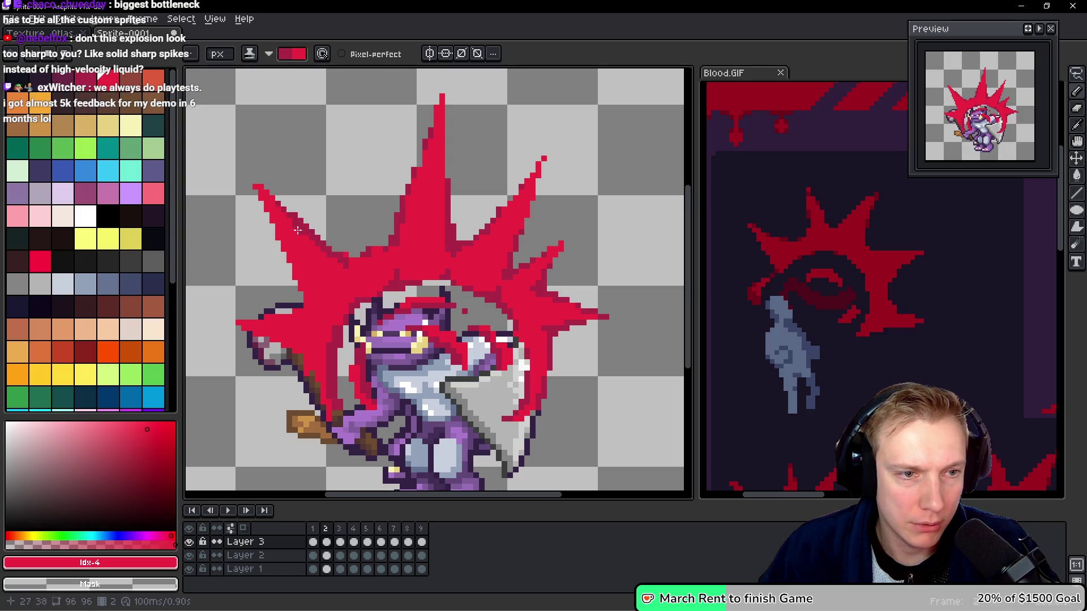
mouse_move(315, 242)
left_mouse_down()
mouse_move(356, 261)
mouse_move(334, 274)
mouse_move(365, 290)
left_mouse_up()
left_click_drag(374, 244, 352, 263)
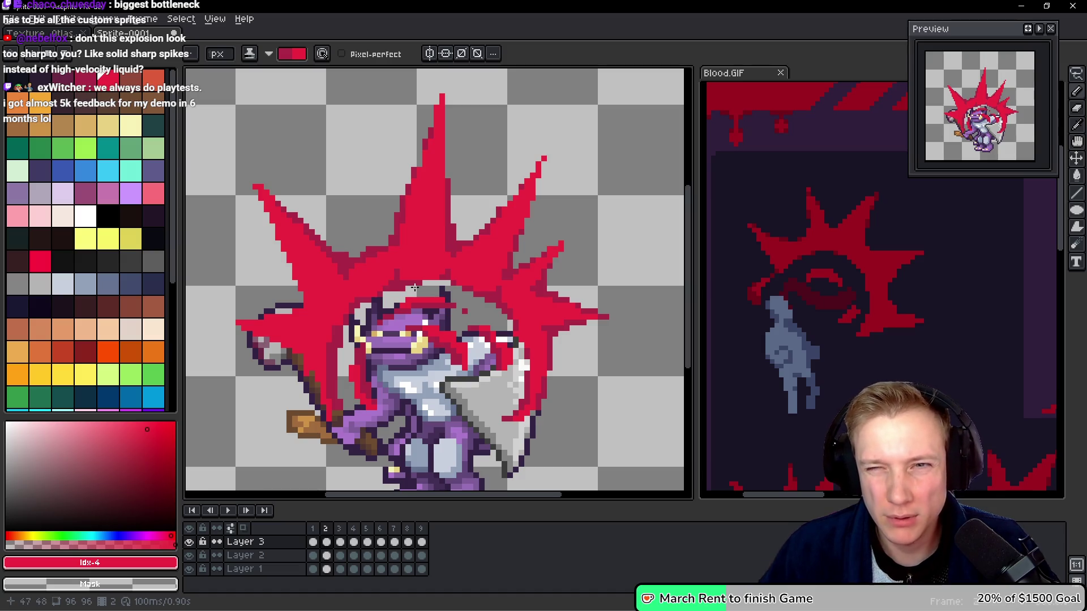
Darken strokes across the left spike's edge and touch up pixels along the staff.
mouse_move(246, 323)
left_mouse_down()
mouse_move(303, 317)
mouse_move(290, 249)
left_mouse_up()
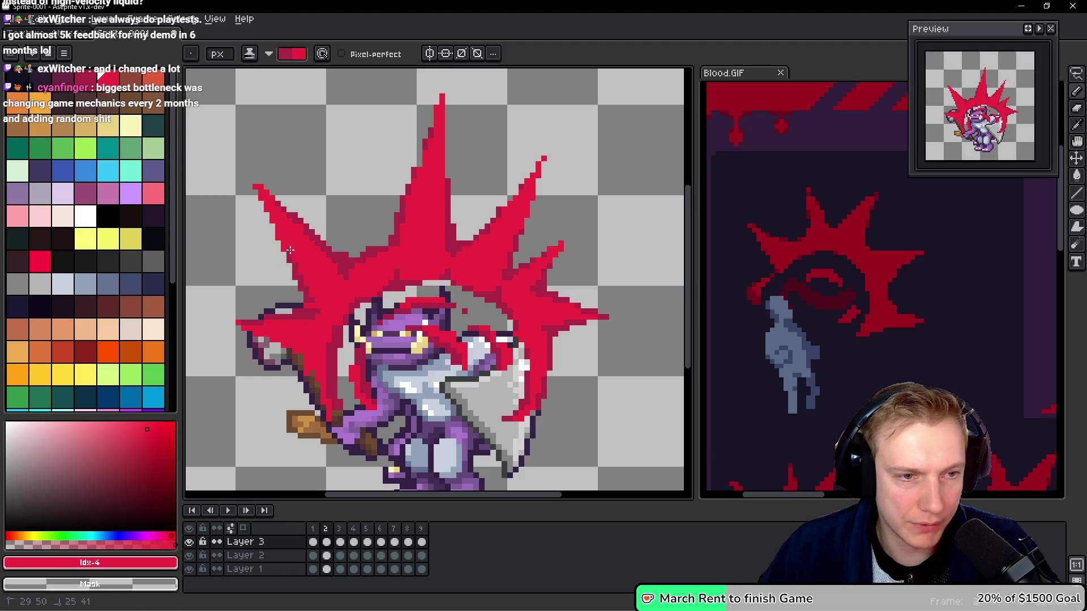
left_click_drag(311, 307, 311, 307)
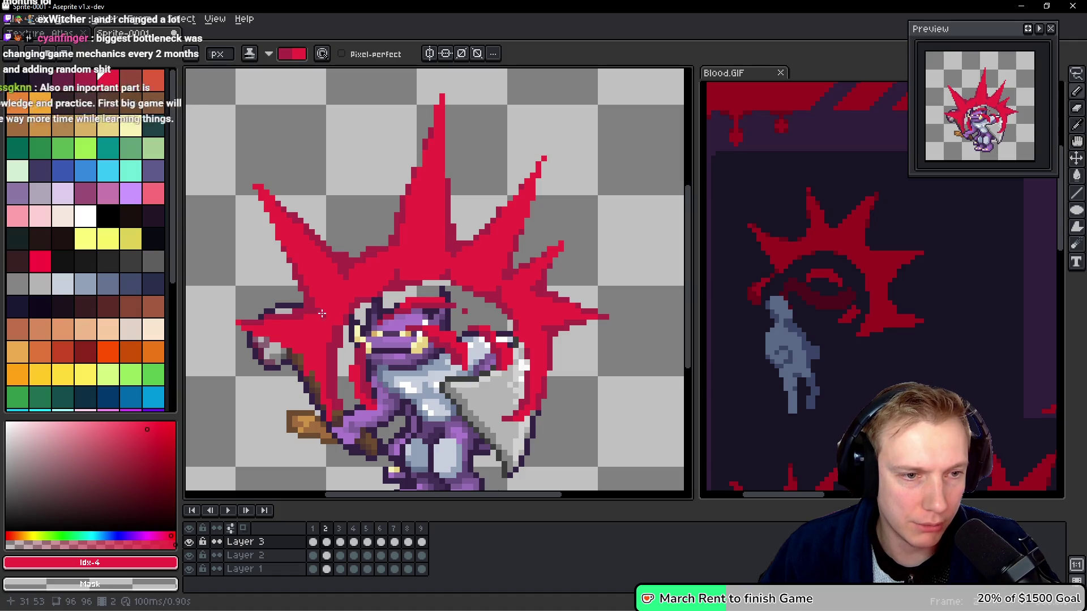
left_click_drag(248, 330, 285, 350)
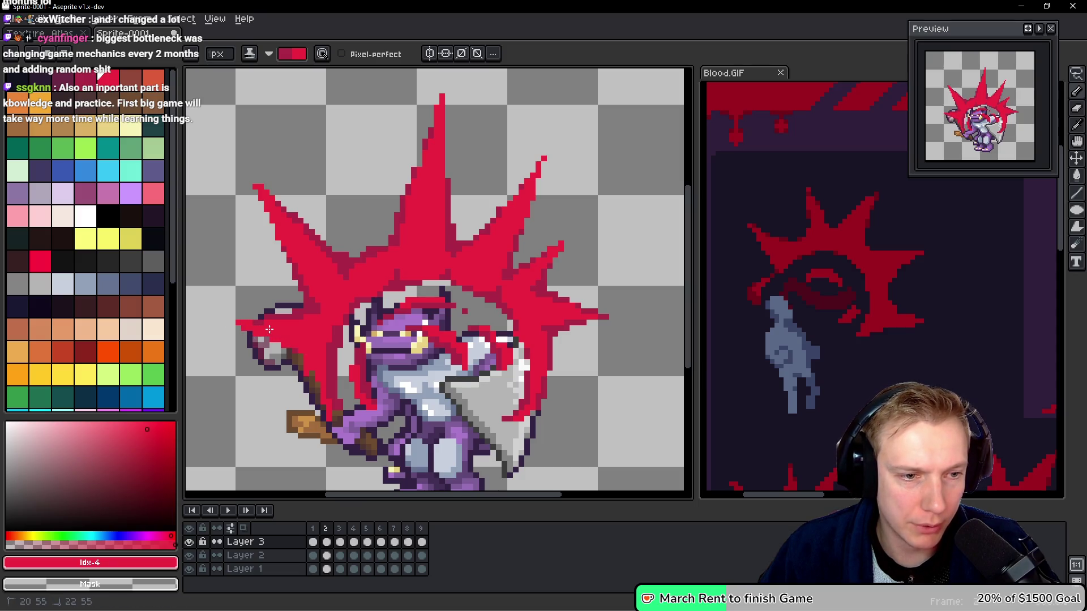
mouse_move(251, 331)
left_mouse_down()
mouse_move(305, 350)
mouse_move(314, 374)
mouse_move(315, 360)
left_mouse_up()
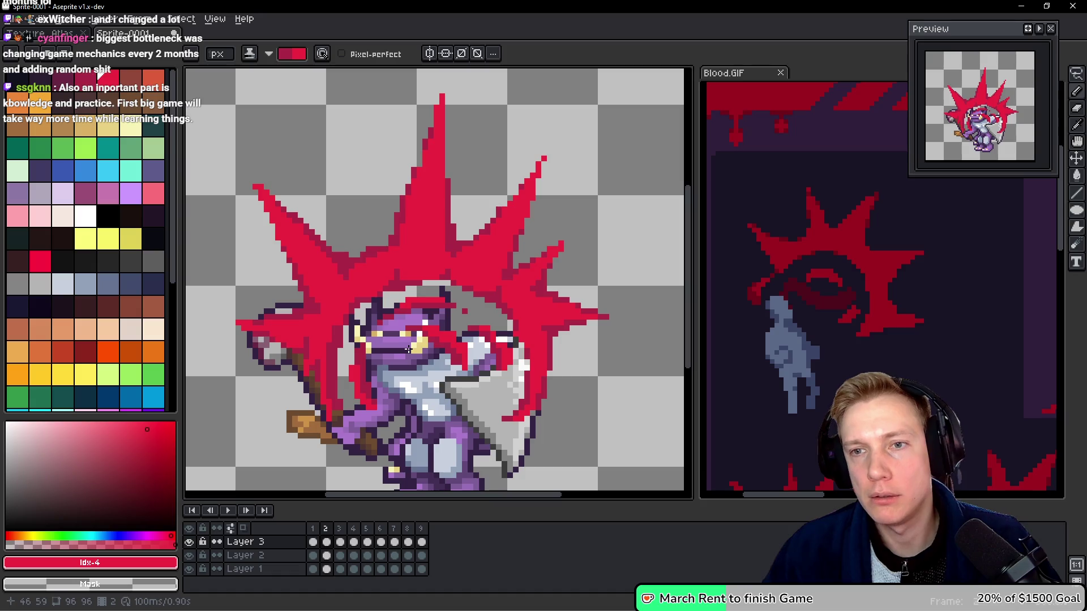
mouse_move(326, 384)
left_mouse_down()
mouse_move(345, 430)
mouse_move(340, 413)
left_mouse_up()
mouse_move(316, 378)
left_mouse_down()
mouse_move(330, 421)
mouse_move(353, 414)
mouse_move(332, 416)
left_mouse_up()
Pick dark crimson #ac2847 from the artwork and advance to frame 3.
key("e")
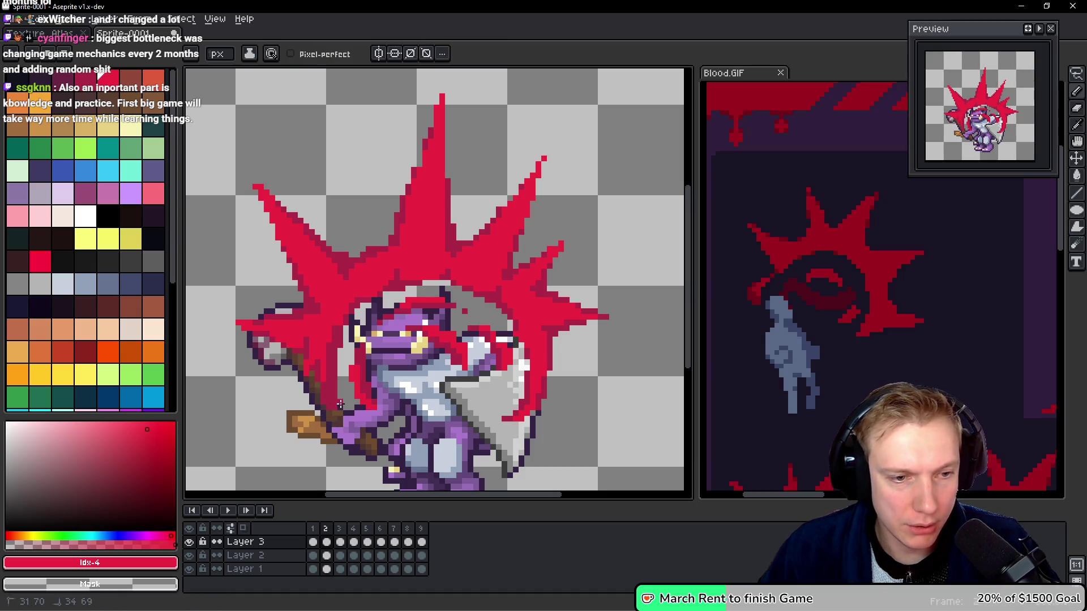
left_click(341, 400, "alt")
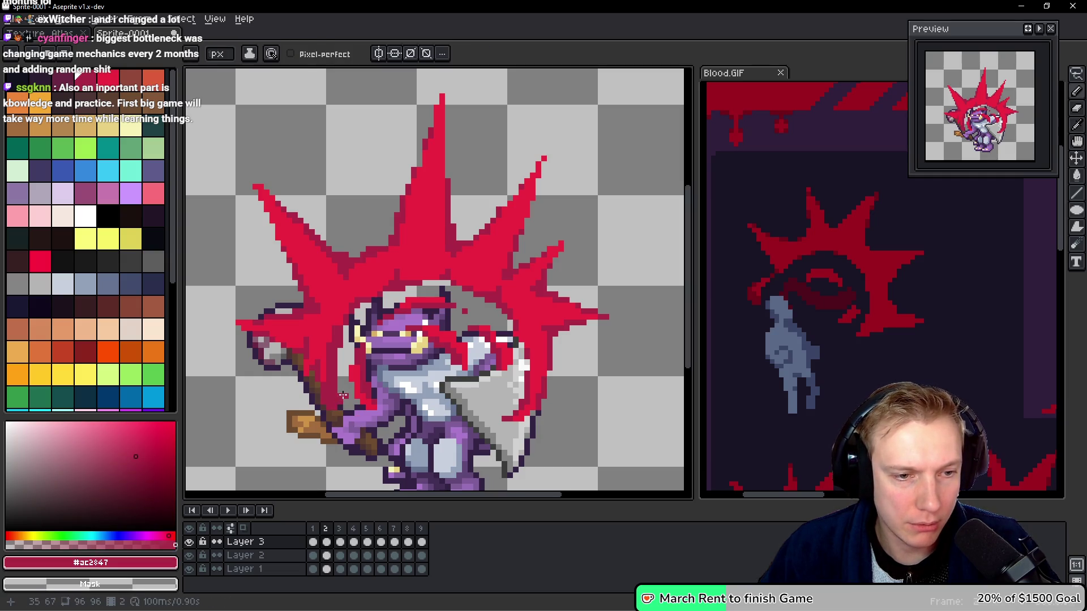
key("space")
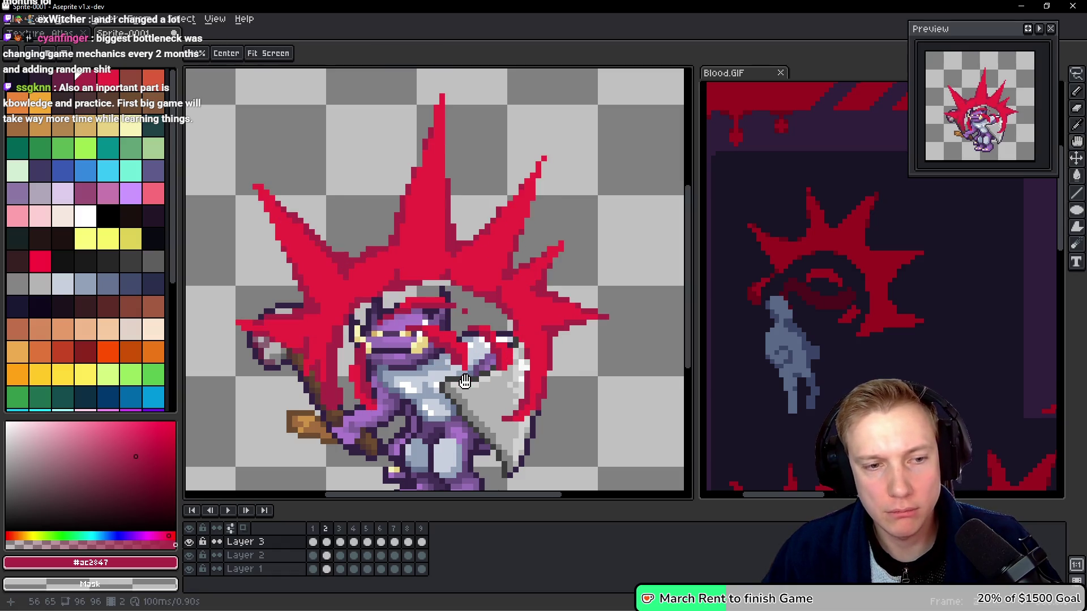
key("Right")
left_click(851, 390)
left_click(492, 318)
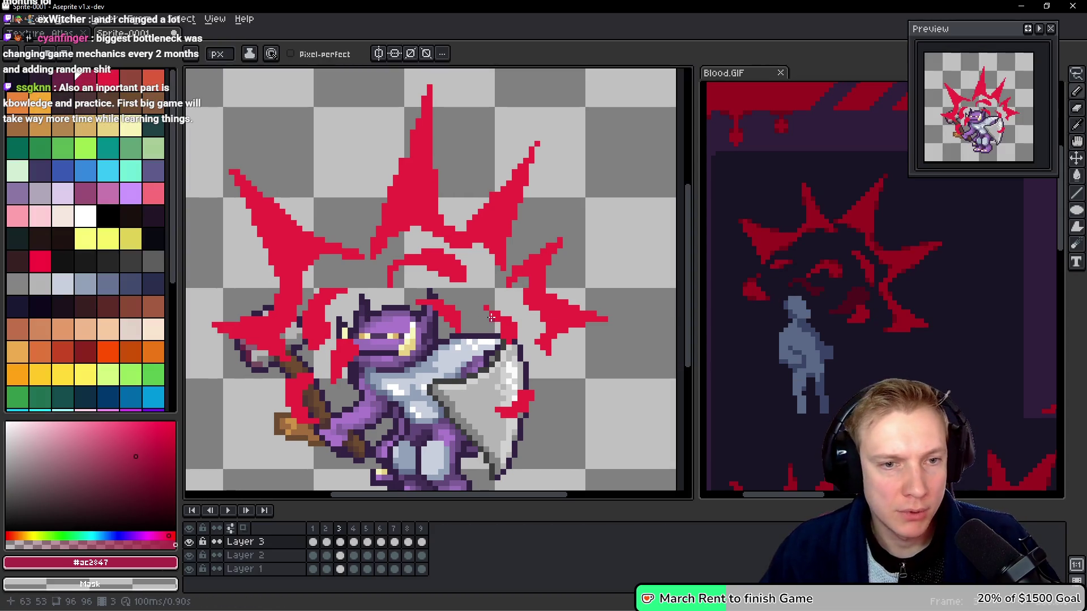
With Shading ink, darken the diagonal spike edge, a streak across it and the upper spike.
key("shift+s")
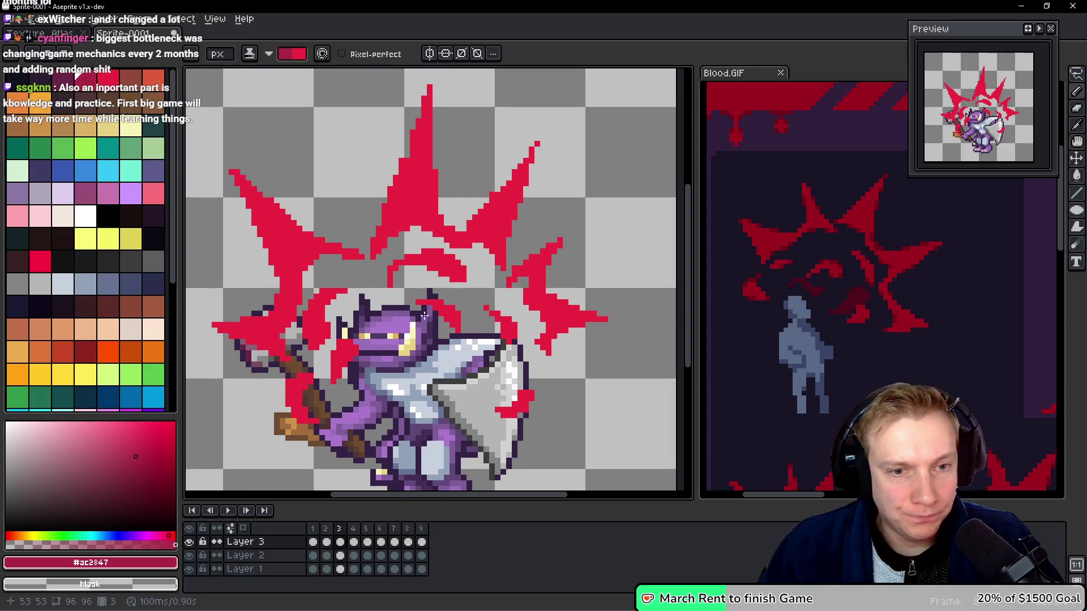
mouse_move(500, 269)
left_mouse_down()
mouse_move(475, 242)
mouse_move(502, 276)
left_mouse_up()
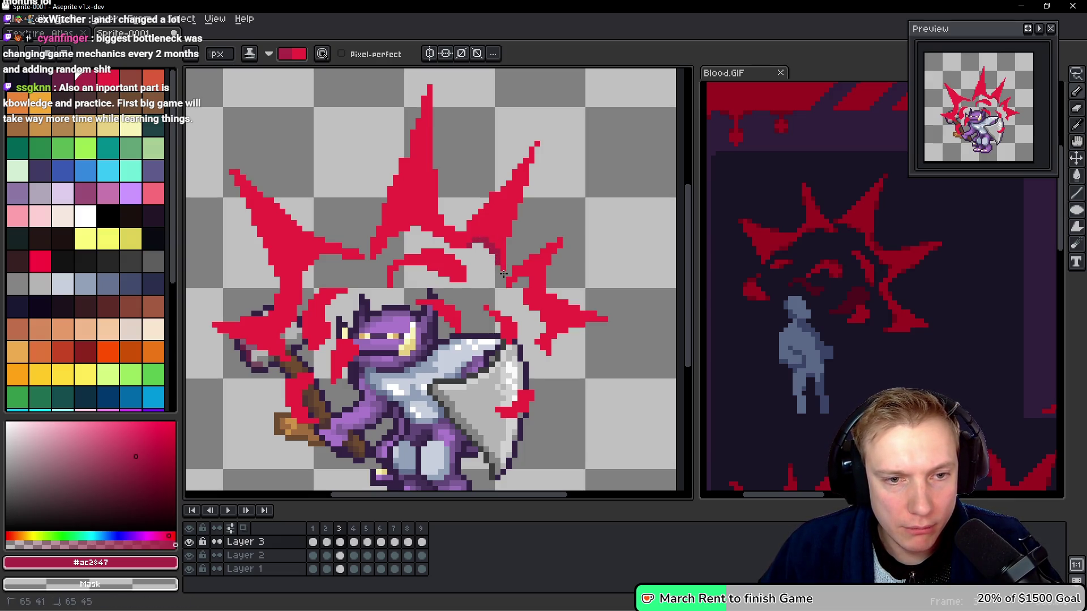
mouse_move(487, 238)
left_mouse_down()
mouse_move(450, 248)
mouse_move(416, 218)
mouse_move(394, 241)
left_mouse_up()
left_click_drag(429, 89, 426, 92)
mouse_move(406, 145)
left_mouse_down()
mouse_move(376, 227)
mouse_move(404, 222)
left_mouse_up()
left_click(389, 240)
left_click_drag(428, 120, 435, 167)
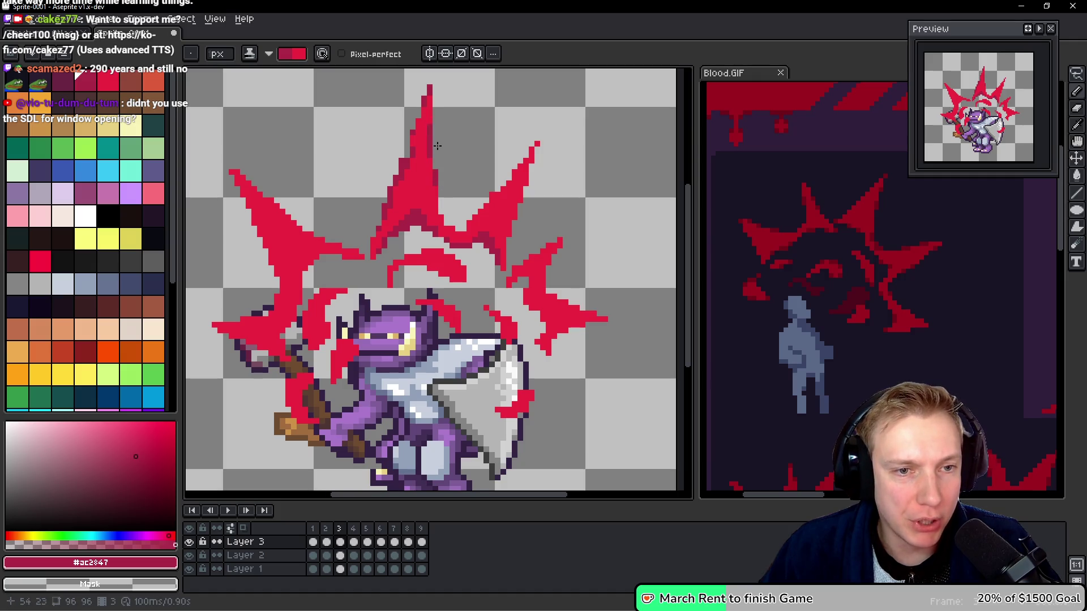
Dab dark-red pixels along the upper spike and the right spike.
left_click(439, 215)
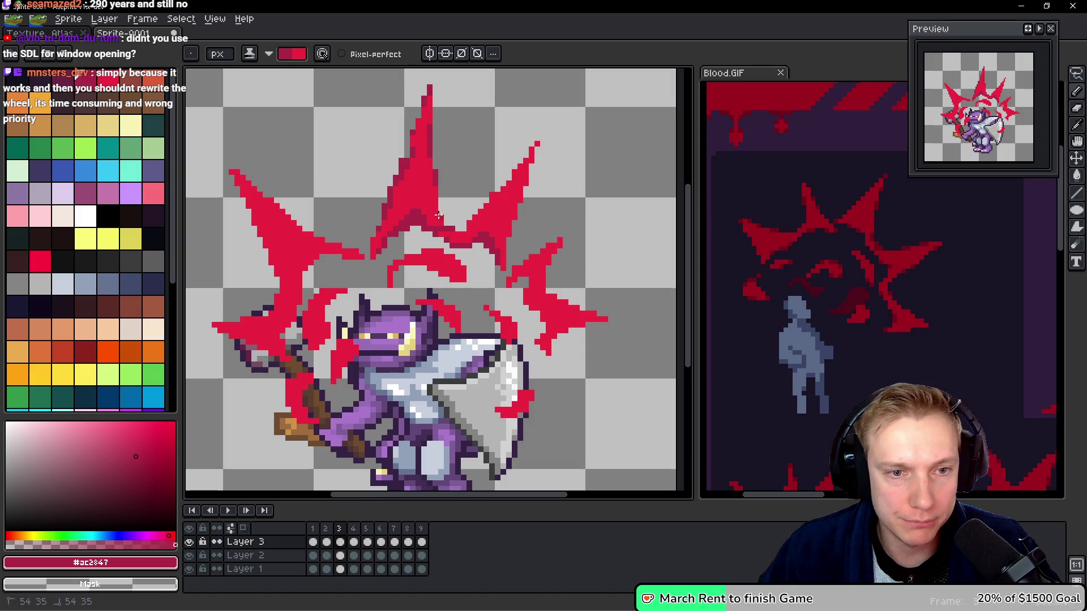
left_click_drag(448, 226, 450, 227)
left_click(456, 230)
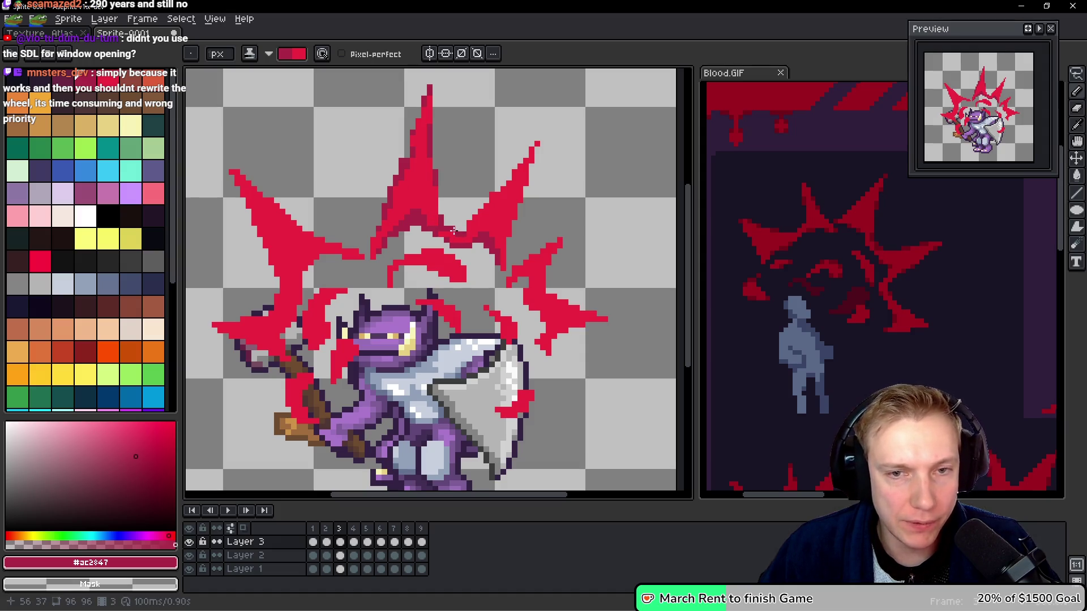
left_click(460, 229)
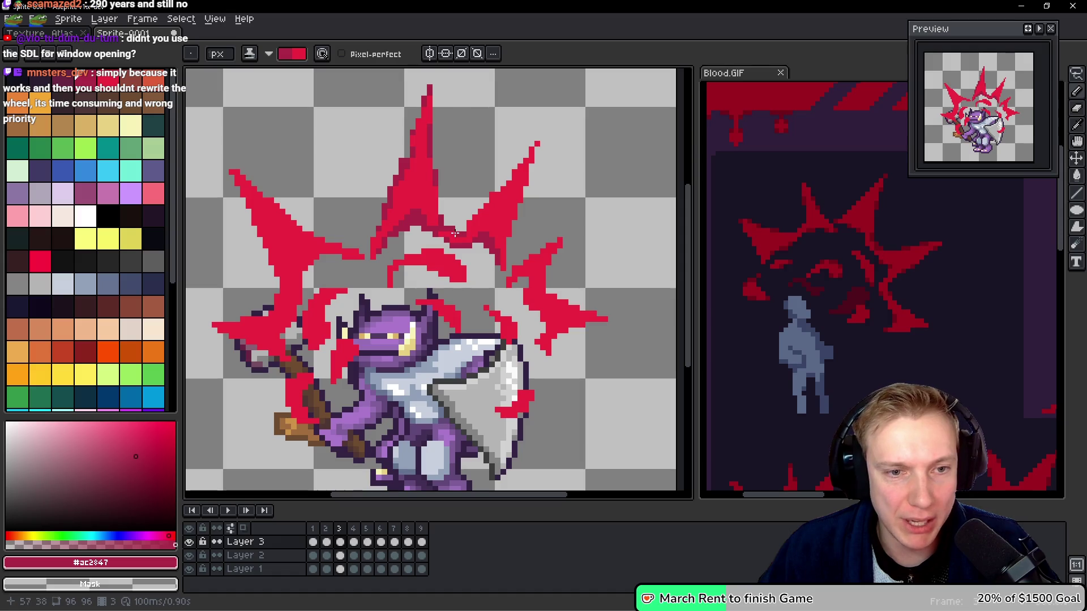
left_click(492, 200)
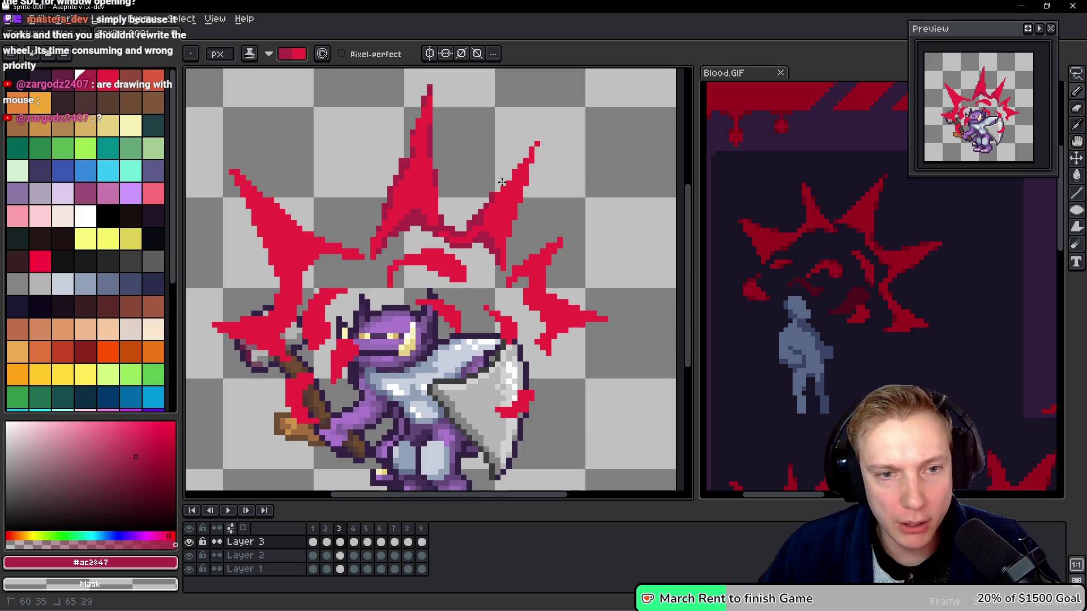
After briefly toggling eraser and Move, pencil red touch-ups on the right spike and arm tip.
key("e")
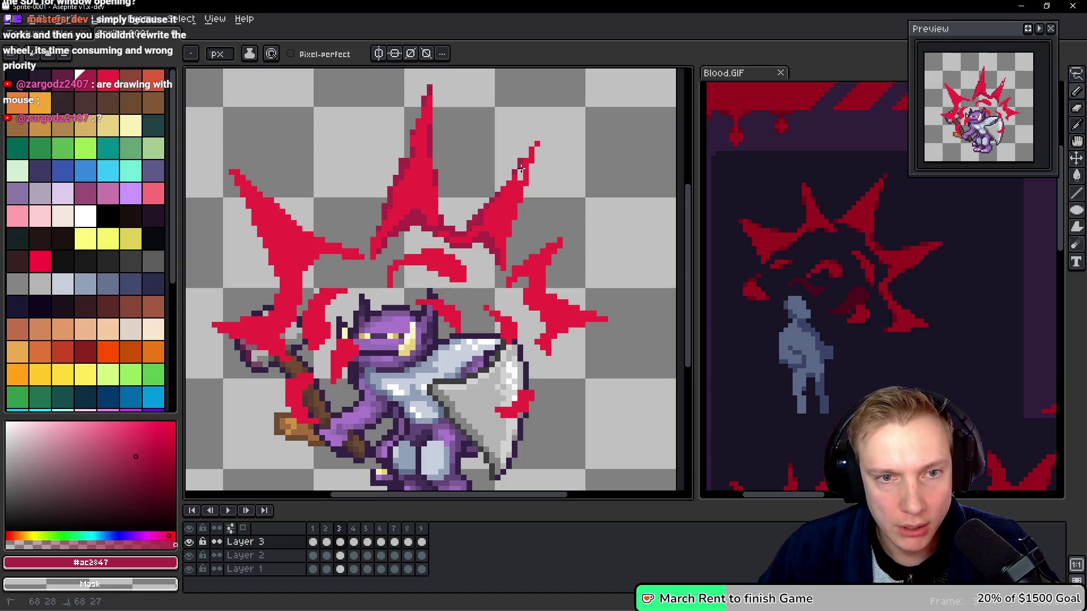
key("v")
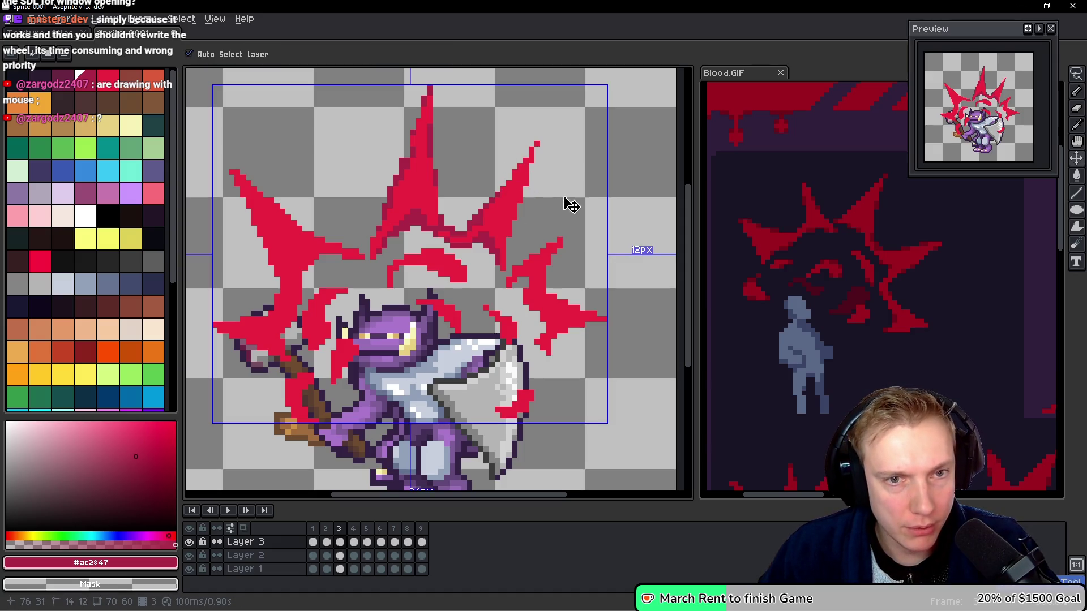
key("b")
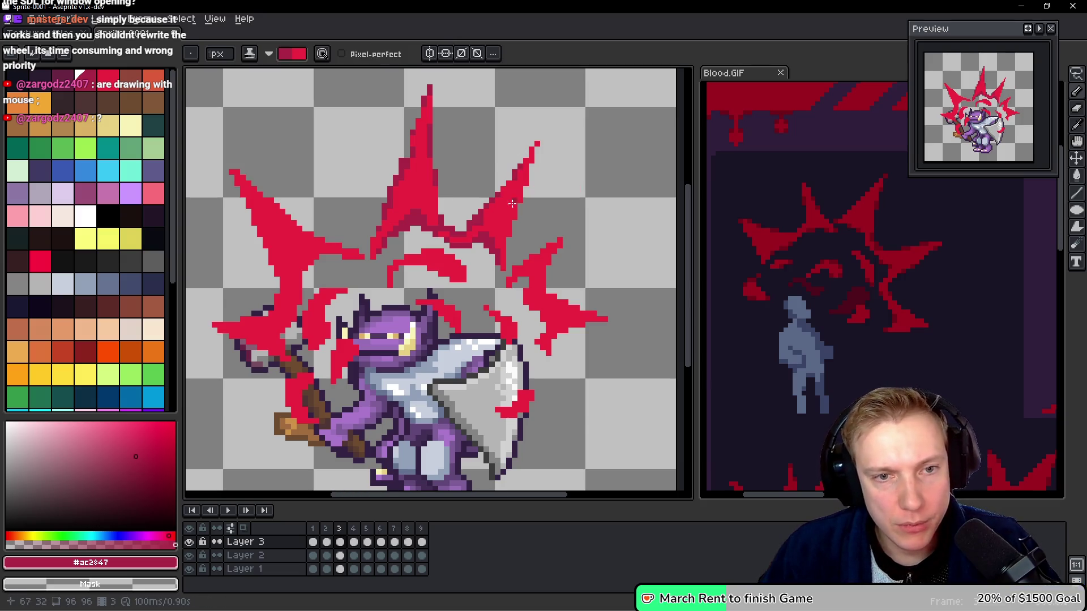
mouse_move(525, 185)
left_mouse_down()
mouse_move(512, 240)
mouse_move(513, 224)
left_mouse_up()
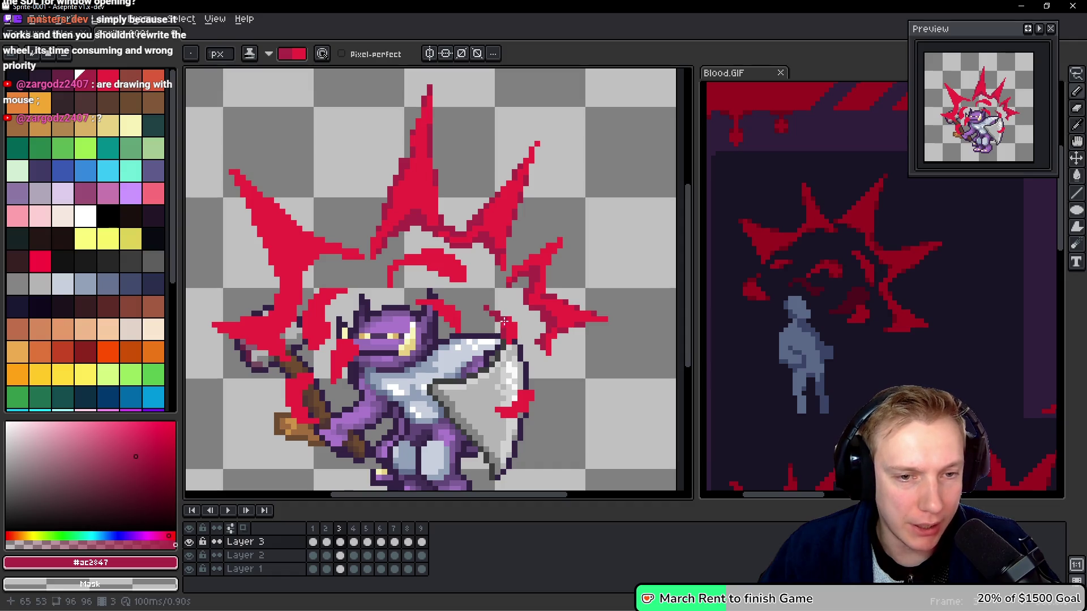
left_click_drag(508, 340, 509, 348)
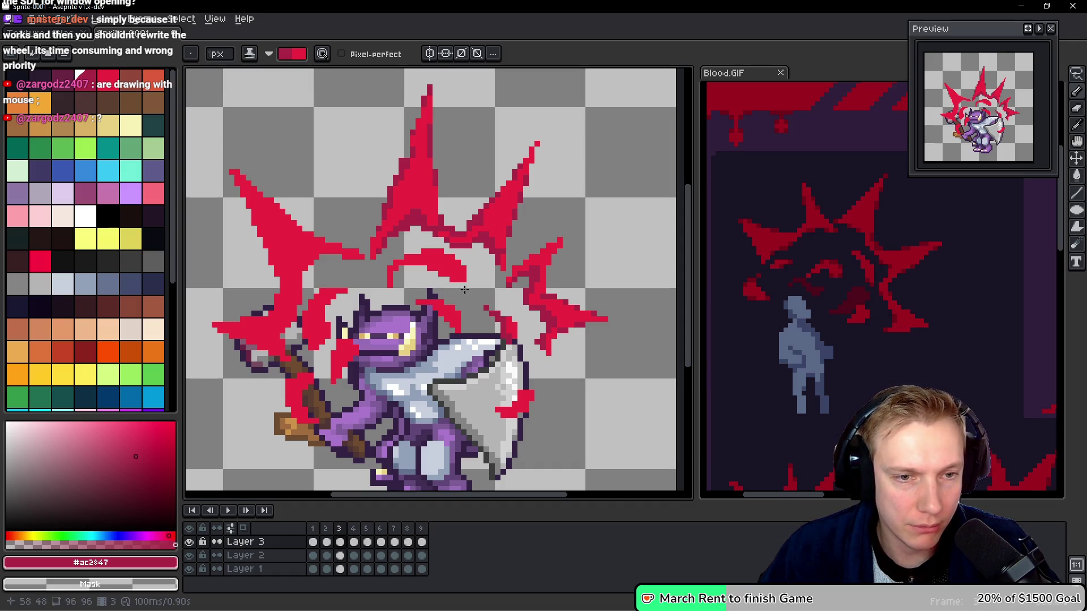
Add dark-red pixels along the arc, near the blade and over the left red strand.
mouse_move(437, 273)
left_mouse_down()
mouse_move(456, 280)
mouse_move(415, 265)
mouse_move(388, 289)
left_mouse_up()
mouse_move(484, 285)
left_mouse_down()
mouse_move(435, 311)
mouse_move(451, 329)
left_mouse_up()
left_click_drag(521, 390, 524, 398)
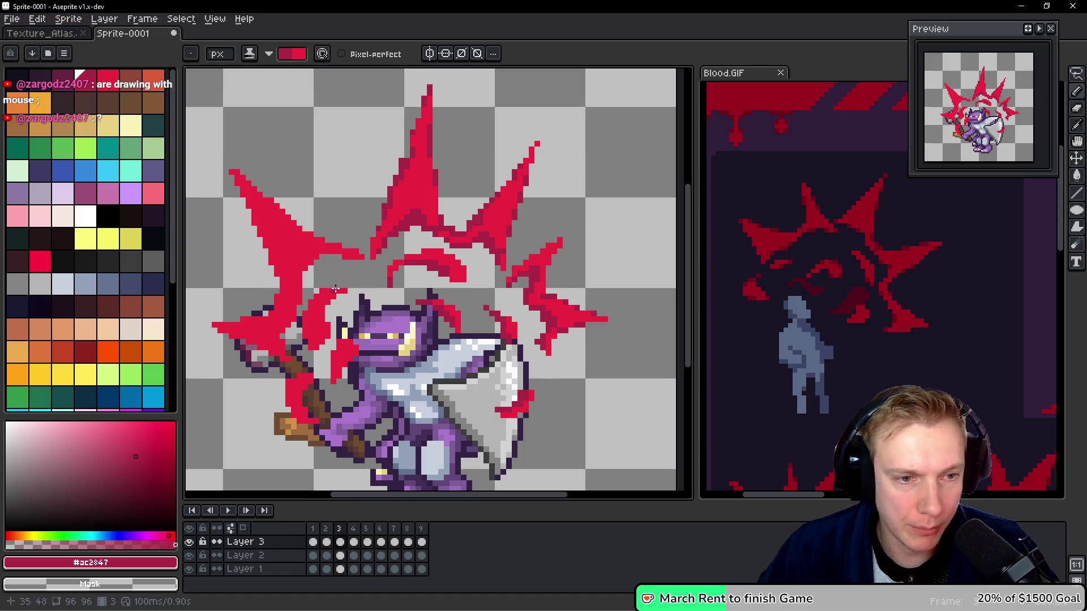
mouse_move(322, 307)
left_mouse_down()
mouse_move(338, 384)
mouse_move(311, 378)
mouse_move(297, 409)
mouse_move(309, 417)
left_mouse_up()
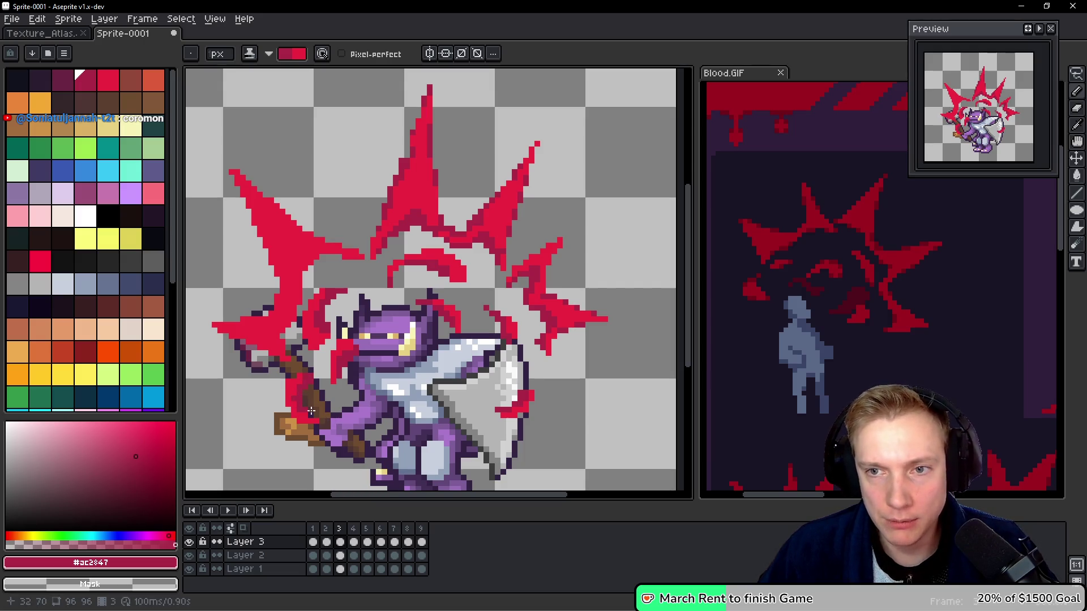
left_click_drag(305, 414, 305, 414)
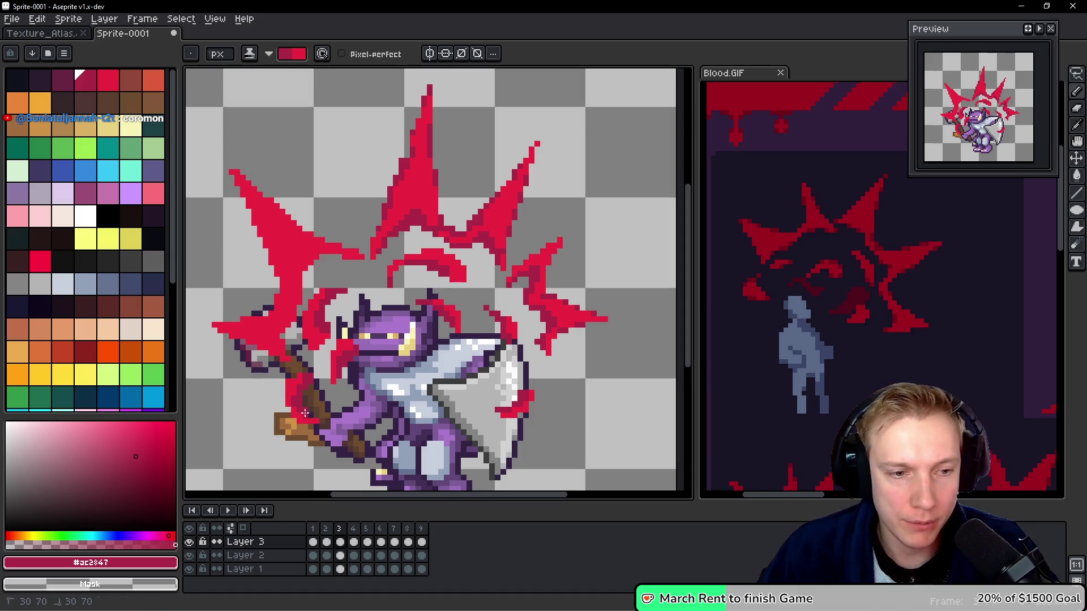
Add dark-red strokes and dabs up the left spikes, then step the timeline to frame 4.
mouse_move(288, 360)
left_mouse_down()
mouse_move(275, 337)
mouse_move(295, 313)
left_mouse_up()
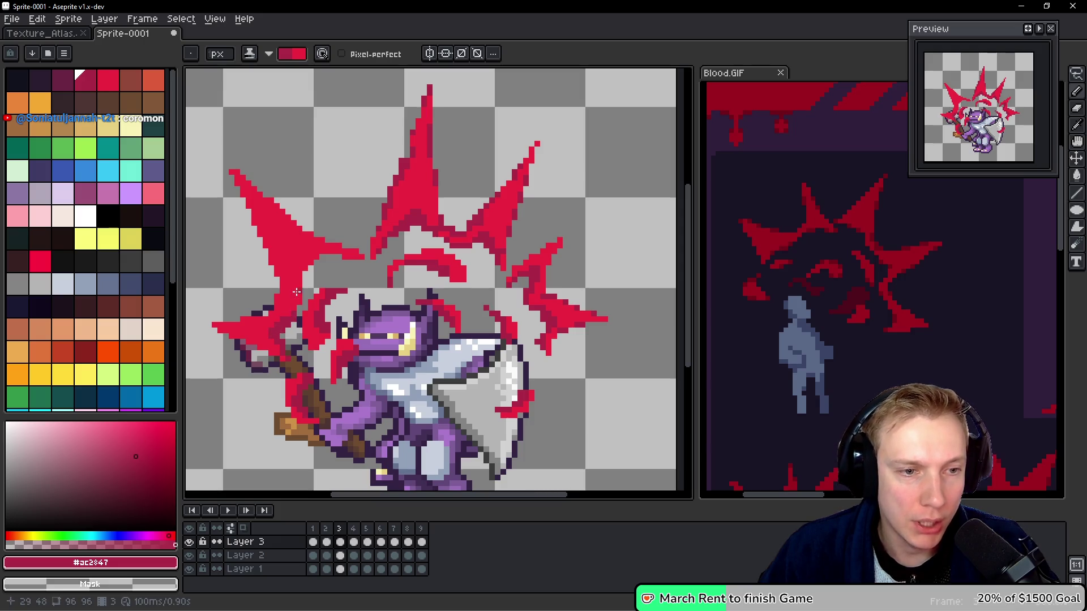
mouse_move(357, 258)
left_mouse_down()
mouse_move(300, 258)
mouse_move(302, 300)
left_mouse_up()
left_click(296, 272)
left_click(291, 306)
left_click(292, 263)
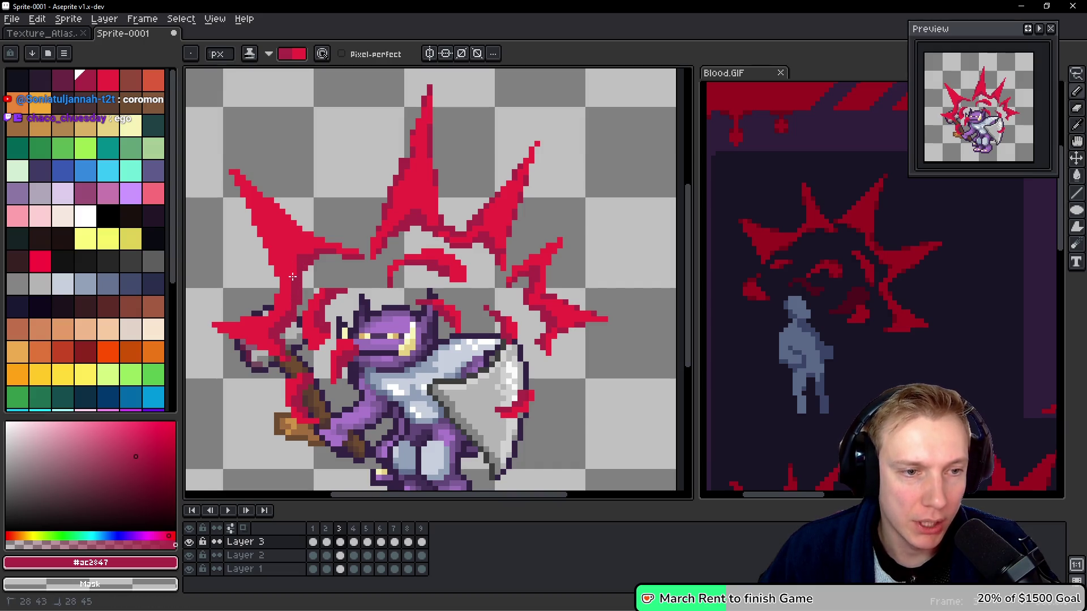
left_click_drag(270, 200, 322, 238)
left_click_drag(247, 210, 275, 276)
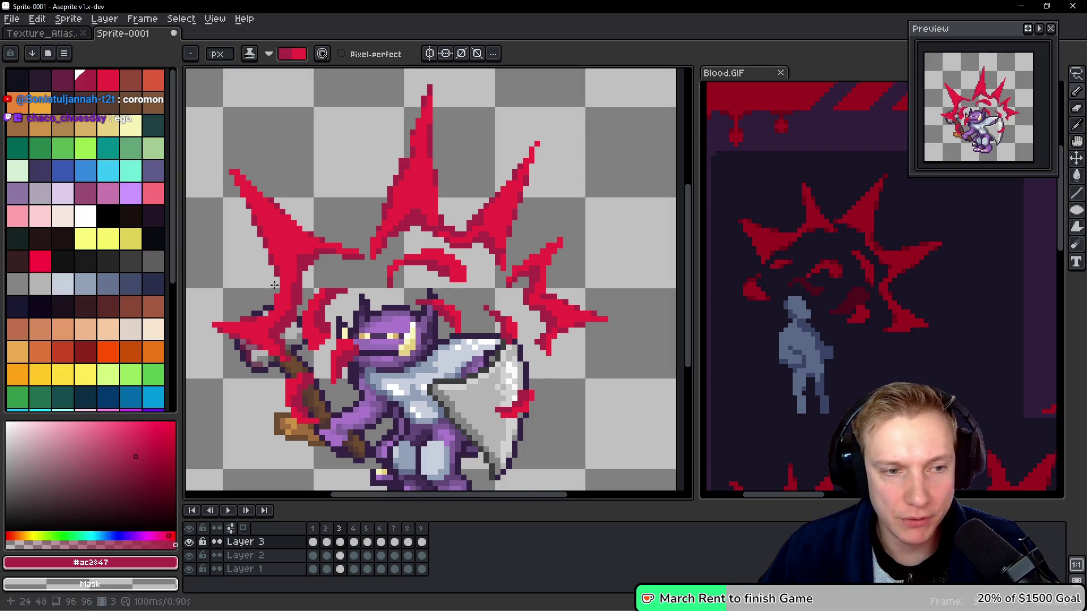
key("Left")
key("Right")
key("Right")
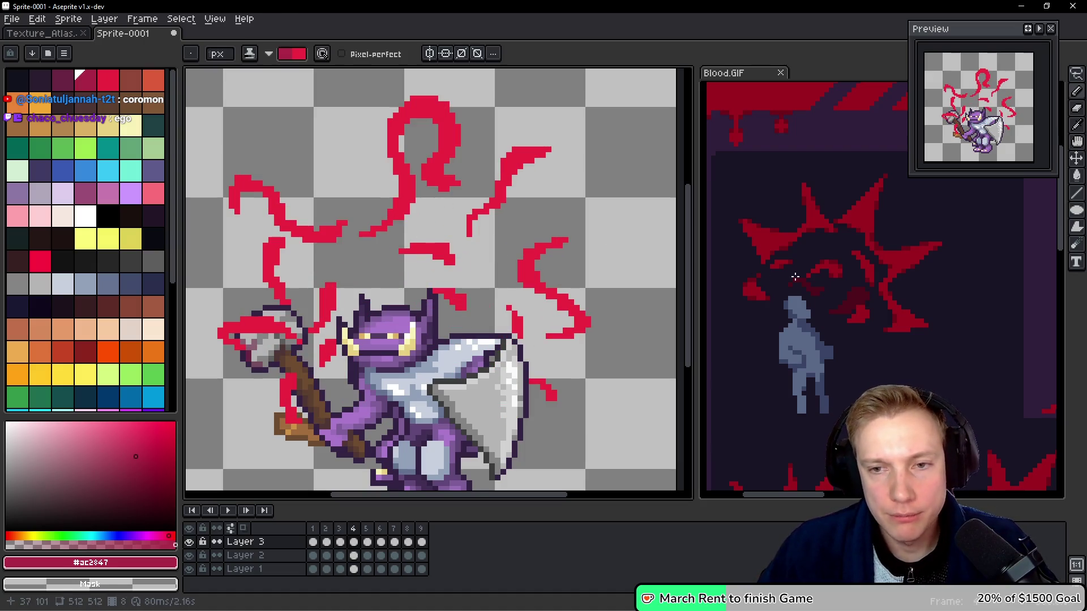
Check Blood.GIF, then rework pixels on frame 4's red loop and its lower swirl tail.
left_click(793, 277)
left_click(450, 226)
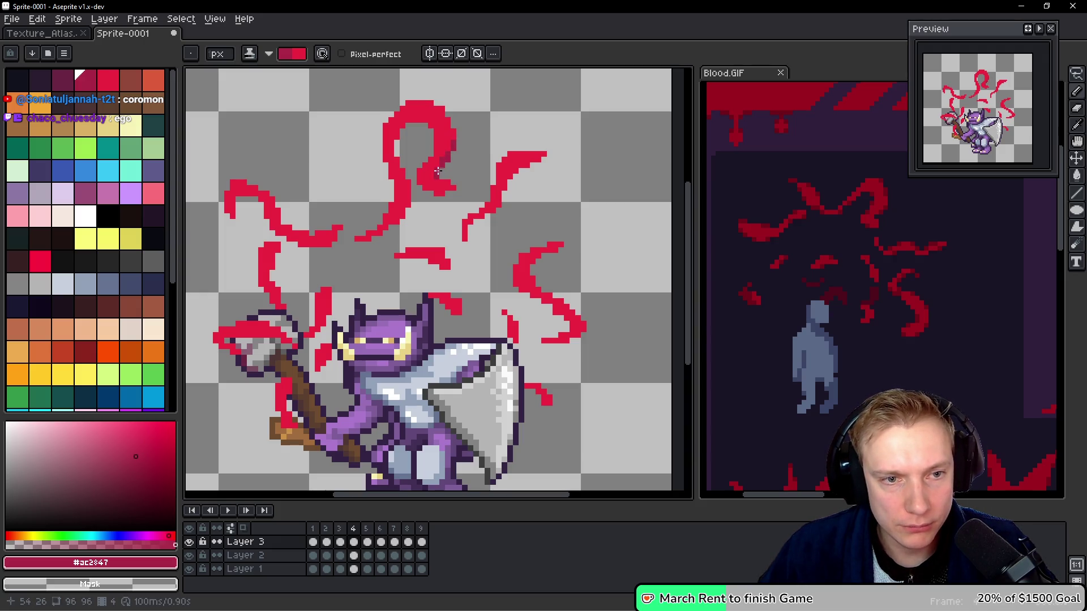
left_click(437, 176)
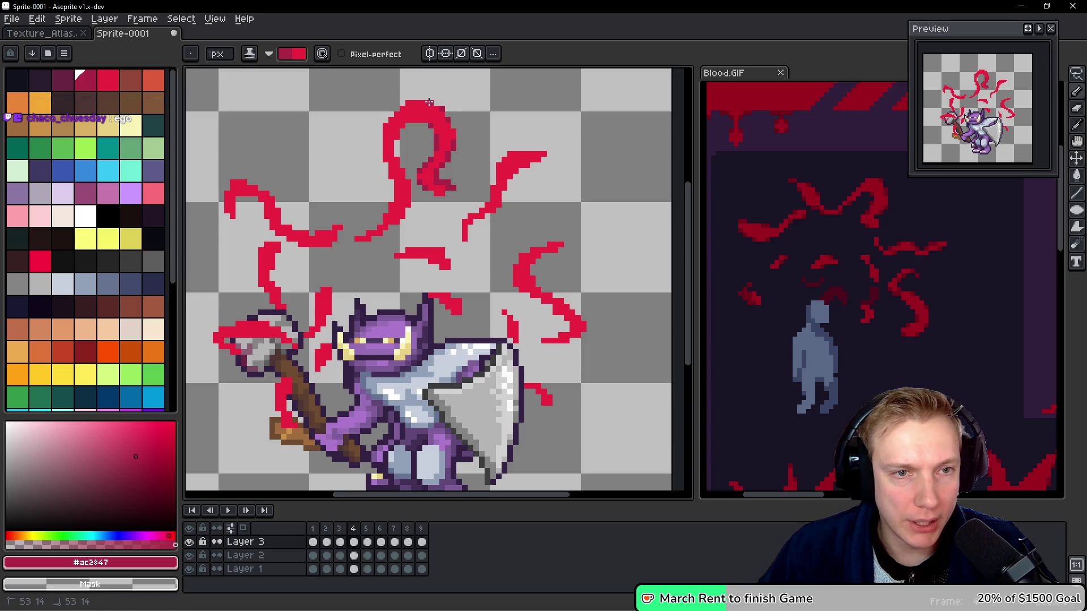
left_click(398, 113)
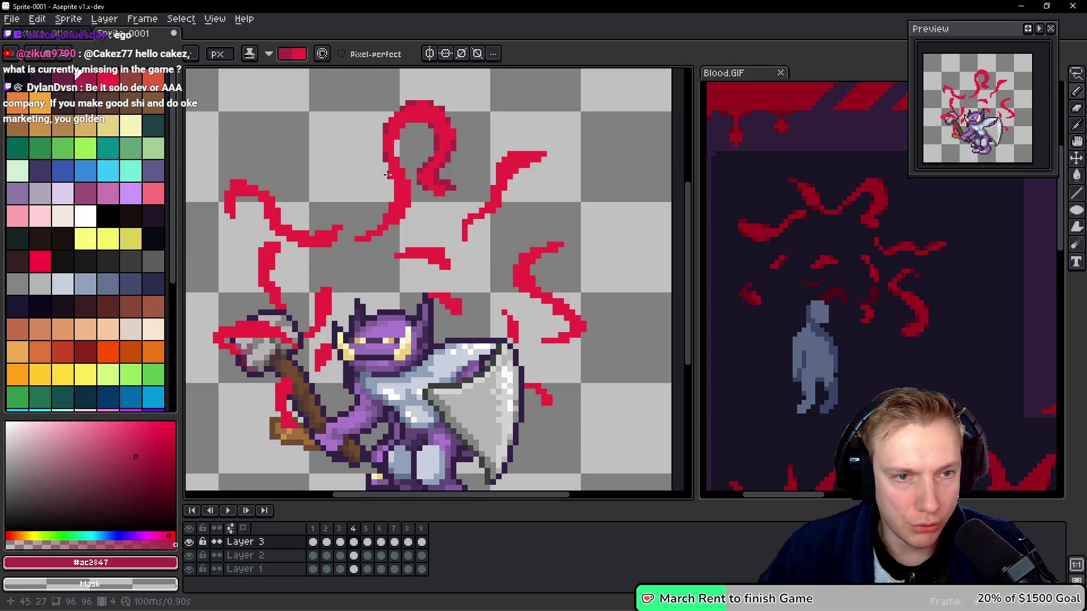
left_click(393, 211)
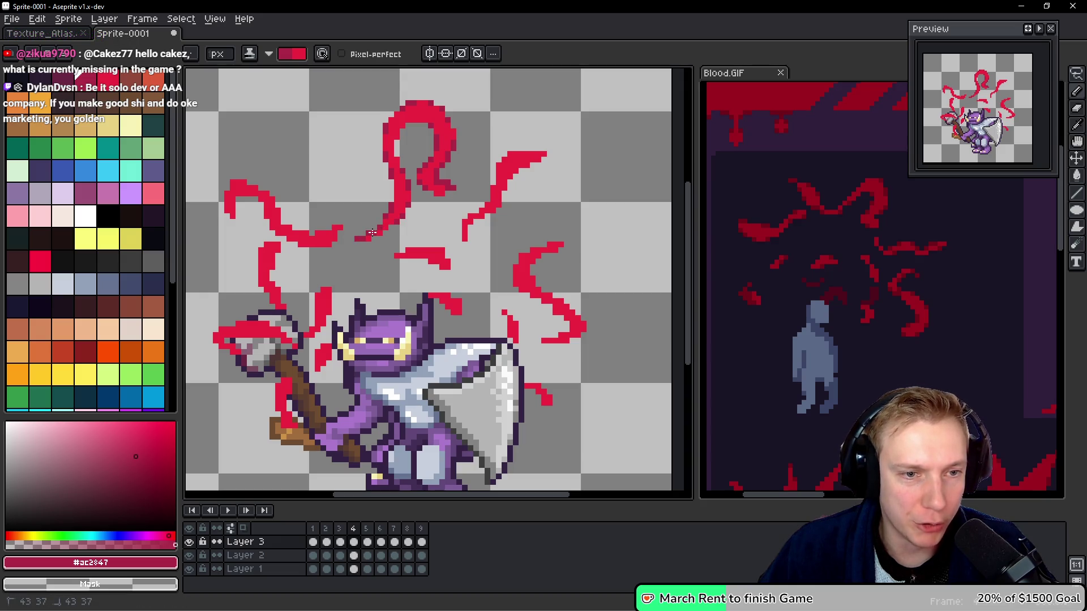
left_click(401, 255)
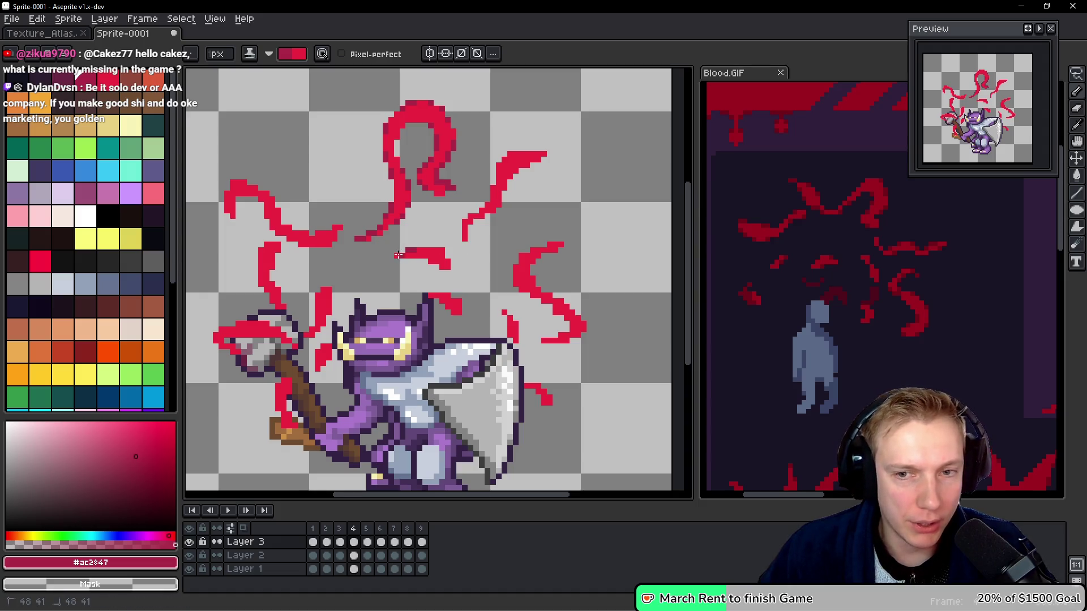
Retouch pixels on frame 4's red swirl and left and top-left strokes, then advance to frame 5.
left_click(431, 262)
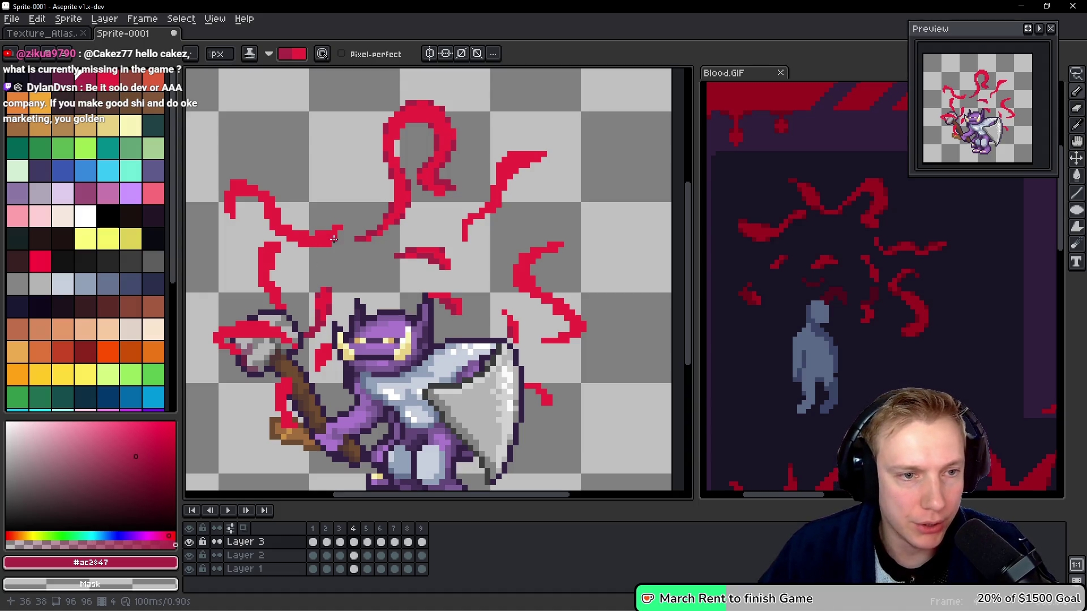
left_click(317, 236)
left_click(303, 235)
left_click(306, 233)
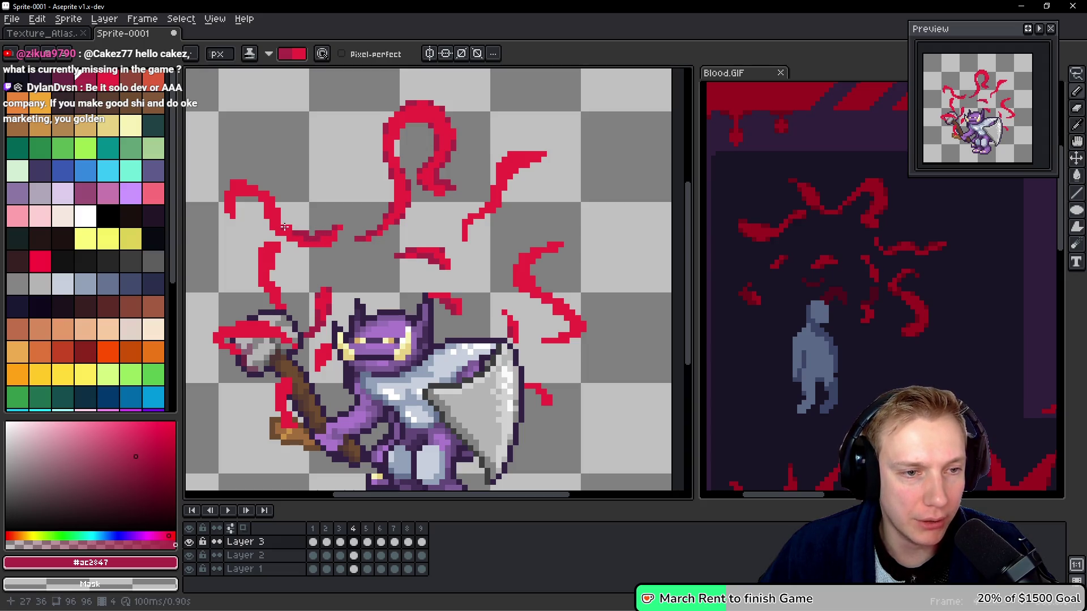
left_click(335, 240)
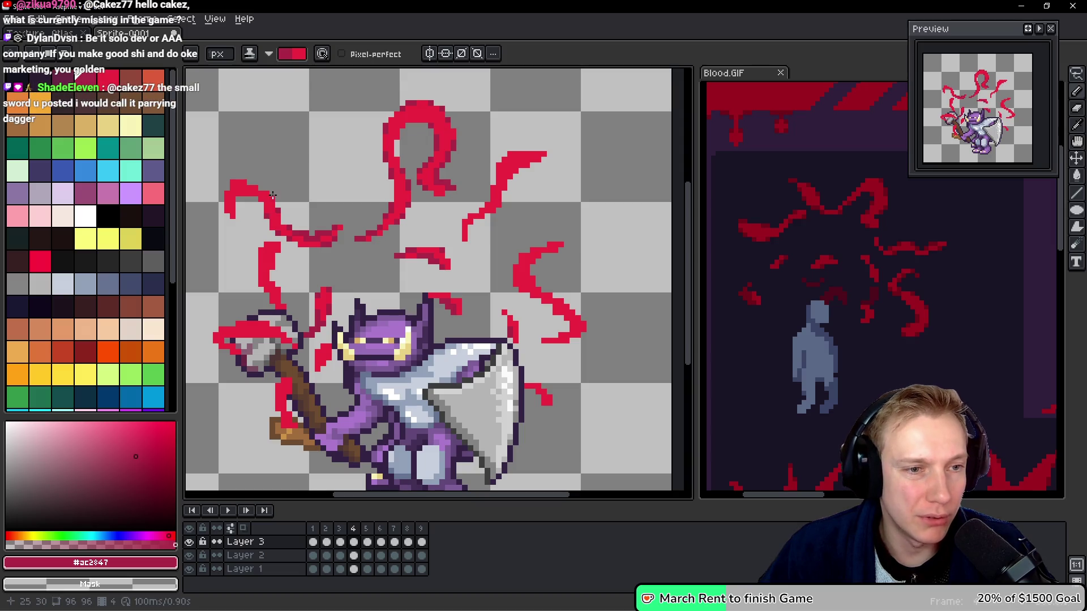
left_click(253, 194)
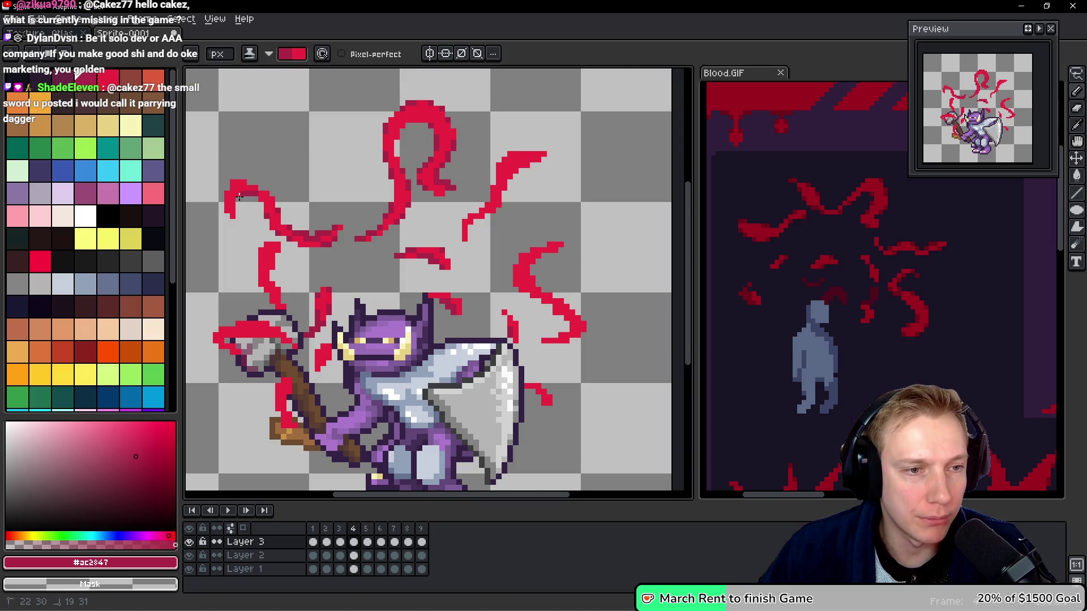
left_click(264, 205)
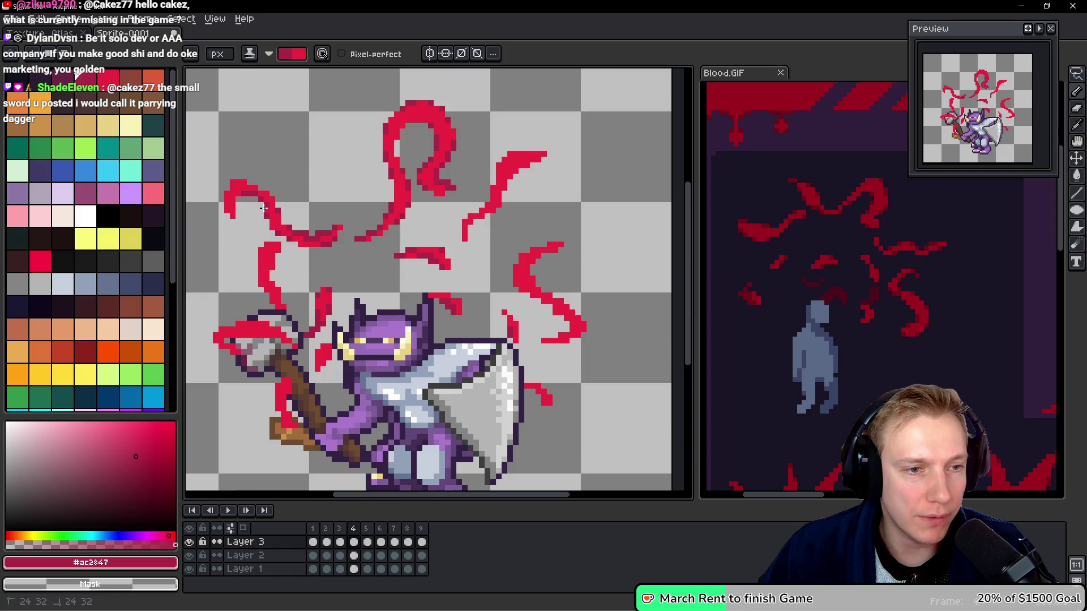
left_click(236, 197)
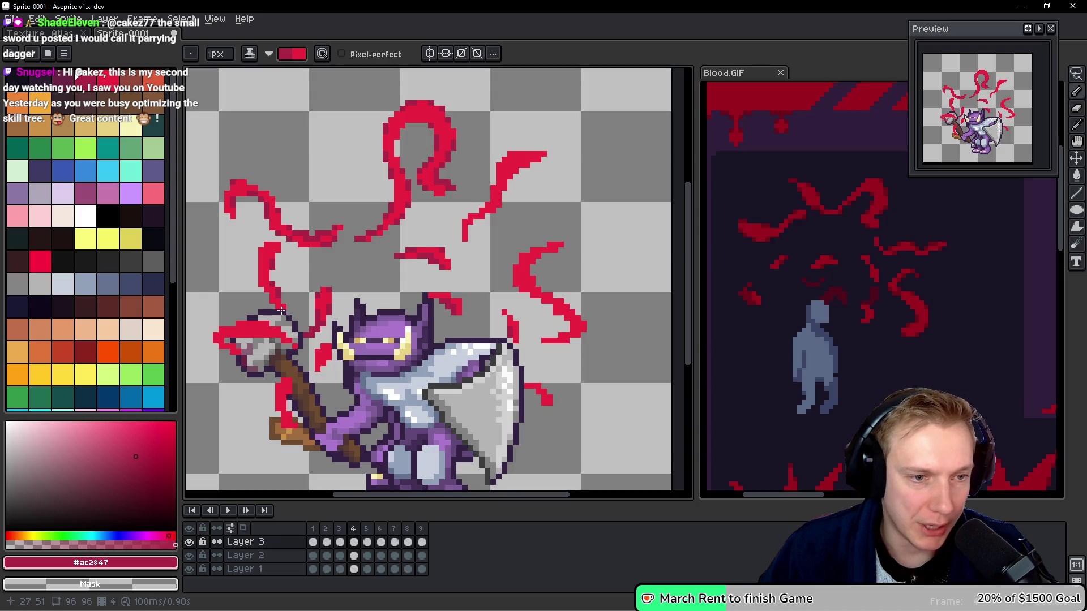
key("Right")
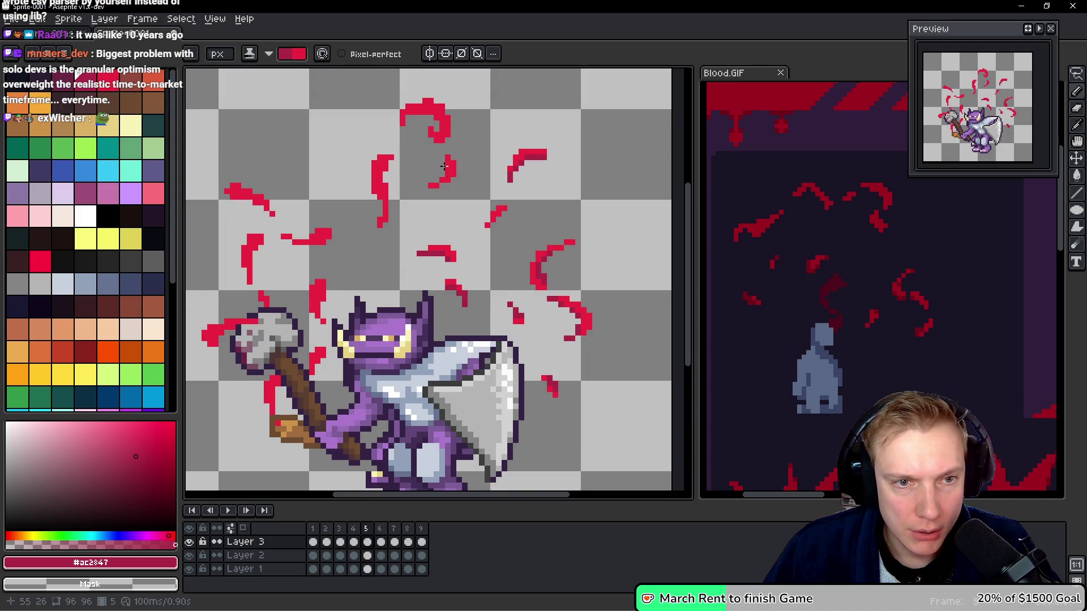
Extend and redraw frame 5's left and top blood curls, add pixels near the hammer, then go to frame 6.
left_click_drag(387, 163, 385, 193)
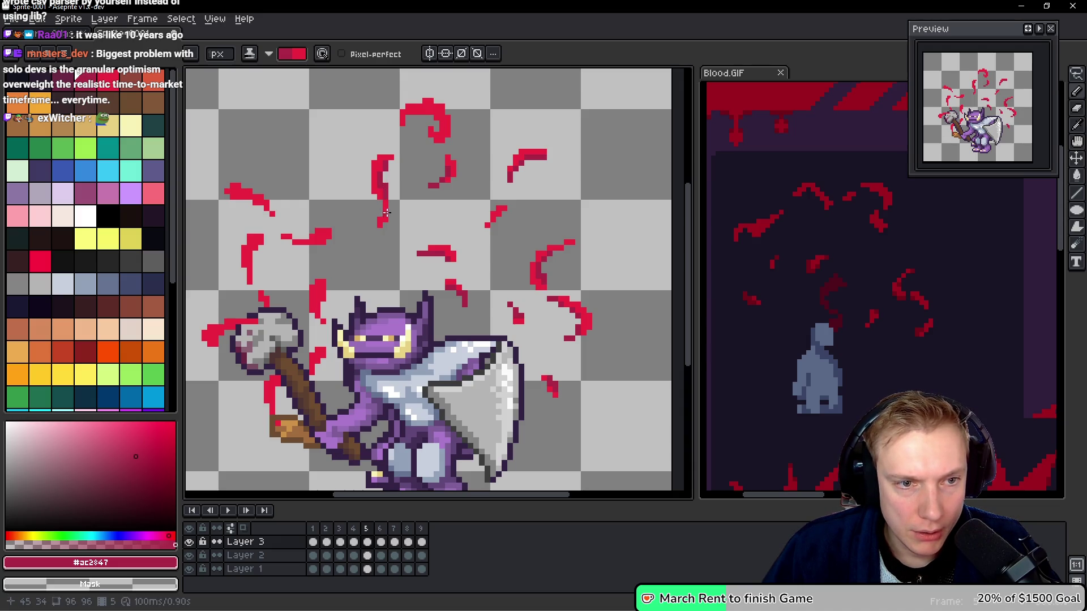
left_click_drag(325, 231, 310, 241)
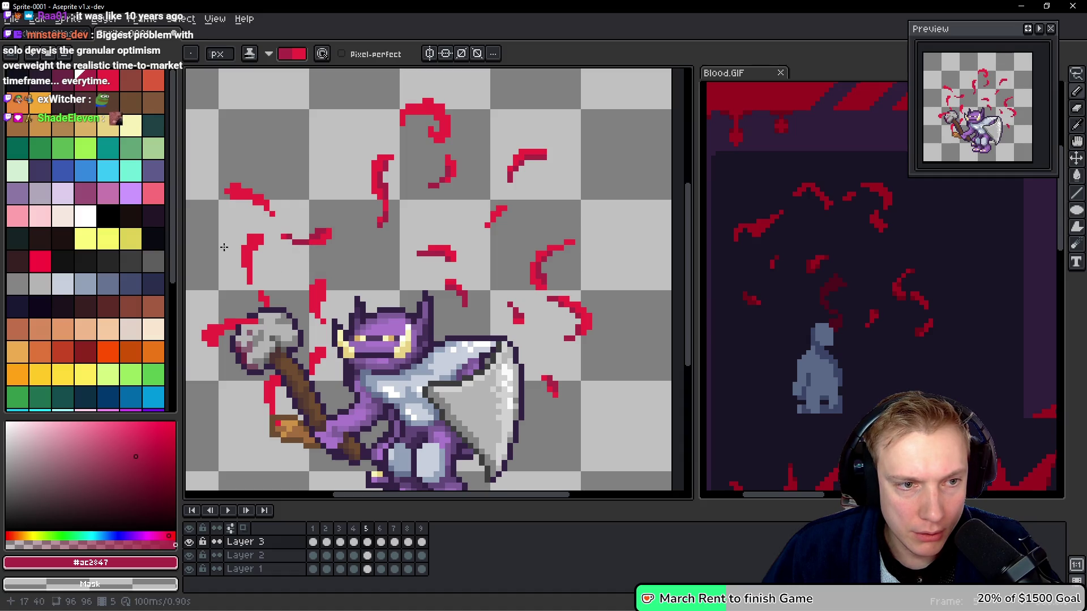
left_click_drag(261, 240, 245, 259)
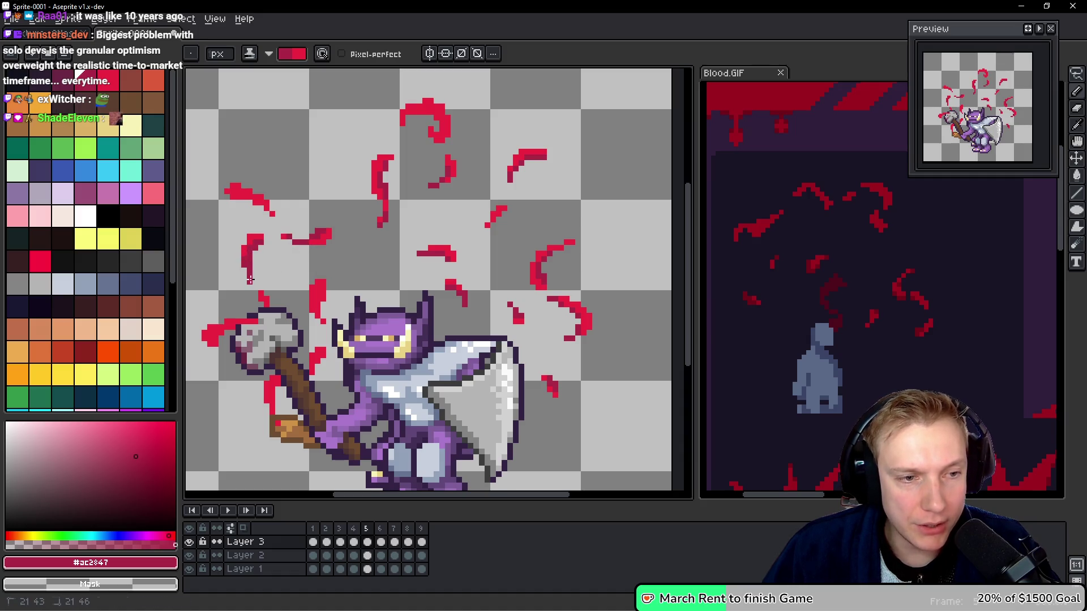
left_click_drag(231, 195, 268, 214)
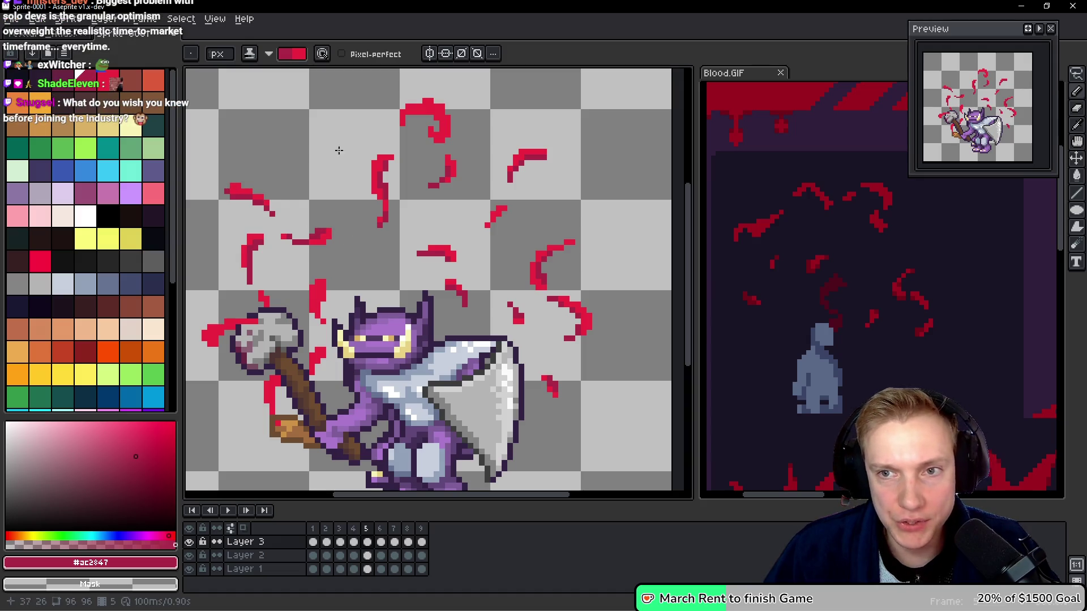
mouse_move(430, 131)
left_mouse_down()
mouse_move(413, 114)
mouse_move(435, 114)
left_mouse_up()
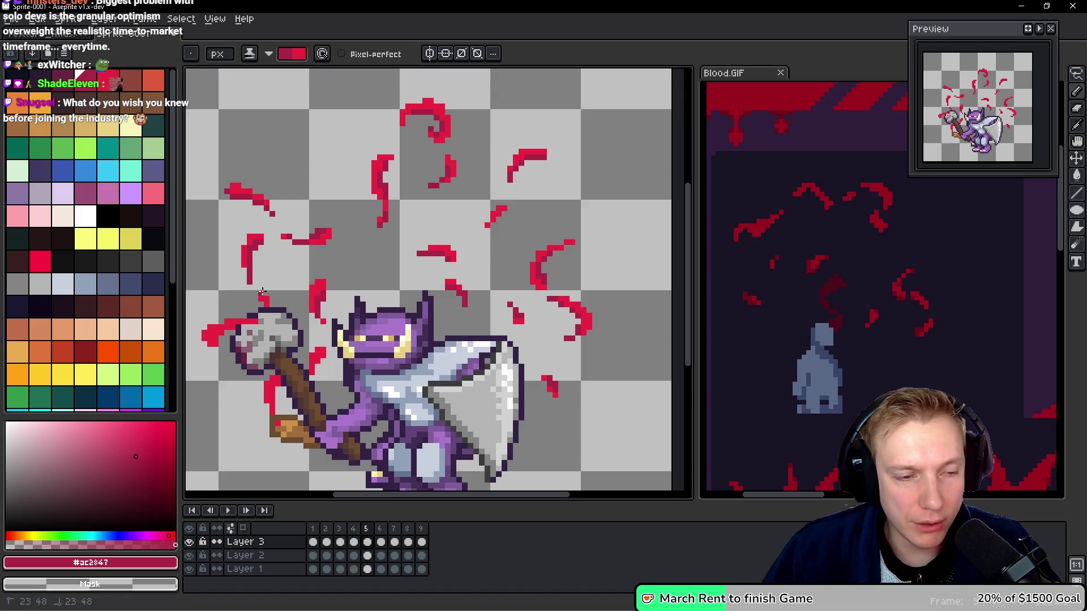
left_click_drag(243, 328, 215, 329)
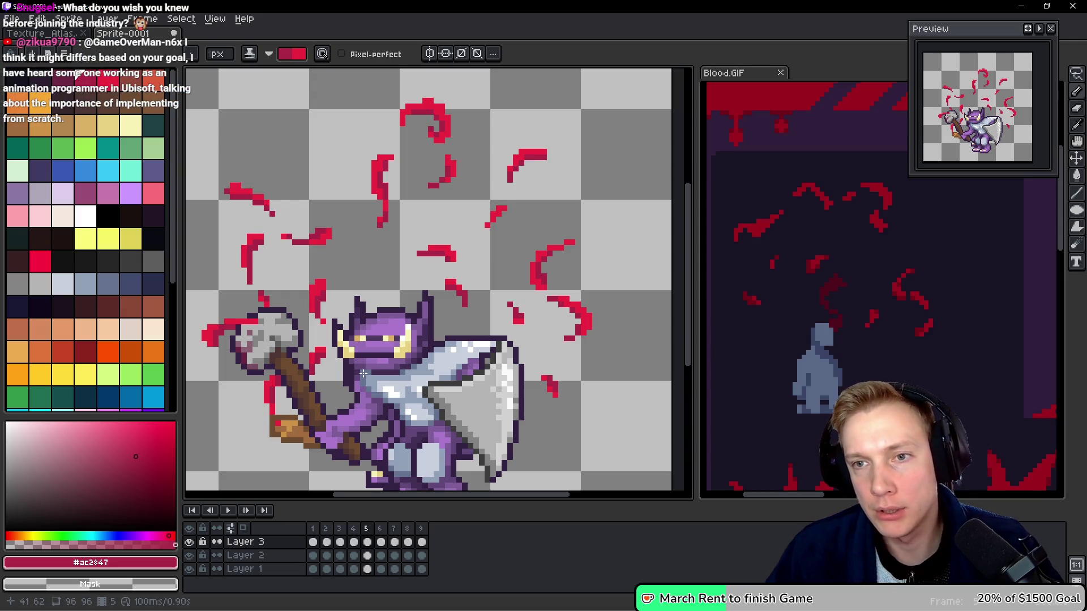
key("period")
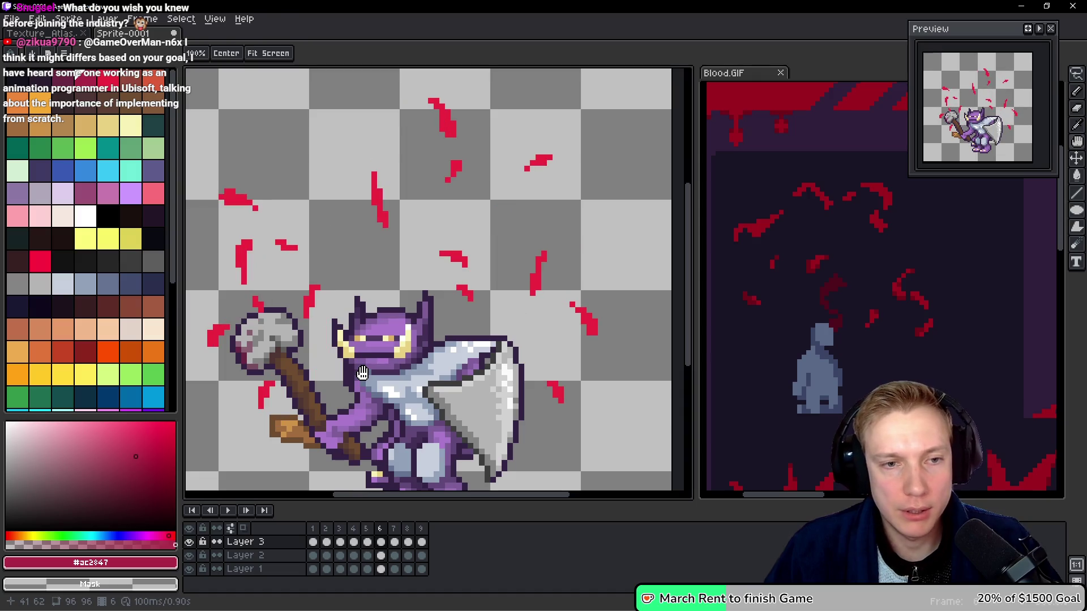
Lengthen frame 6's top and right red streaks with extra pixels.
left_click(374, 171)
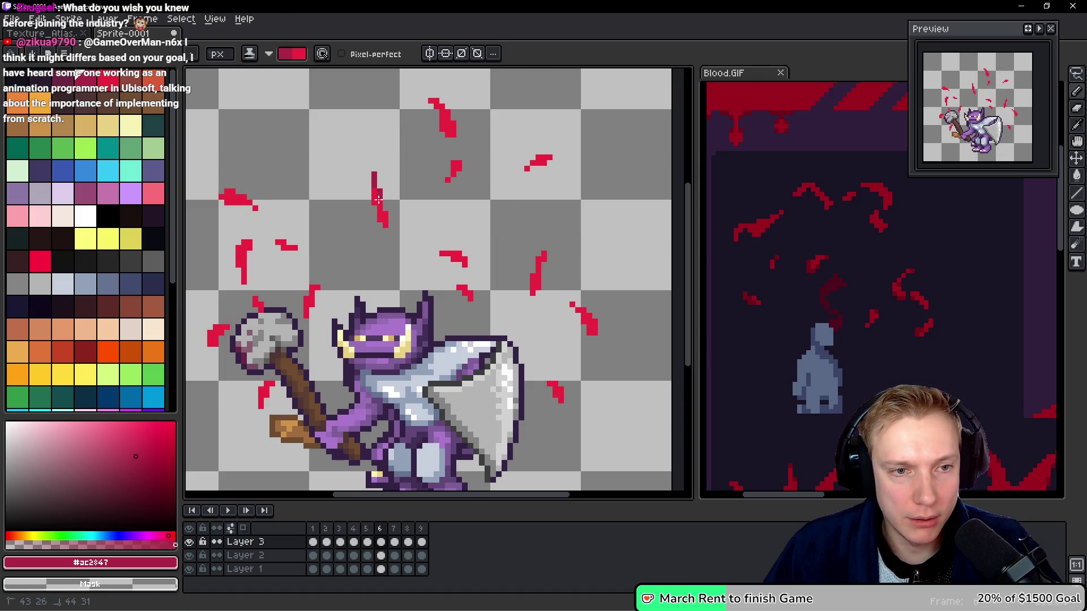
left_click_drag(380, 206, 383, 213)
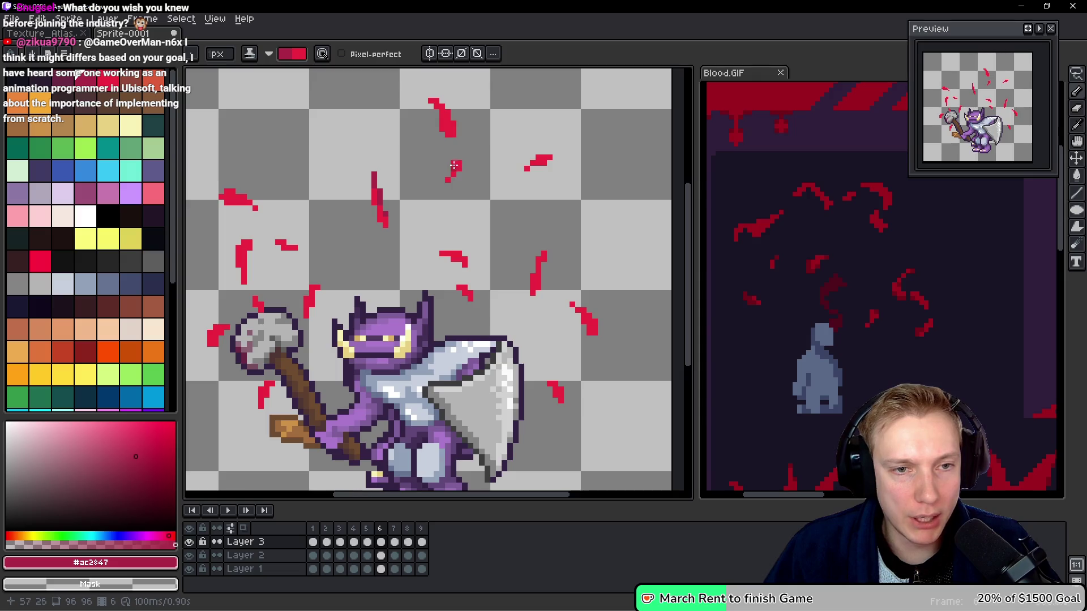
left_click_drag(431, 99, 448, 135)
left_click_drag(541, 160, 529, 171)
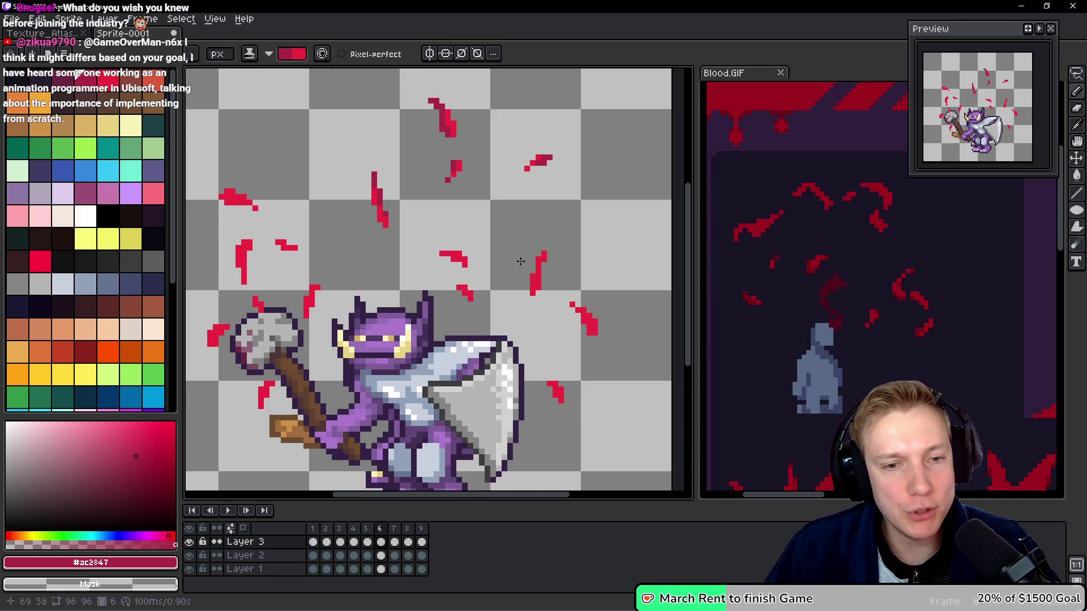
mouse_move(543, 256)
left_mouse_down()
mouse_move(532, 280)
mouse_move(576, 317)
left_mouse_up()
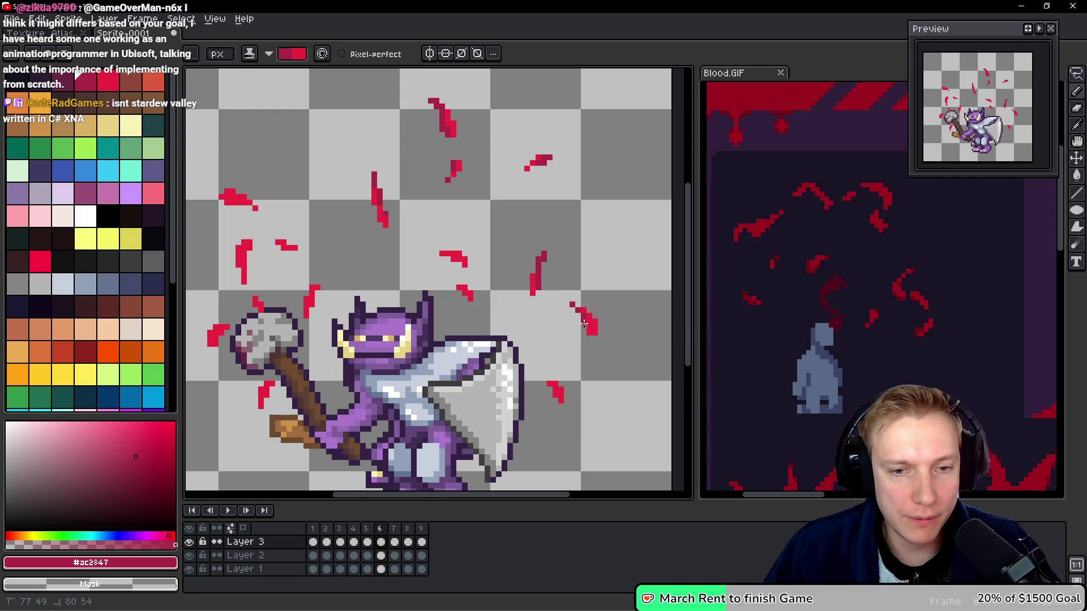
left_click_drag(589, 330, 589, 332)
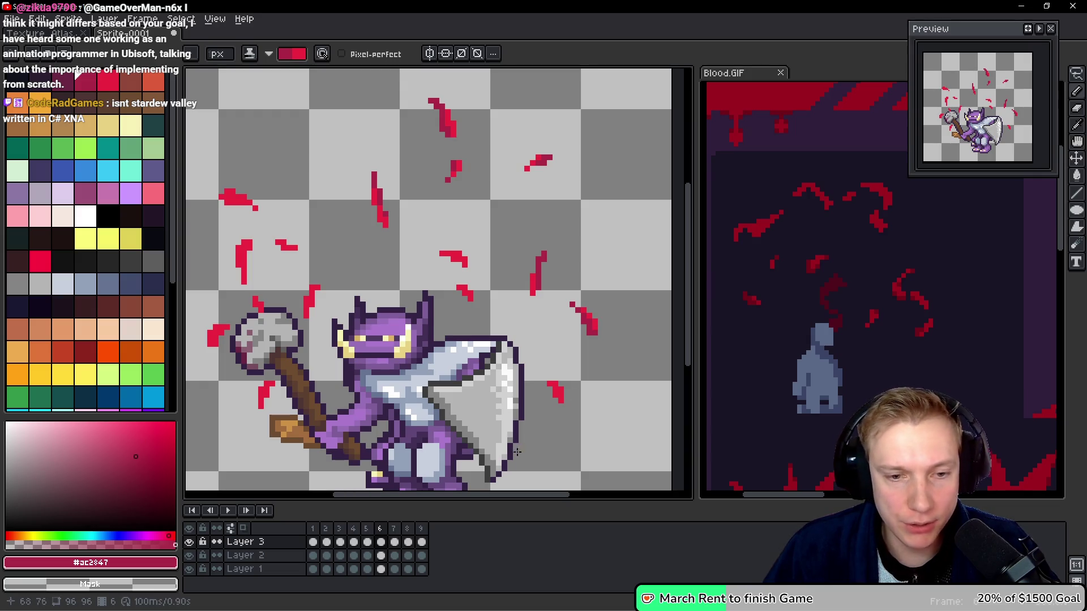
left_click_drag(545, 382, 556, 386)
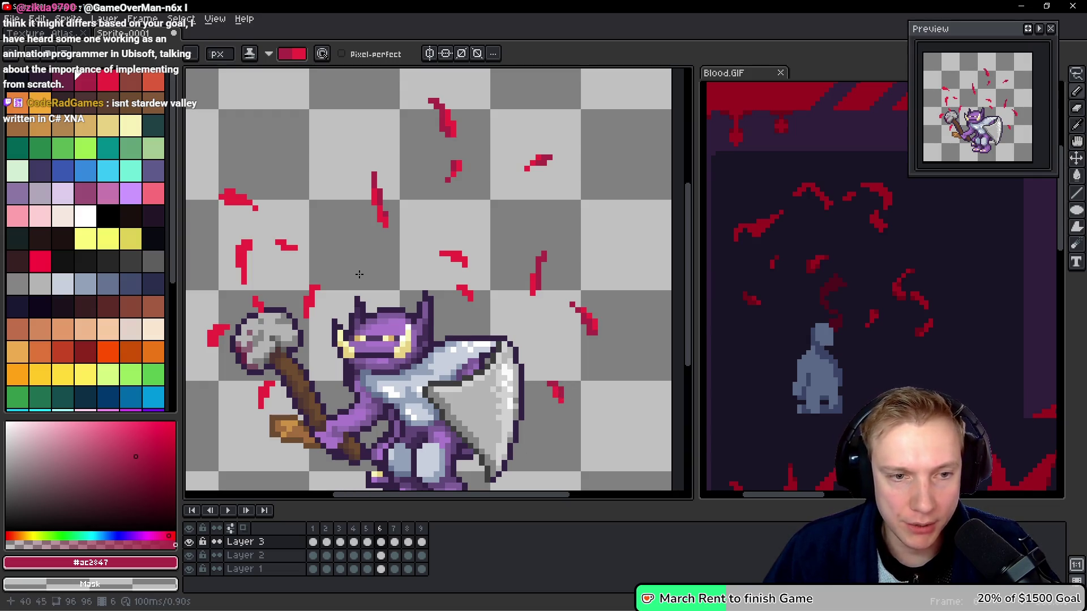
Extend the small left-side streaks, including those beside the hammer, then advance to frame 7.
left_click_drag(322, 286, 309, 302)
left_click_drag(278, 244, 292, 249)
left_click_drag(242, 280, 243, 284)
left_click(252, 240)
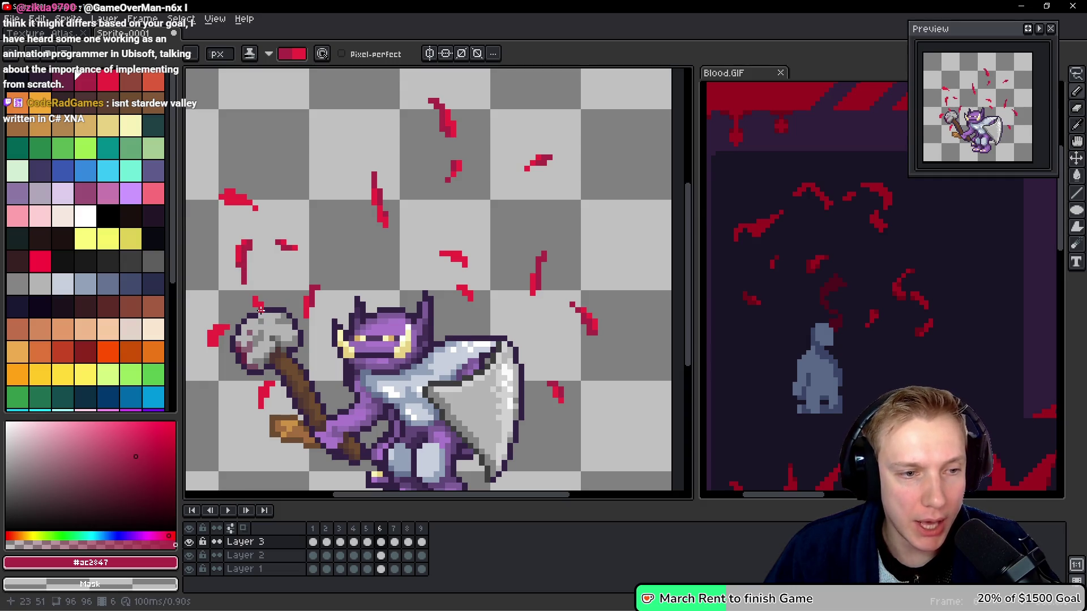
left_click_drag(274, 388, 265, 400)
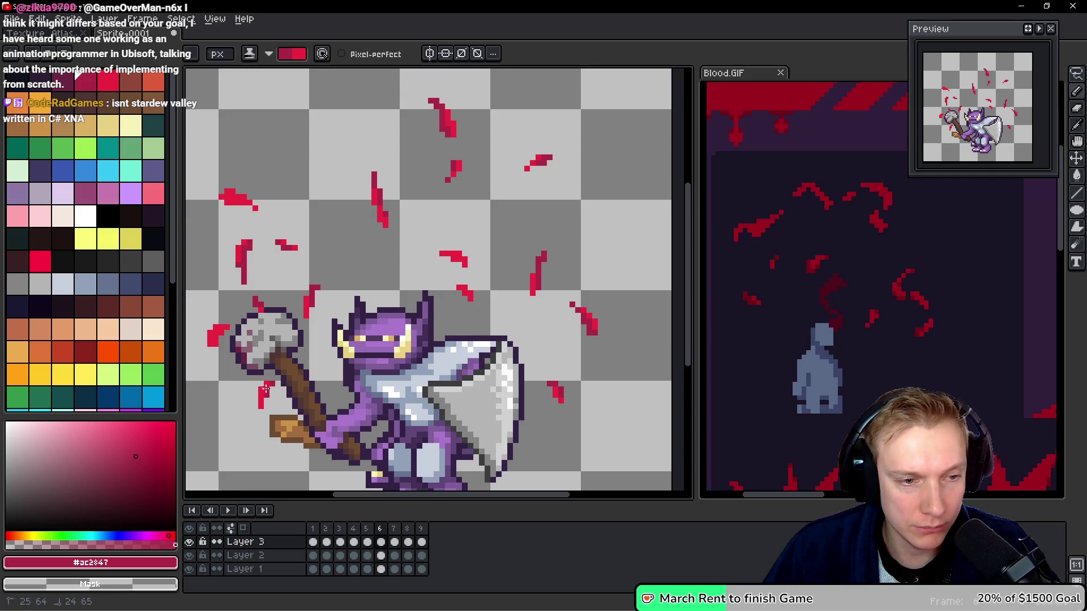
left_click(215, 338)
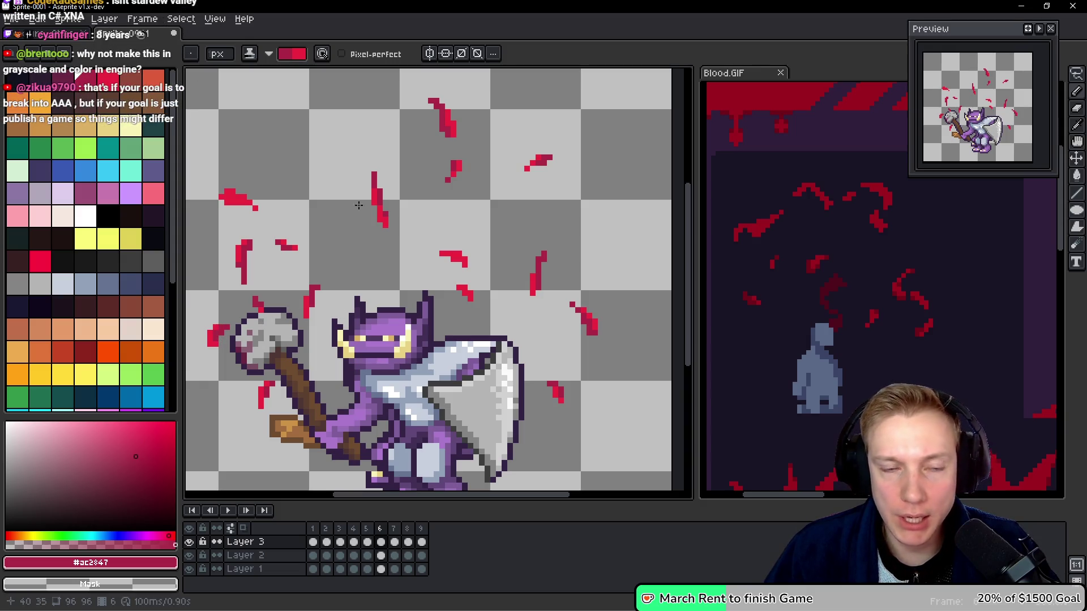
left_click_drag(225, 200, 244, 203)
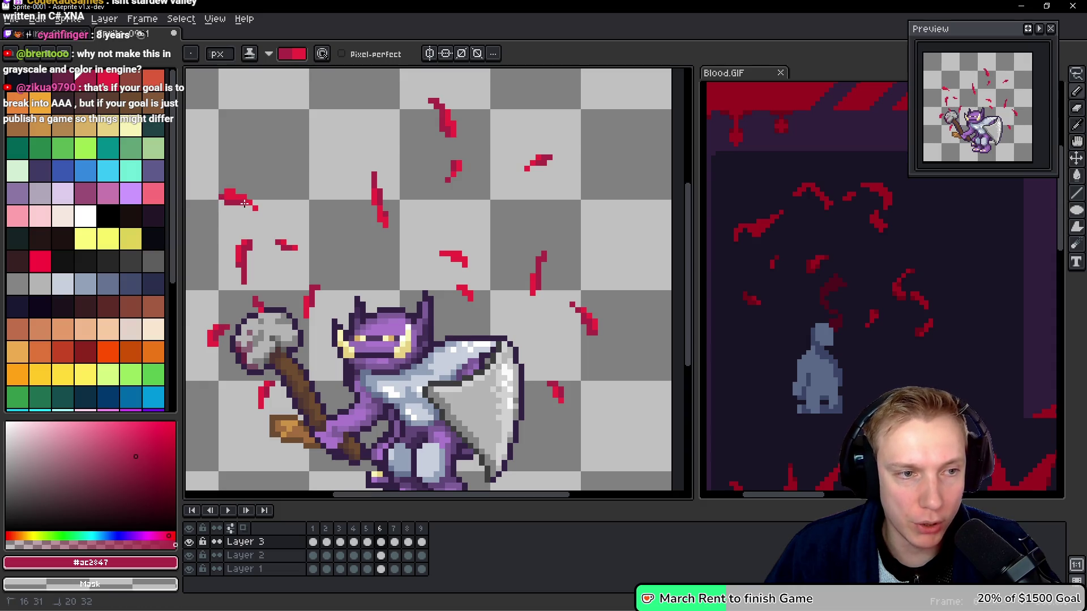
key("Right")
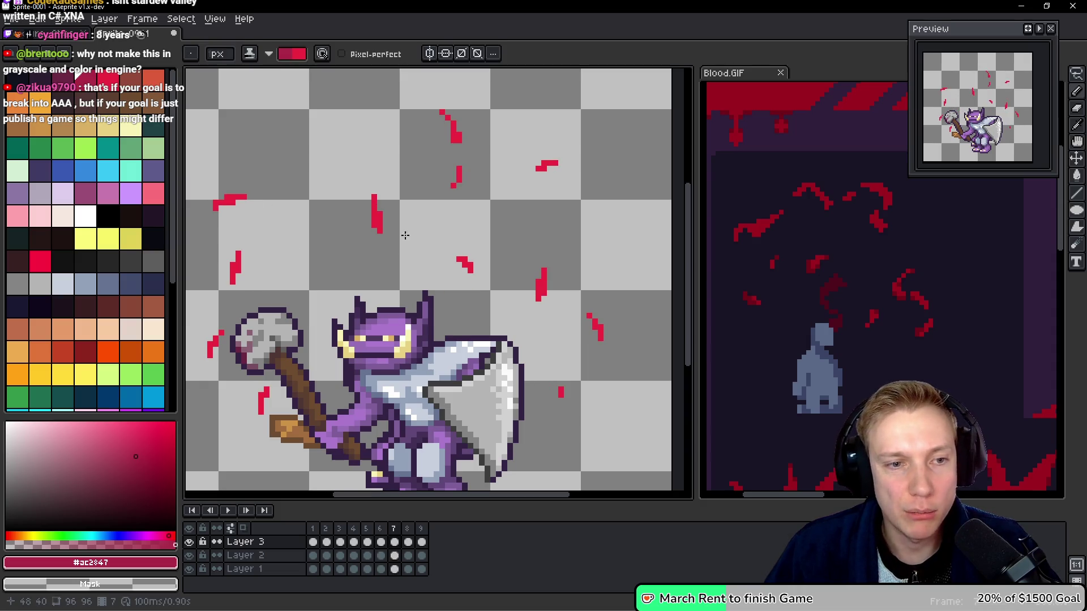
Retrace the red blood streaks around the goblin on frame 7 of Layer 3, then advance to frame 8.
left_click_drag(374, 197, 379, 225)
left_click_drag(452, 252, 463, 265)
left_click_drag(455, 168, 452, 180)
left_click(453, 139)
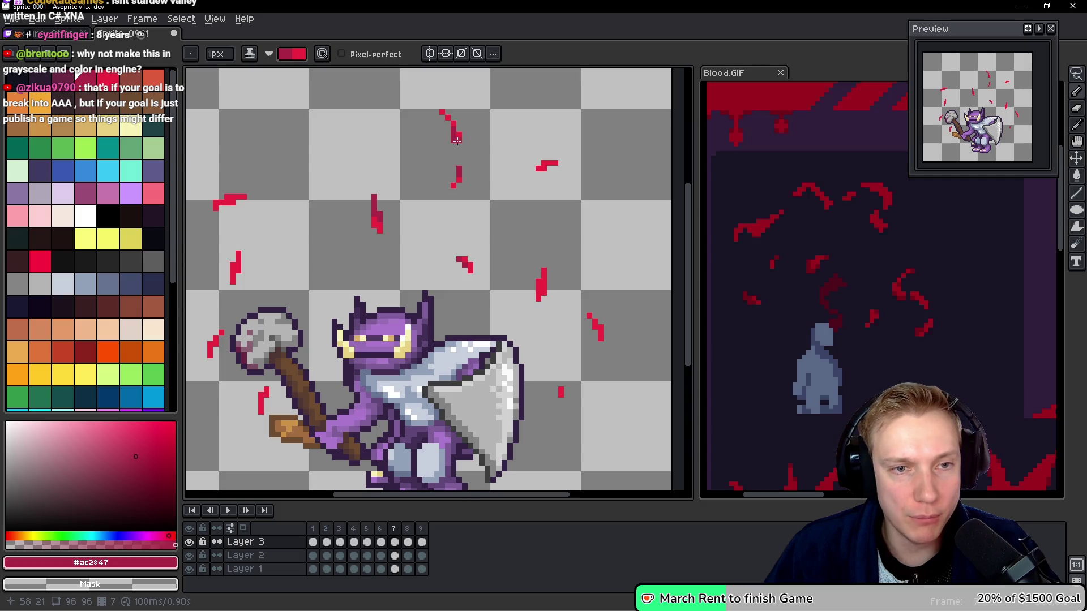
left_click_drag(556, 162, 542, 165)
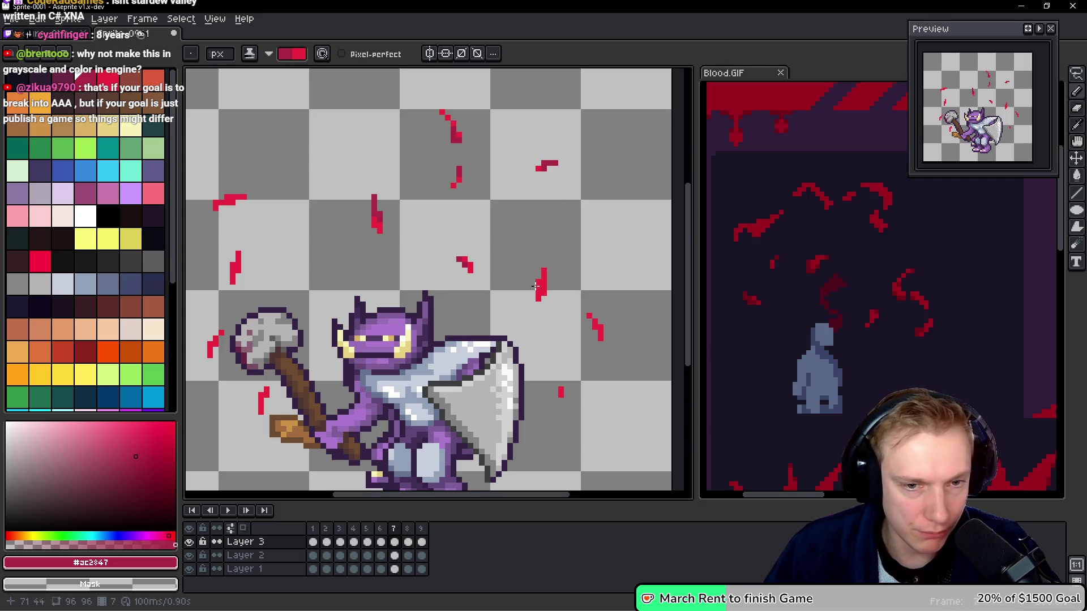
left_click_drag(547, 274, 543, 284)
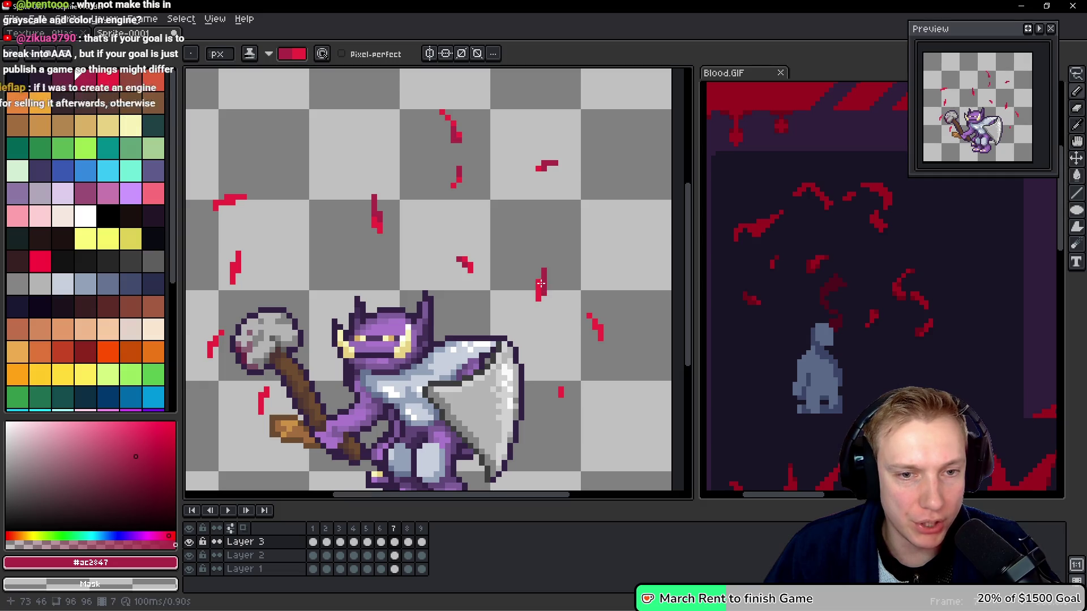
left_click_drag(589, 318, 594, 333)
left_click_drag(266, 390, 261, 405)
left_click_drag(220, 335, 211, 351)
left_click_drag(236, 249, 231, 267)
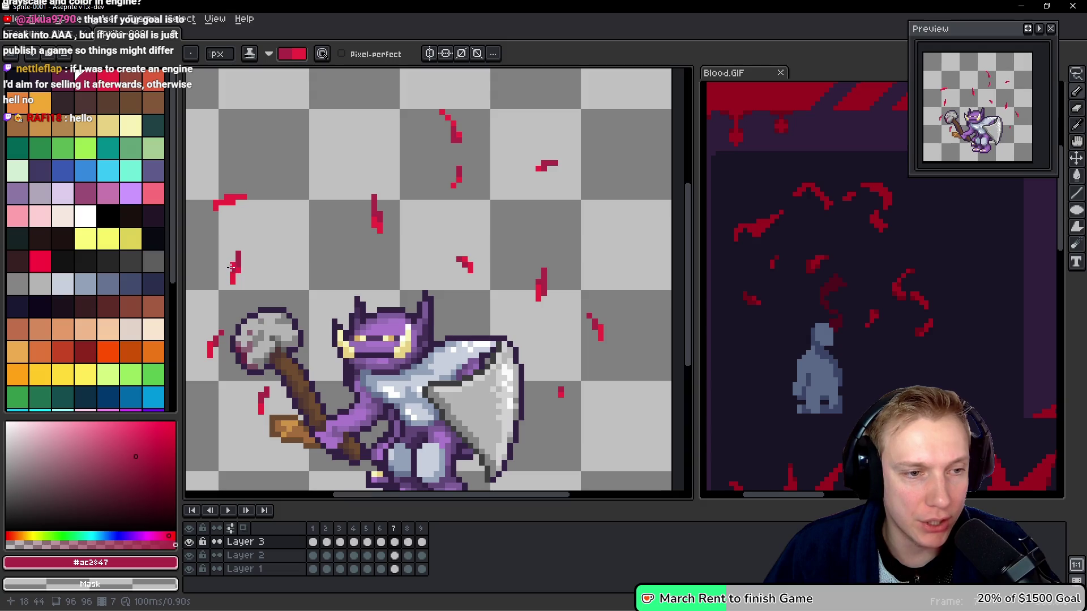
left_click_drag(246, 198, 228, 207)
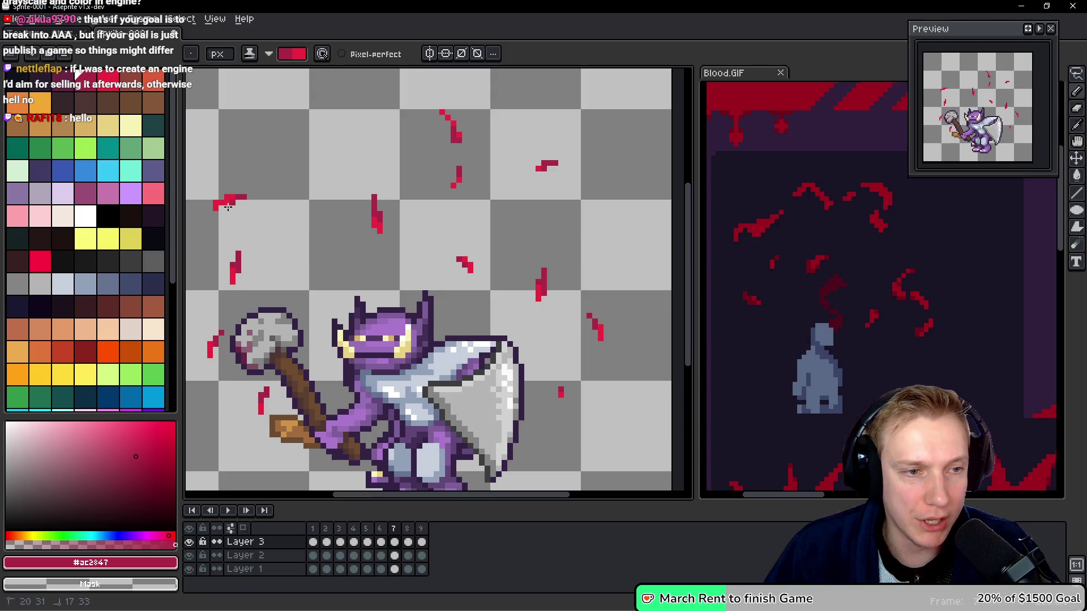
key("period")
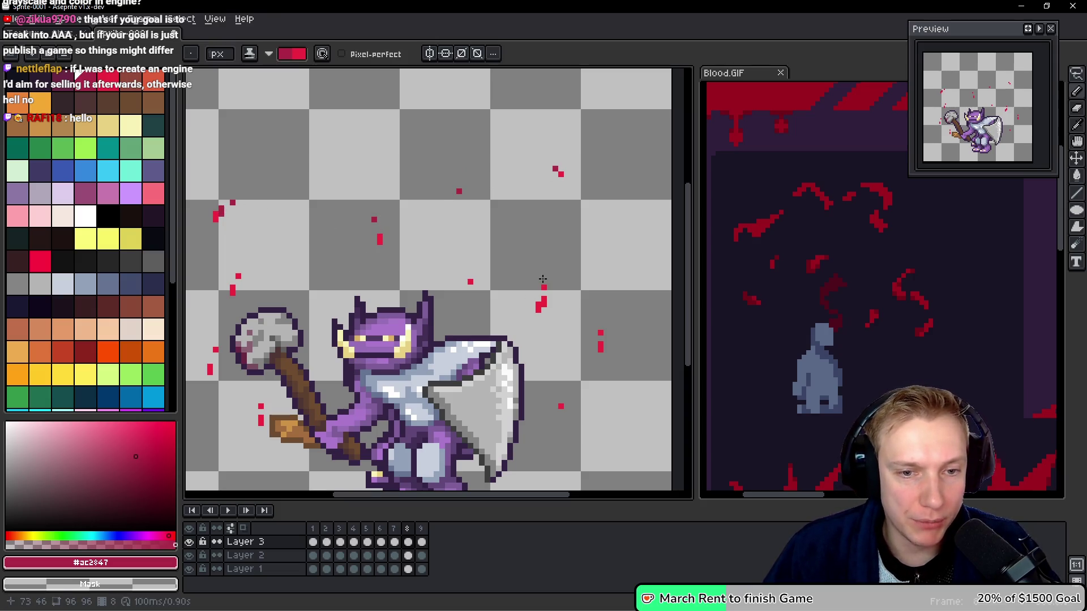
Reshape four of the small red blood dots on frame 8 with the pencil.
left_click_drag(545, 297, 540, 306)
left_click_drag(463, 280, 471, 281)
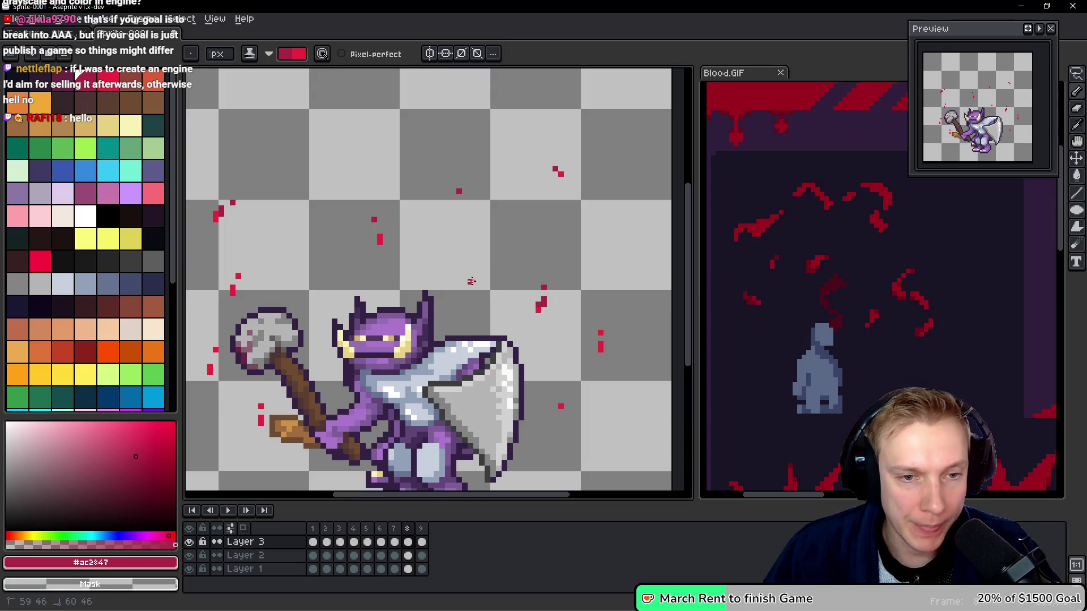
left_click(560, 406)
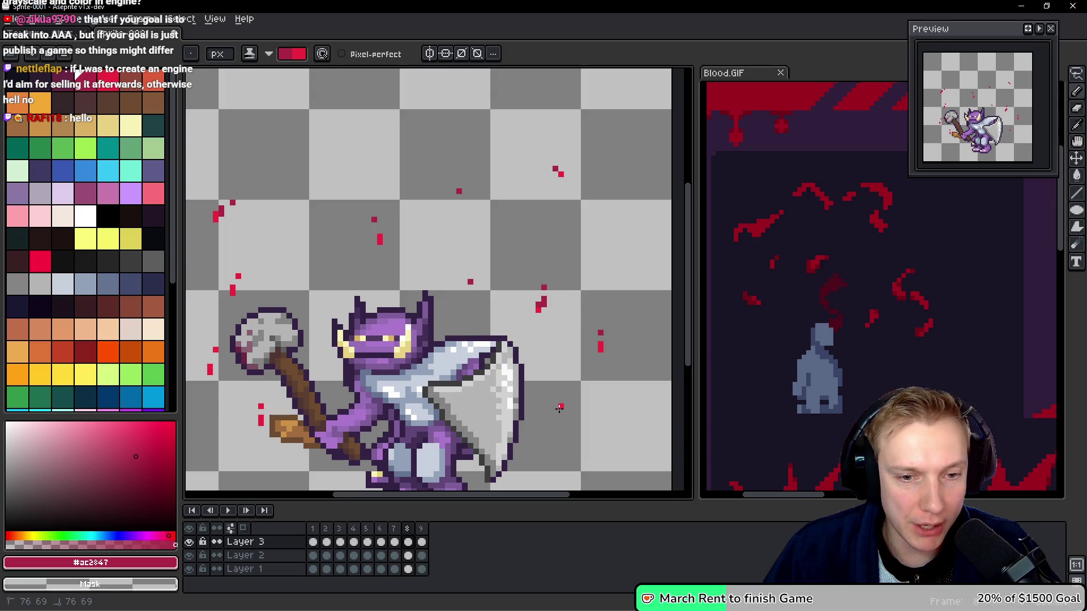
left_click(262, 406)
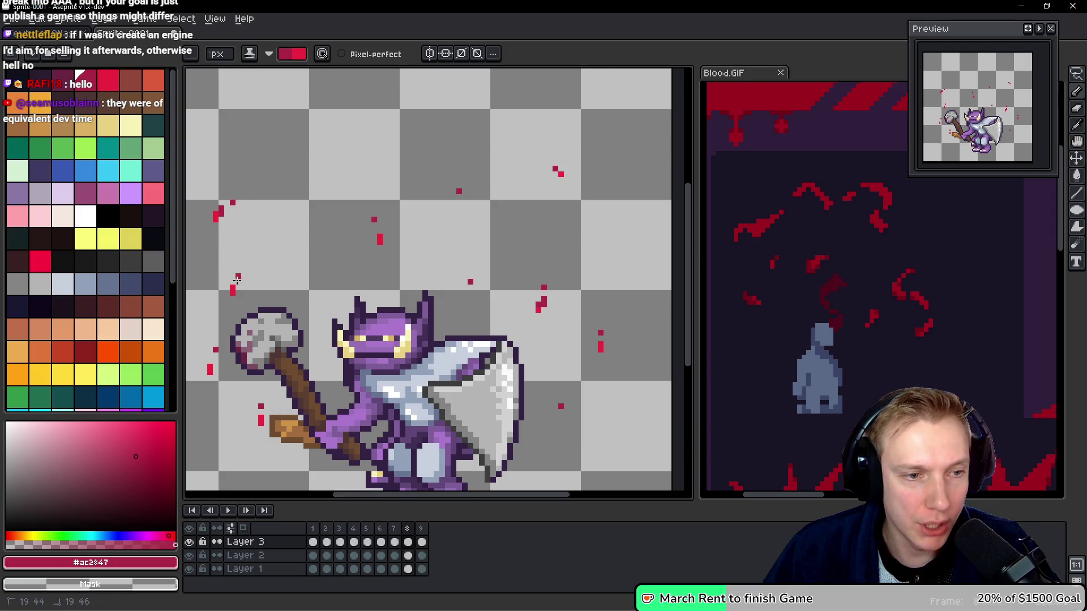
key("space")
Touch up a blood dot on frame 9, then return to frame 1.
key("Right")
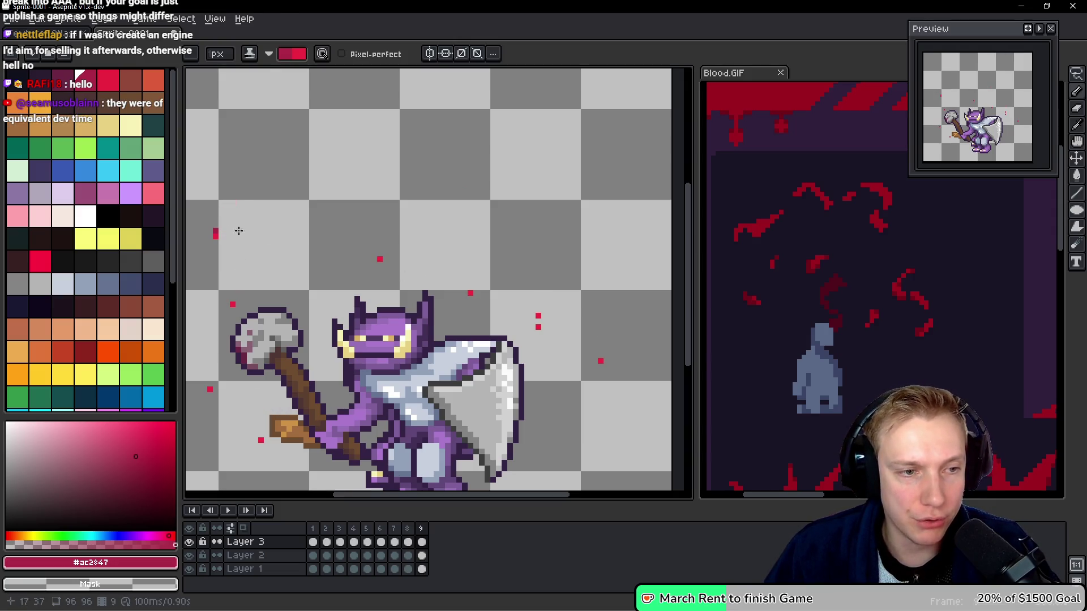
left_click(471, 293)
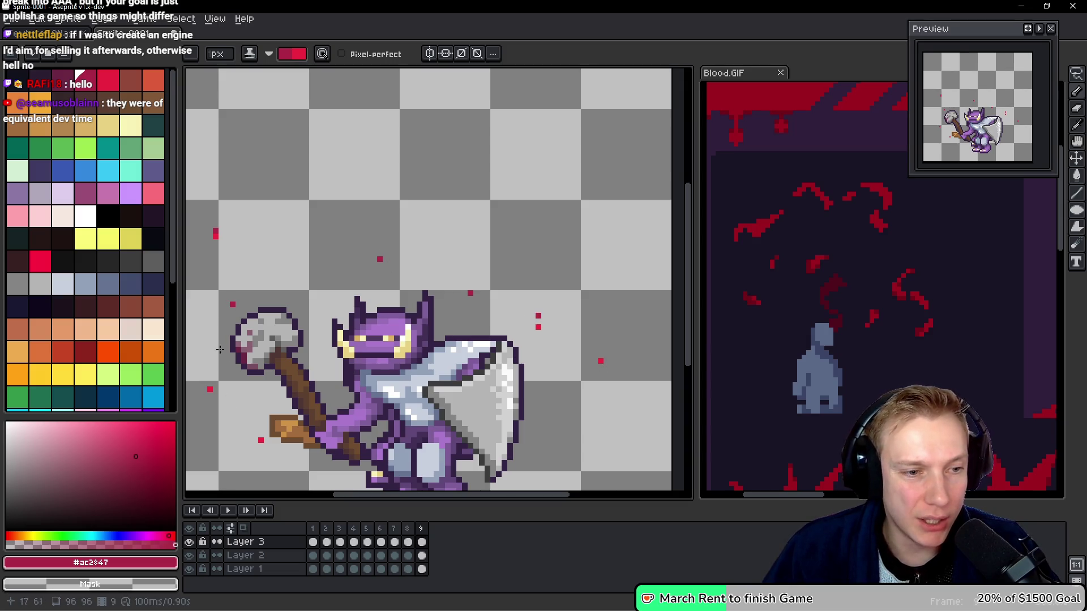
key("Right")
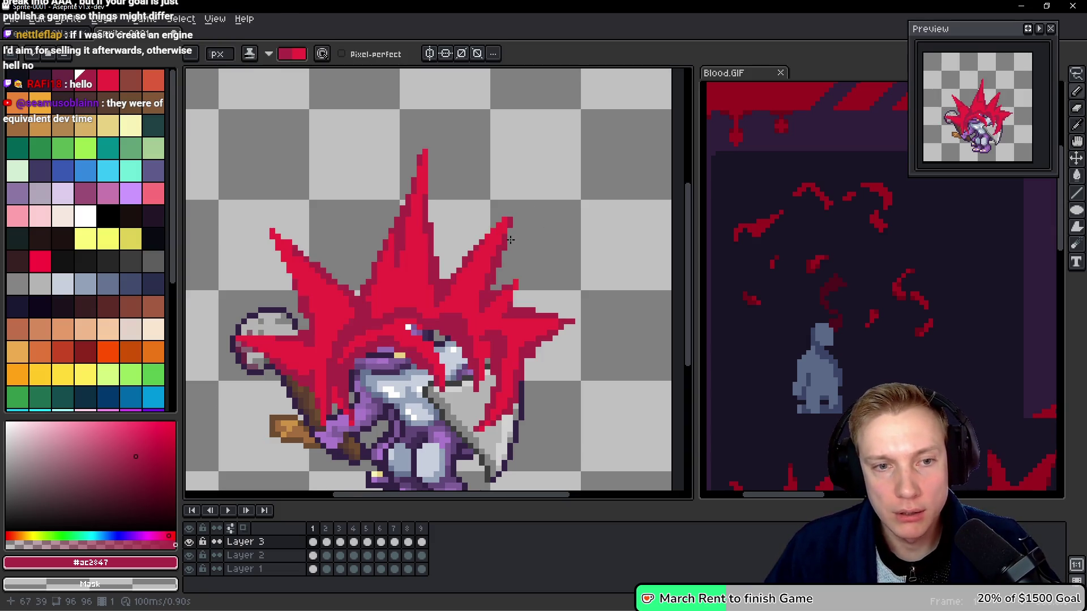
Eyedrop the burst's red #cc273f and step through the frames up to frame 7.
left_click(510, 212, "alt")
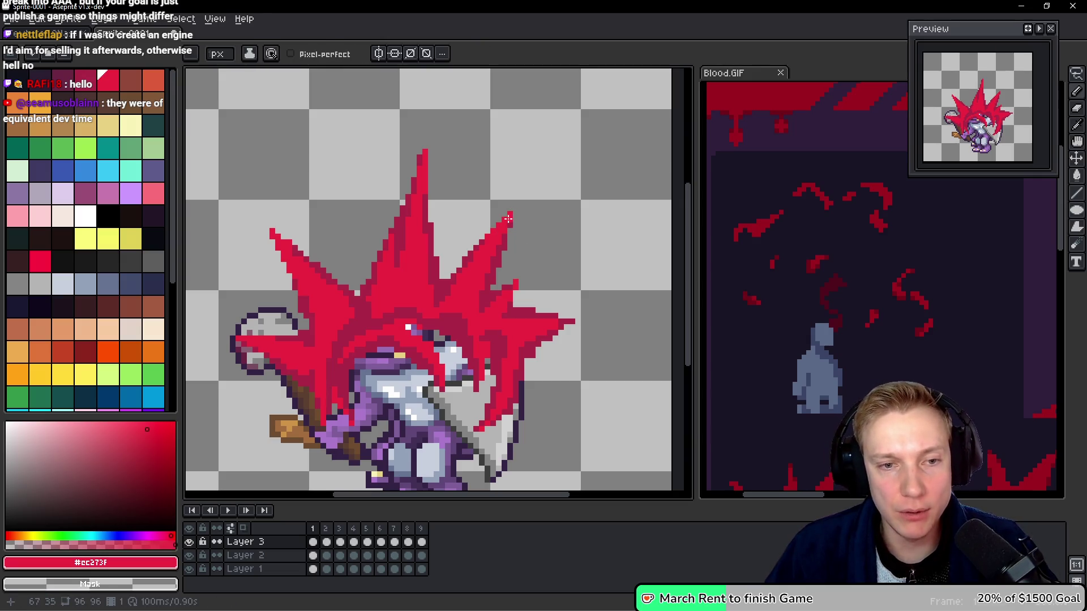
key("Right")
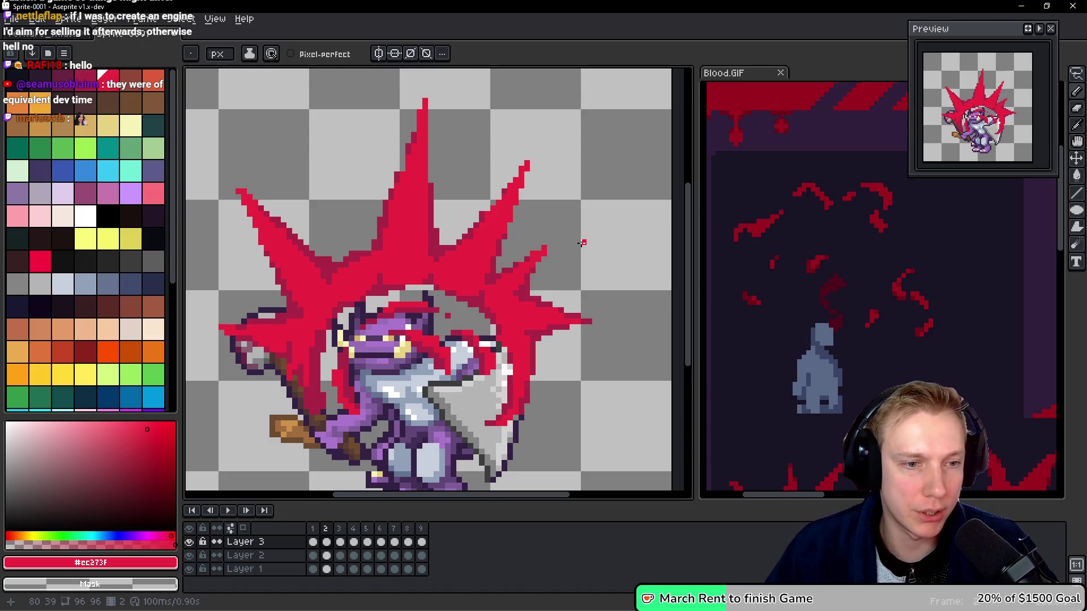
key(".")
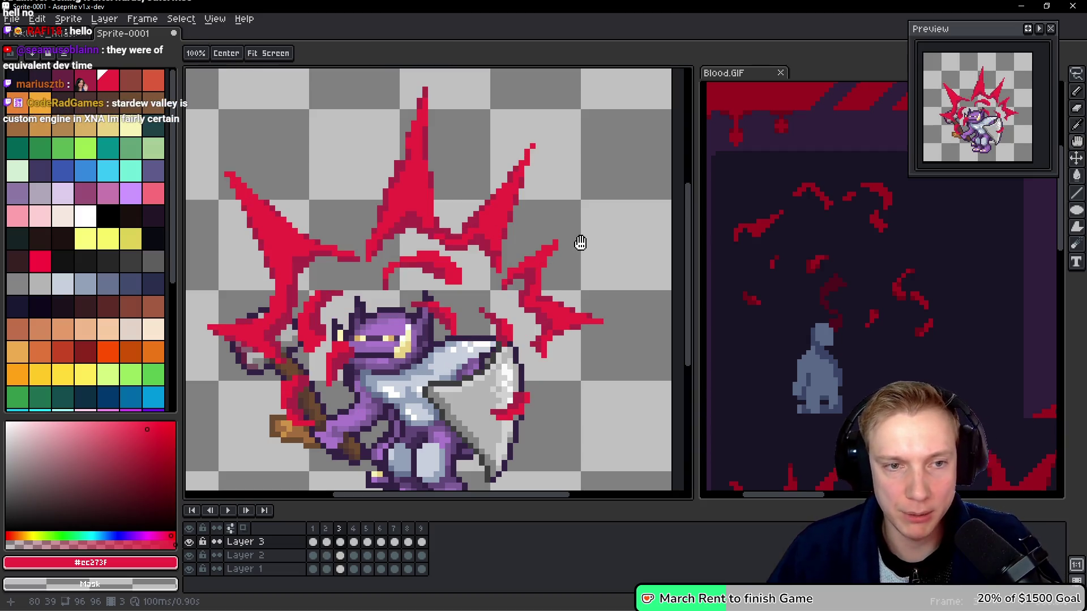
key("period")
key("period")
key("period")
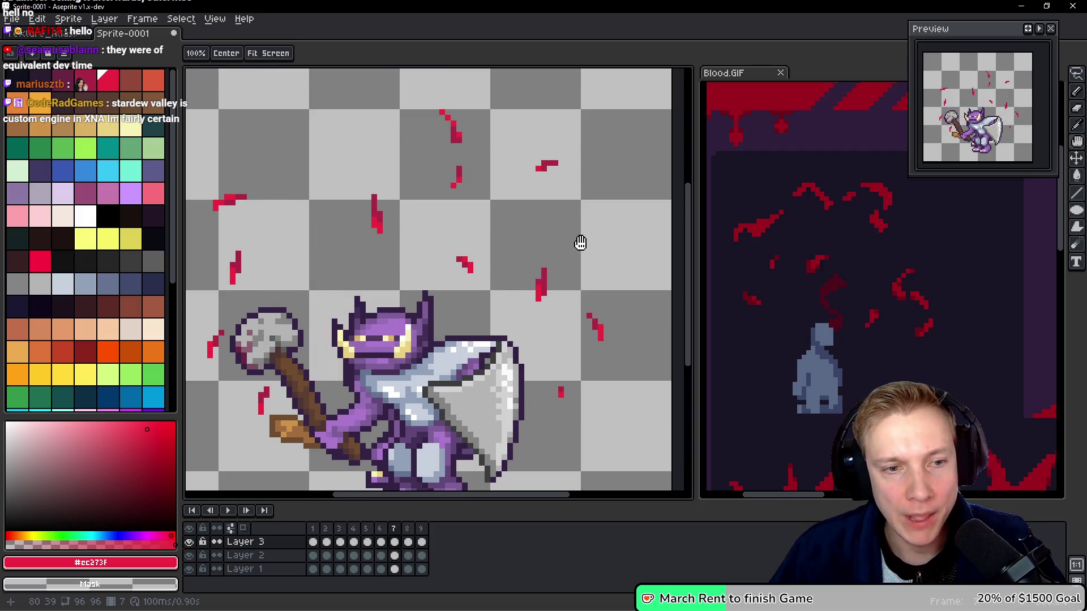
Zoom out, play the nine-frame animation and stop it, then make Layer 1 active.
scroll(581, 243, "down", 2)
left_click_drag(596, 236, 562, 248)
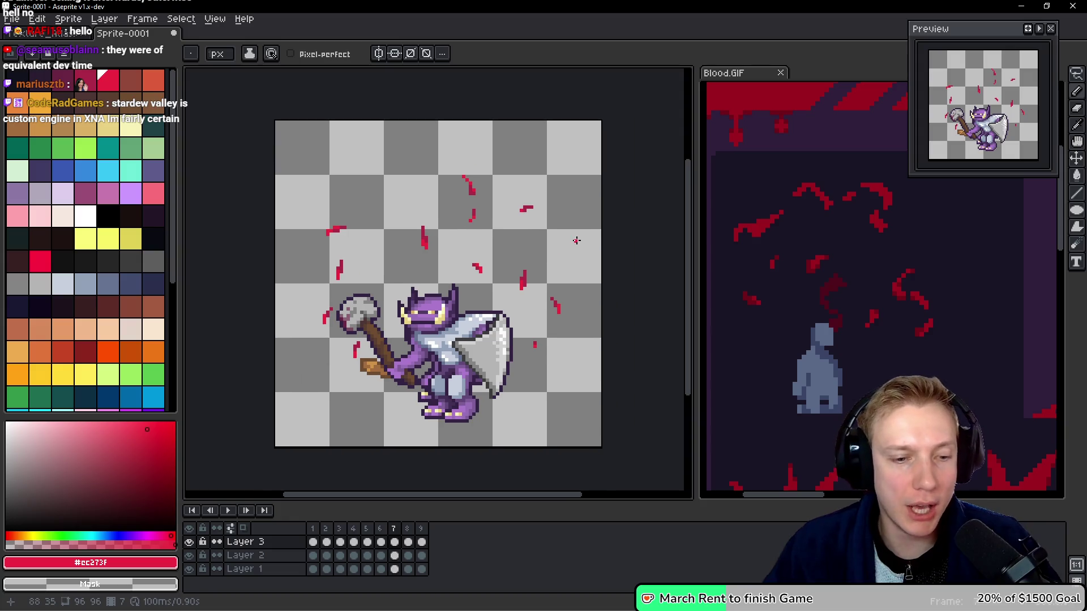
key("Return")
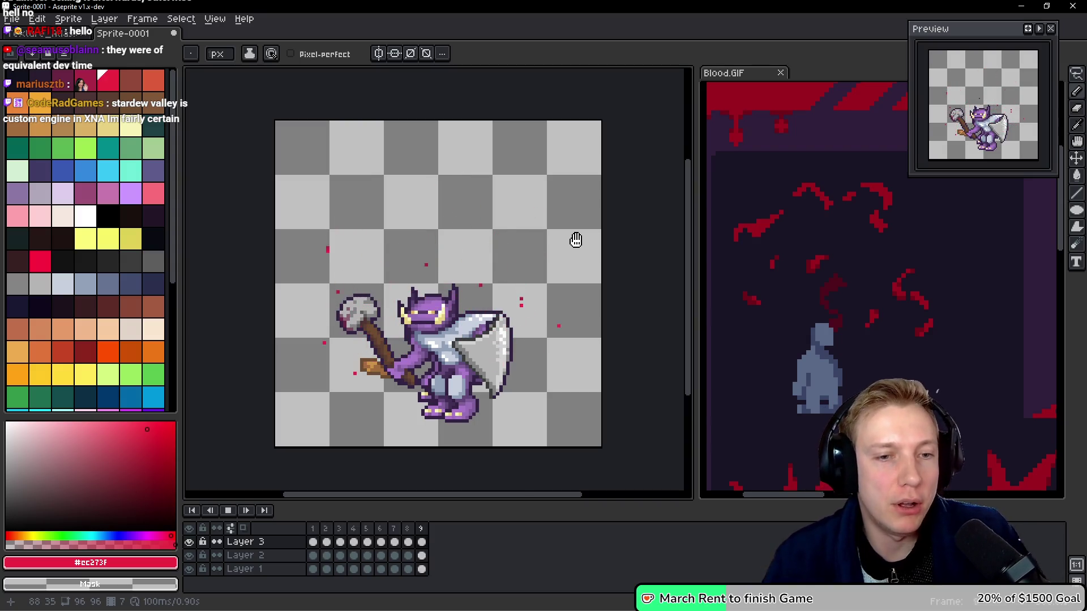
key("Return")
key("Down")
key("Down")
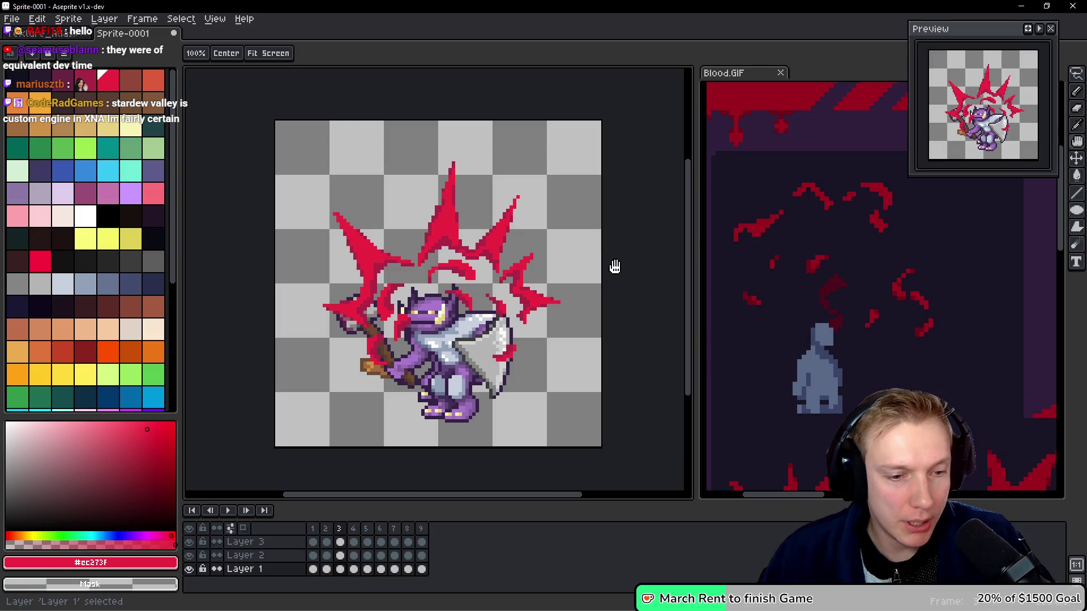
Select Layer 1's cels across all nine frames and play the animation to review it.
left_click_drag(313, 569, 421, 570)
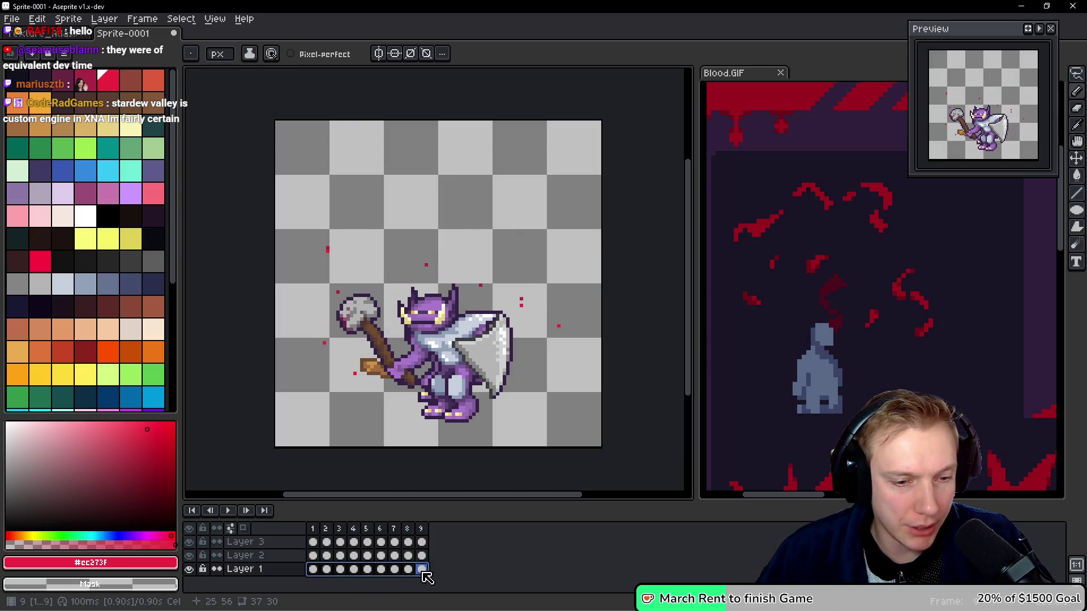
right_click(288, 575)
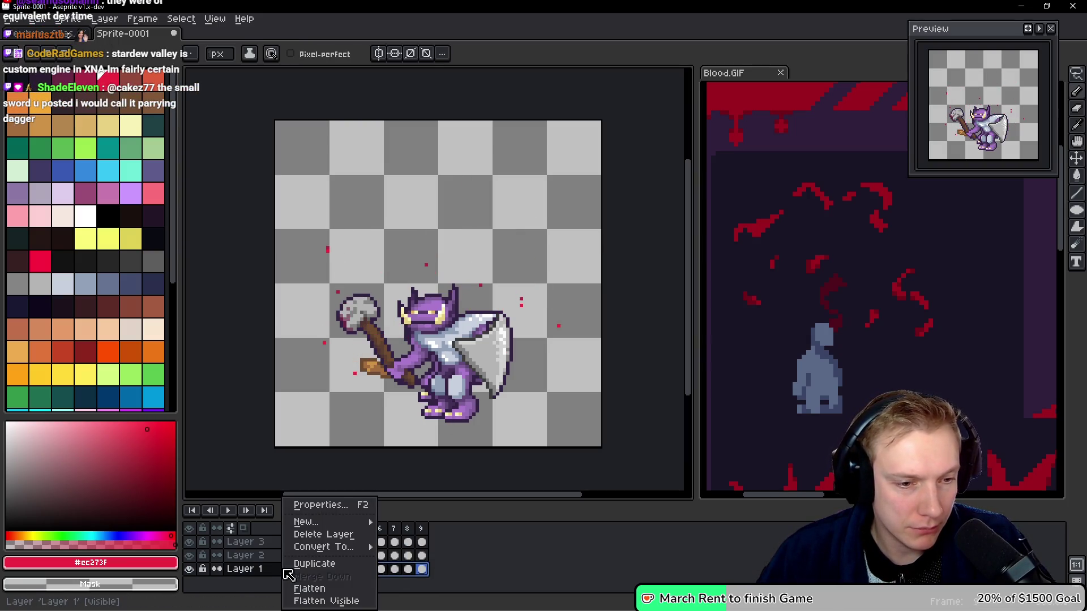
left_click(220, 575)
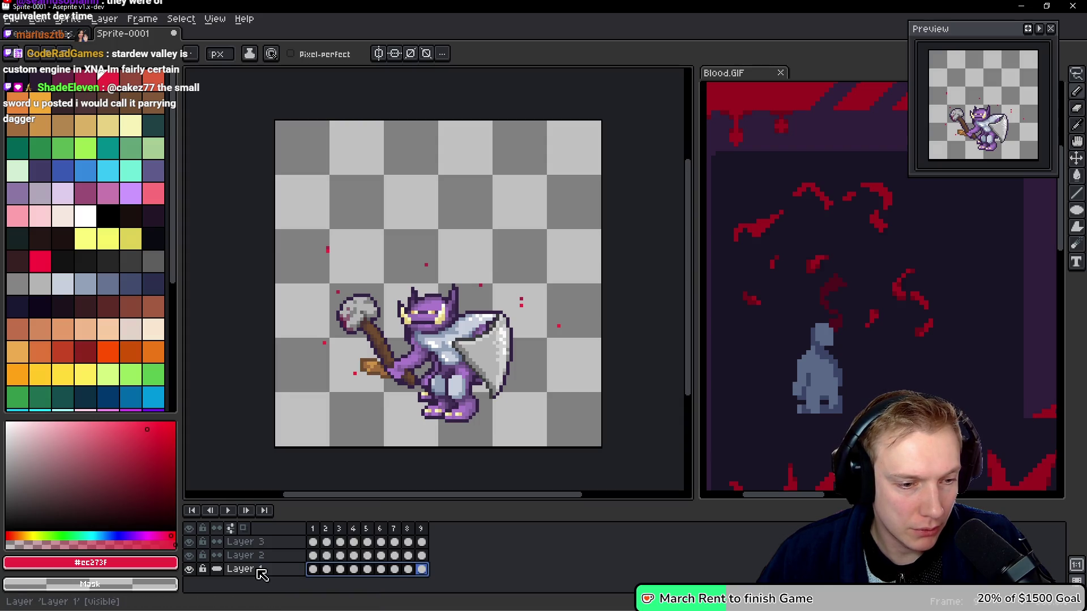
key("Return")
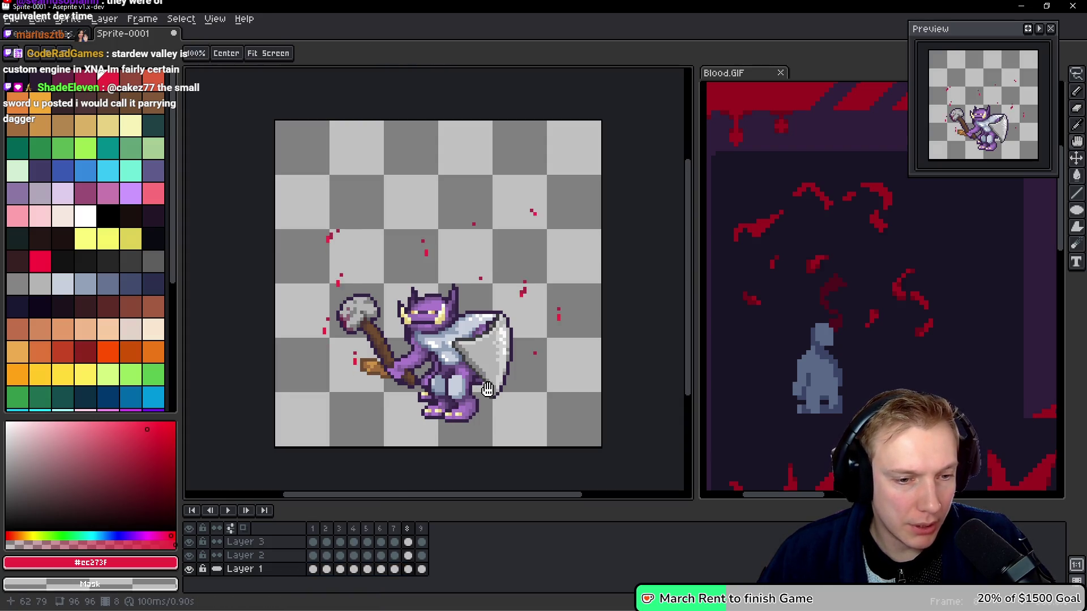
Hide Layer 2, marquee-select the goblin, deselect, and replay the animation back to frame 1.
left_click(190, 556)
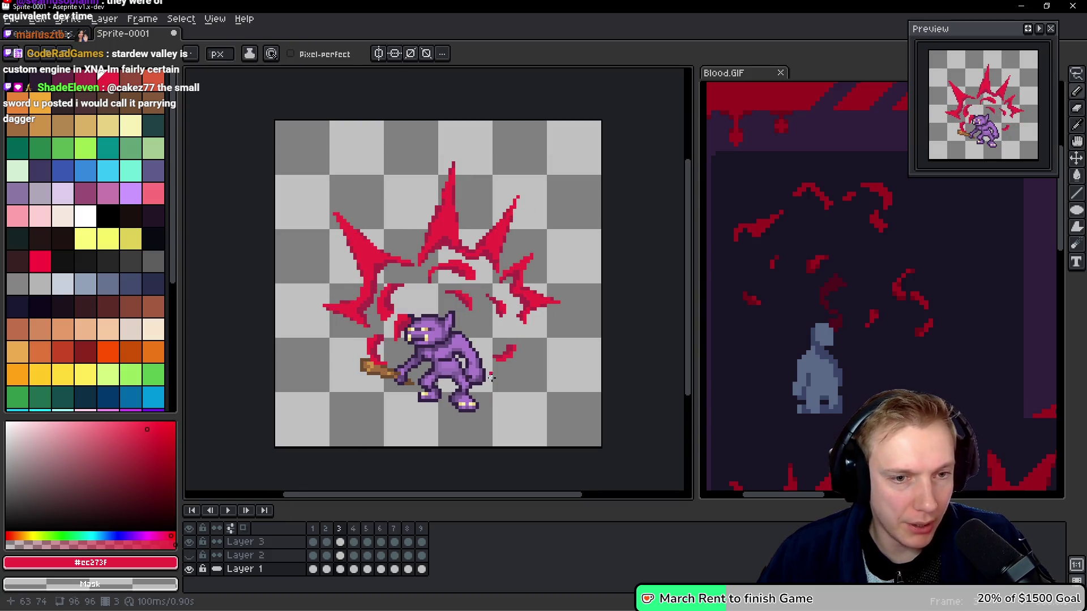
key("m")
left_click_drag(360, 301, 492, 408)
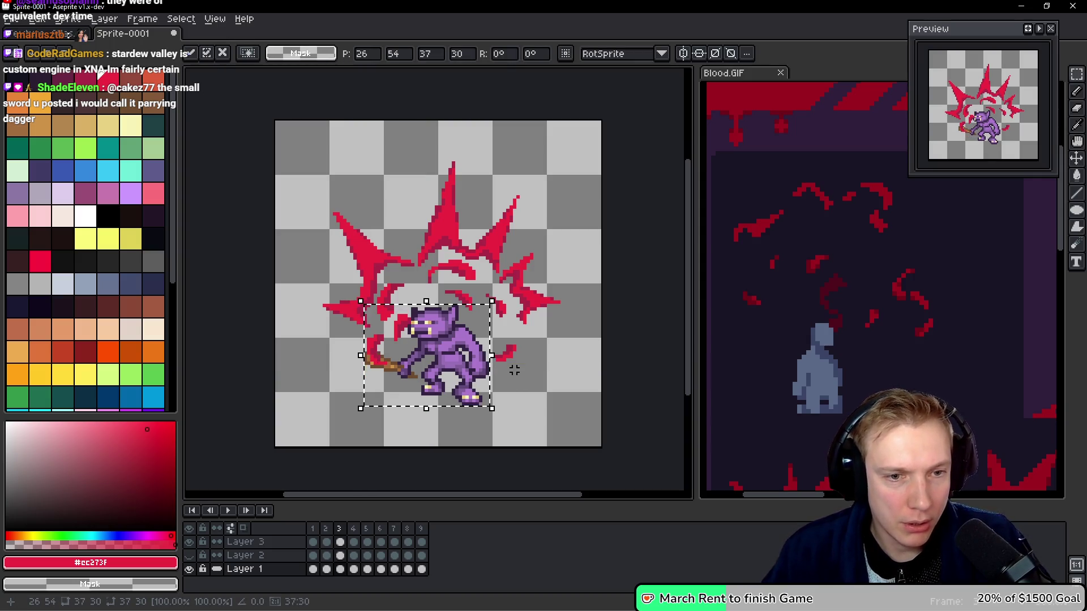
key("ctrl+d")
key("Return")
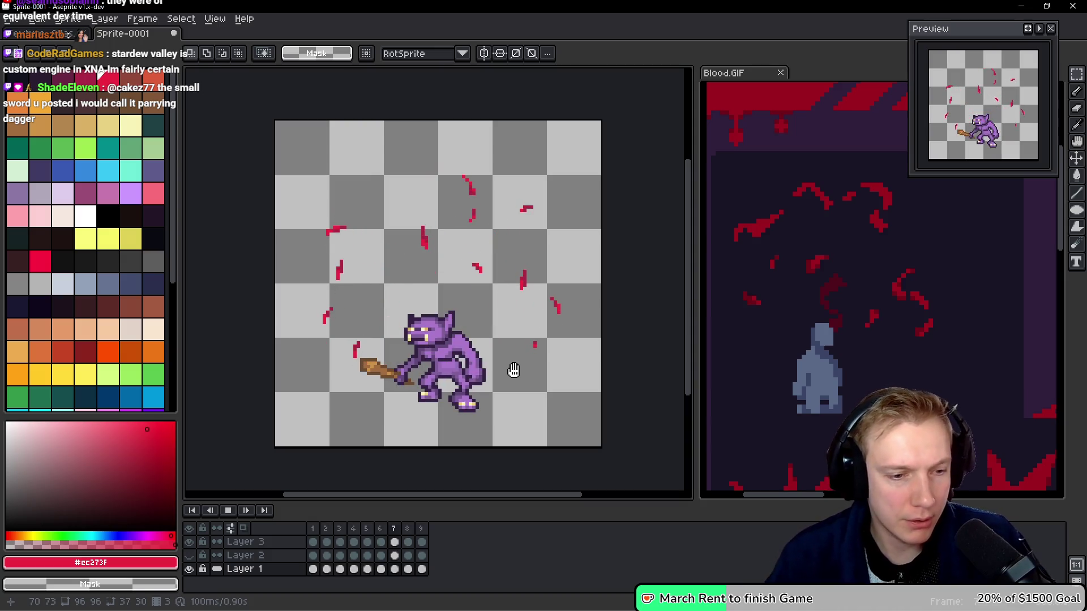
left_click(312, 569)
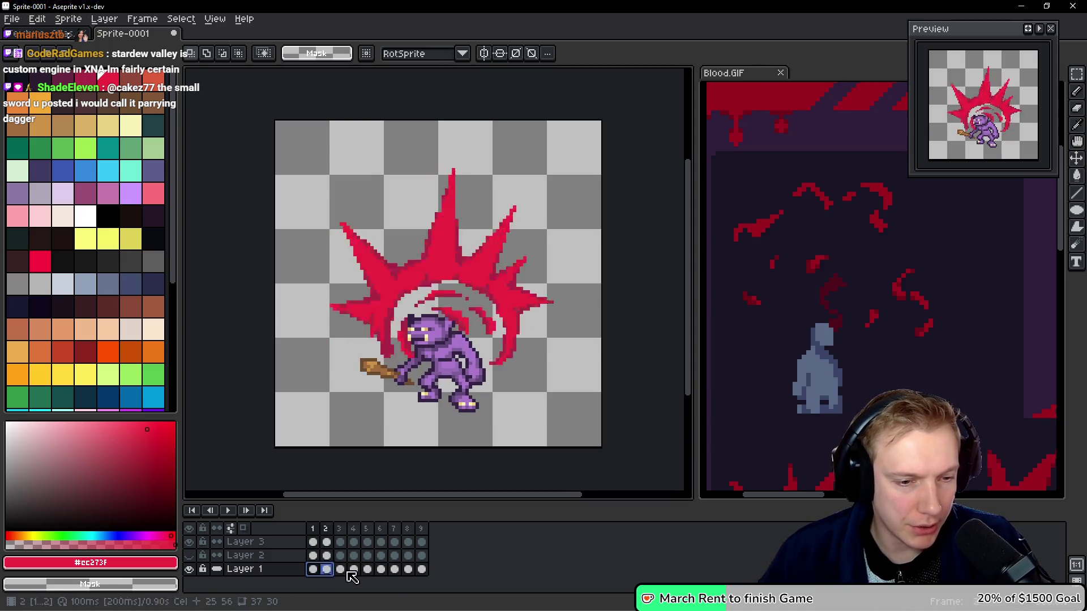
Link Layer 1's cels across all nine frames and play the animation to check.
left_click(328, 570)
right_click(328, 569)
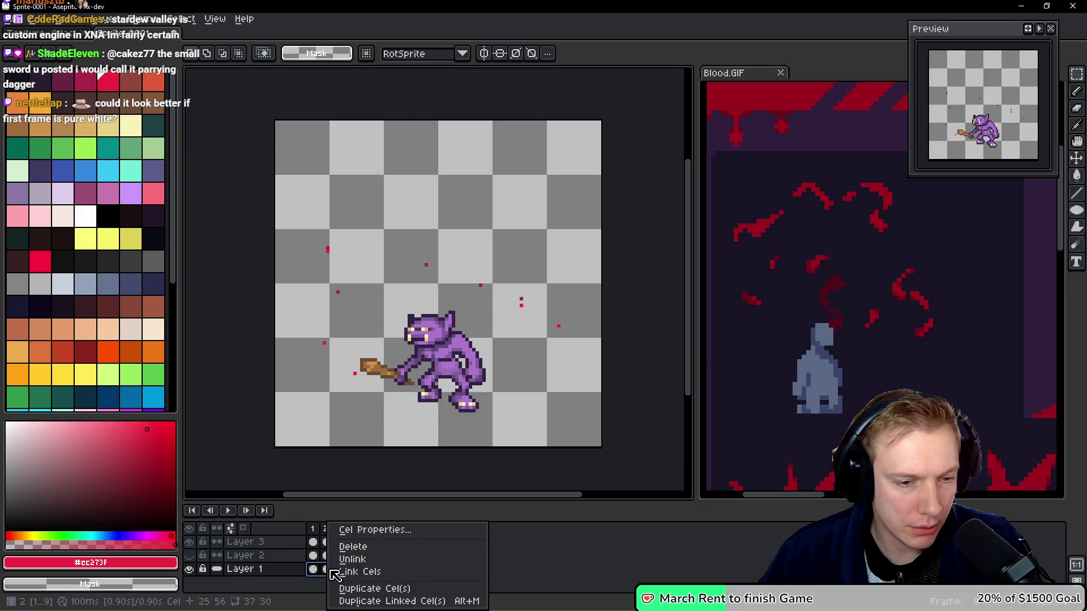
left_click(360, 572)
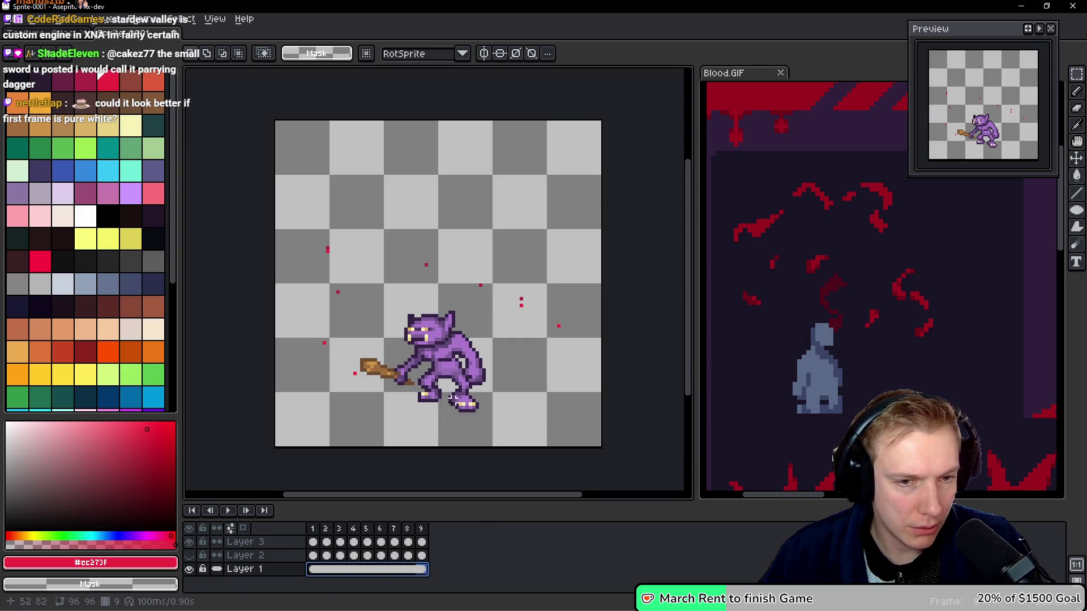
key("Return")
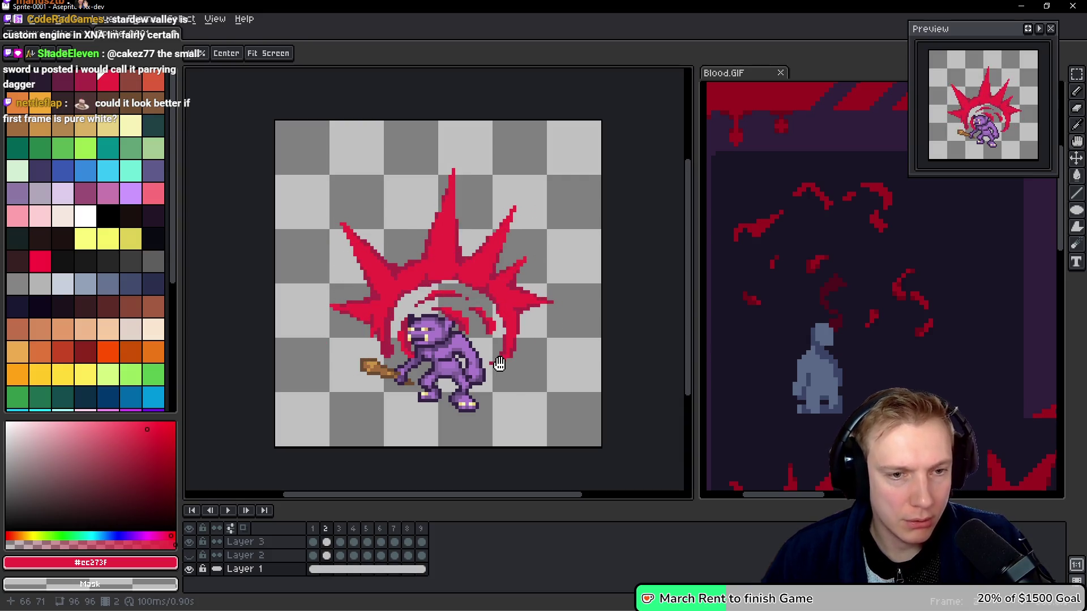
Paste the goblin in place beneath the blood burst and preview the animation.
key("ctrl+v")
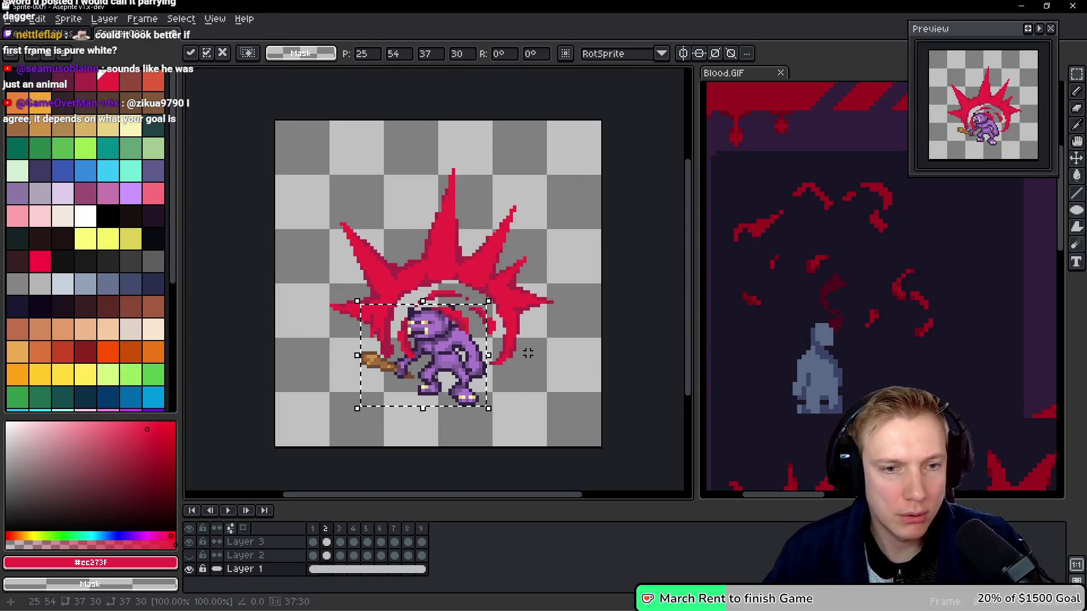
key("Return")
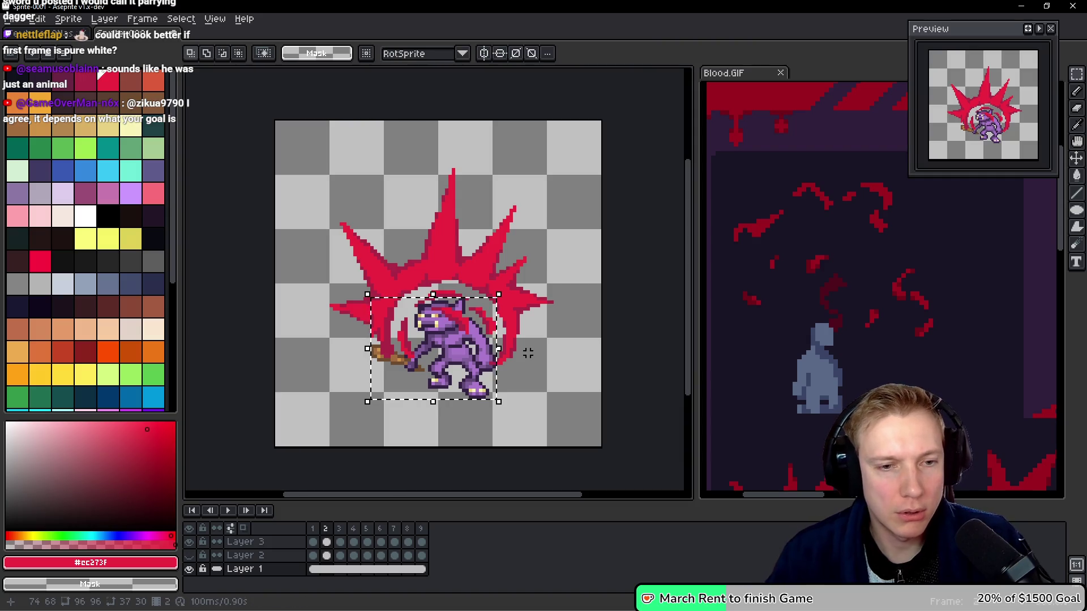
key("Return")
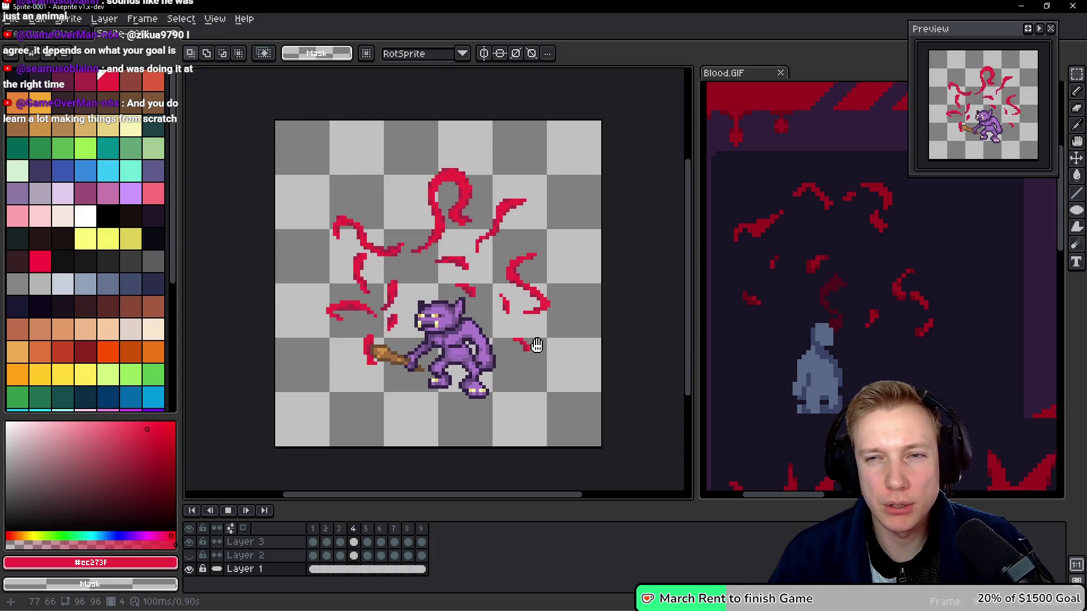
key("Return")
key("Return")
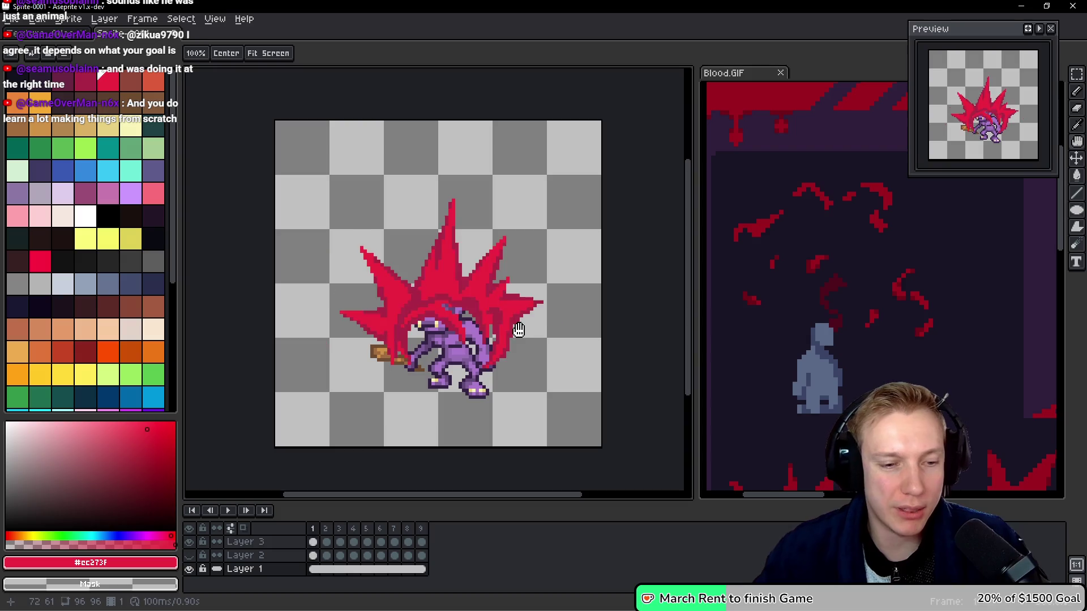
key("Return")
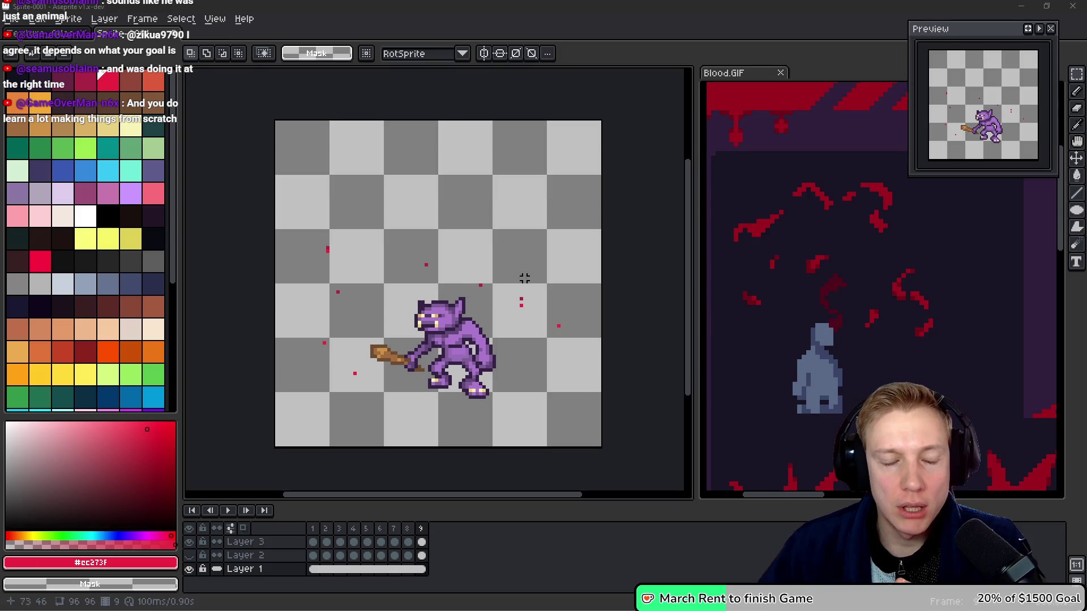
left_click_drag(599, 261, 591, 266)
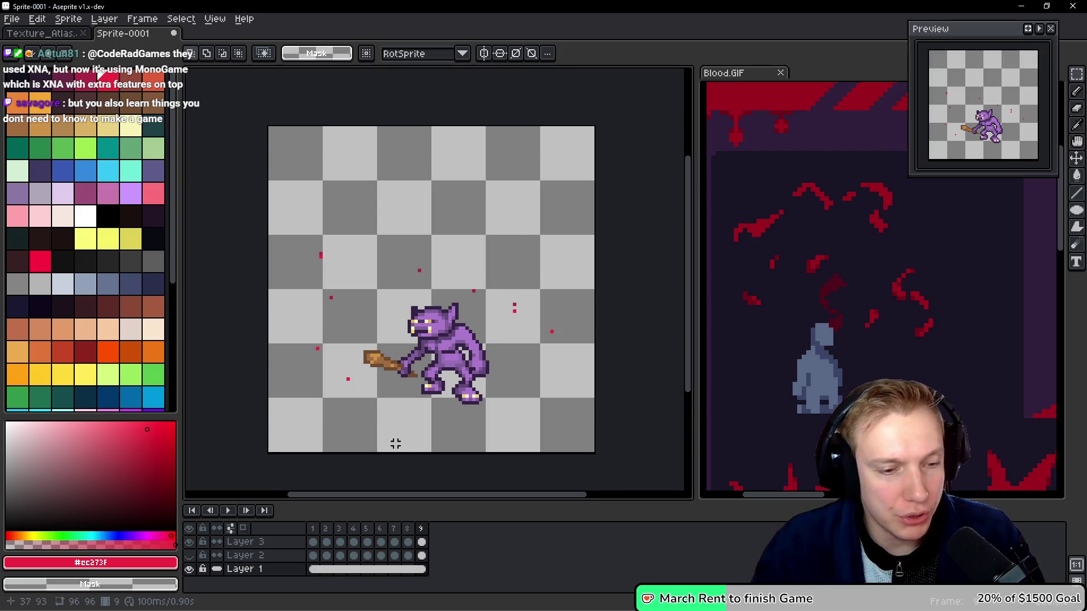
Hide the goblin on Layer 1 so only the blood dots show on frame 9.
left_click(189, 569)
key("Right")
key("Right")
key("Right")
key("Right")
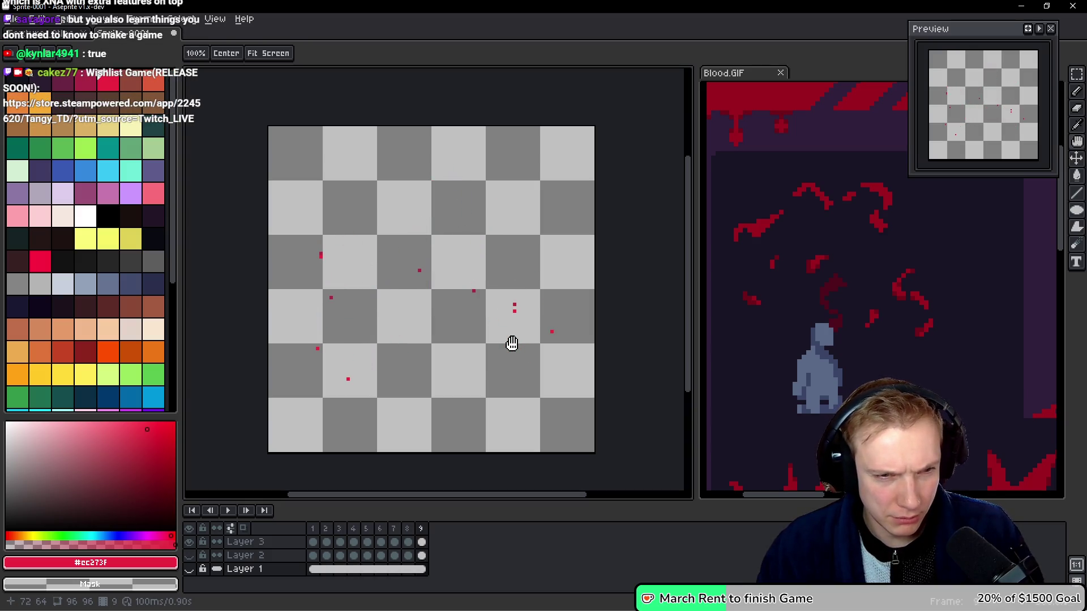
Narrow the canvas from the right side in two passes, down to 87px wide.
key("Right")
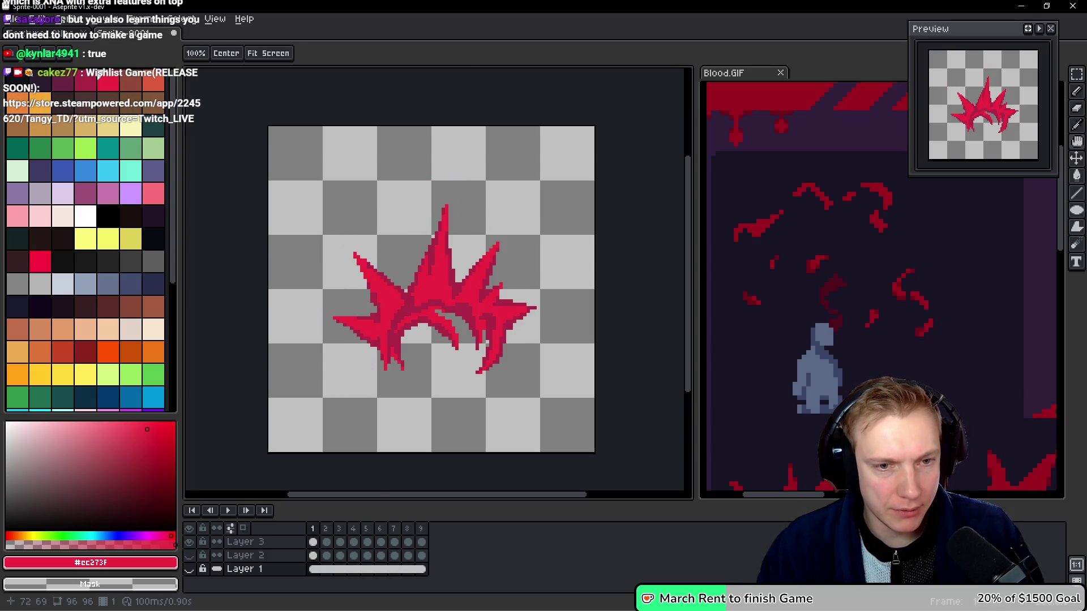
key("ctrl+alt+c")
key("Escape")
key("ctrl+alt+c")
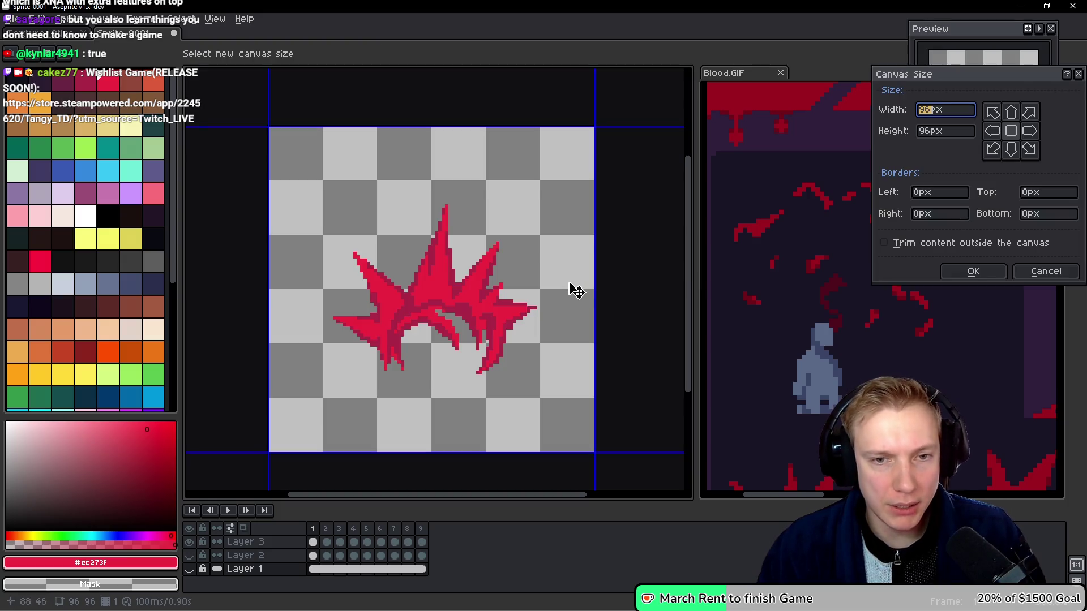
left_click_drag(596, 278, 582, 279)
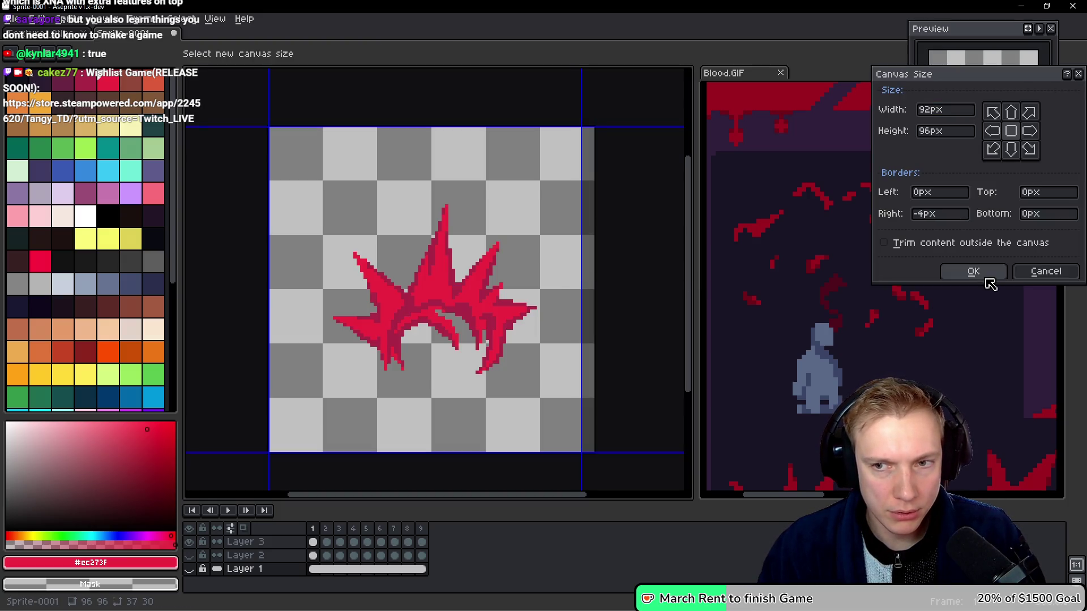
left_click(984, 272)
key("Return")
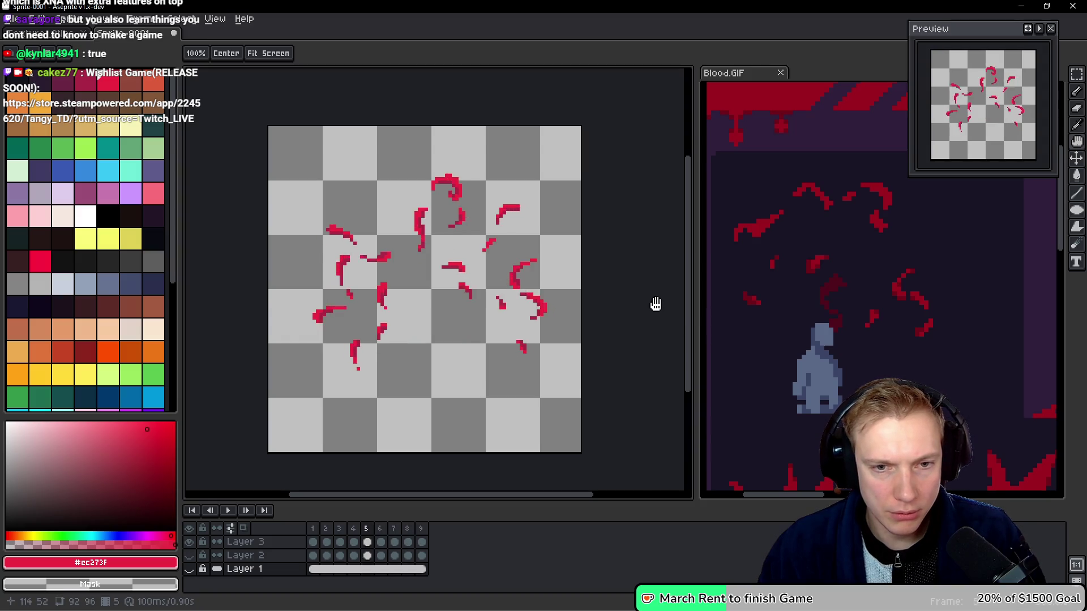
key("ctrl+alt+c")
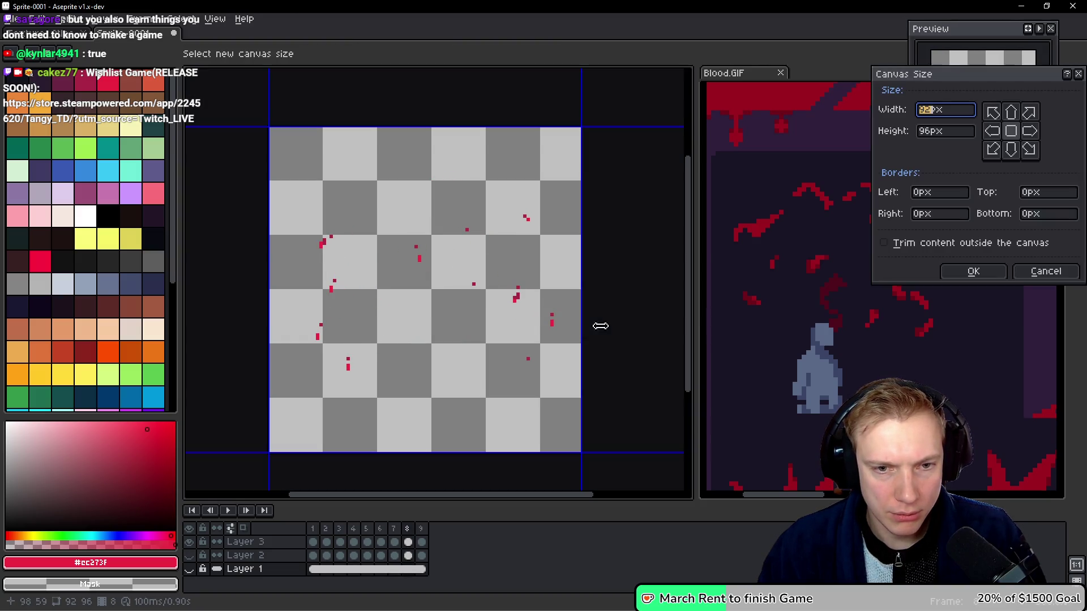
left_click_drag(581, 328, 564, 325)
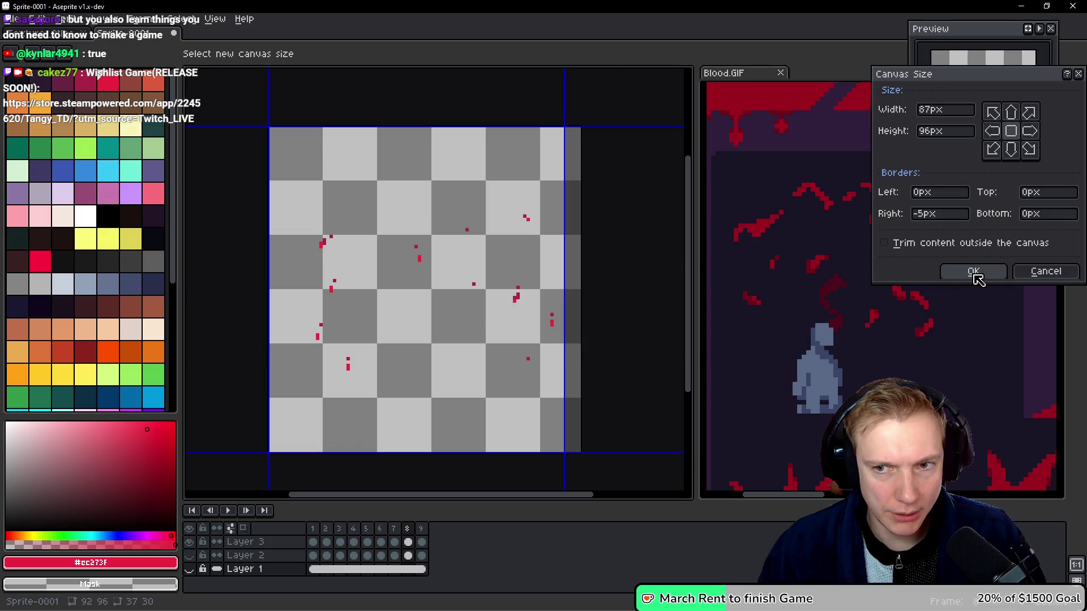
left_click(973, 271)
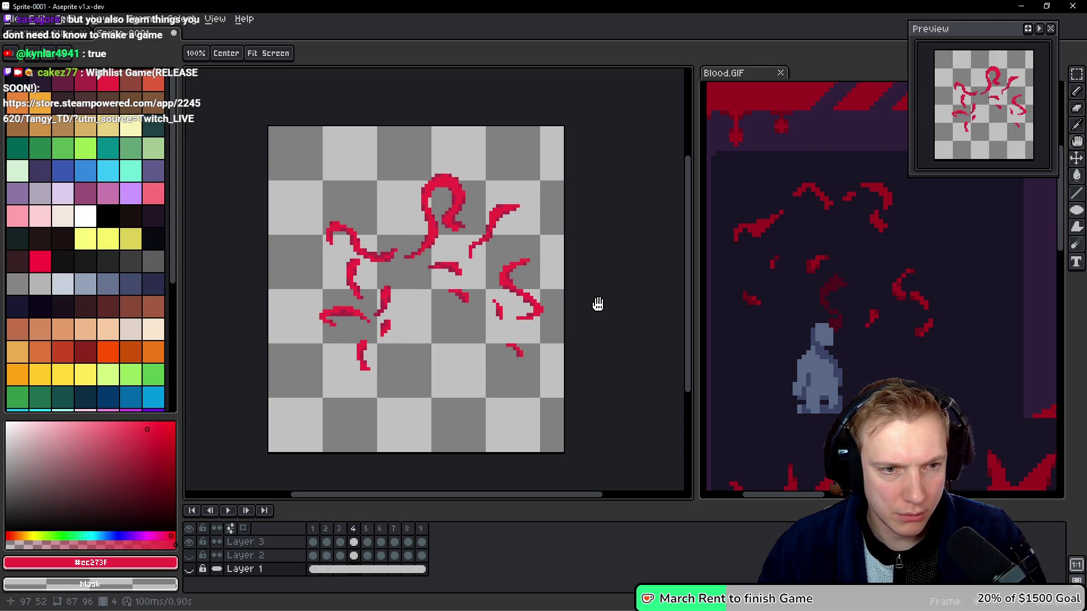
Trim 11 pixels off the left, cropping the canvas to 76×96, and review the animation.
key("ctrl+alt+c")
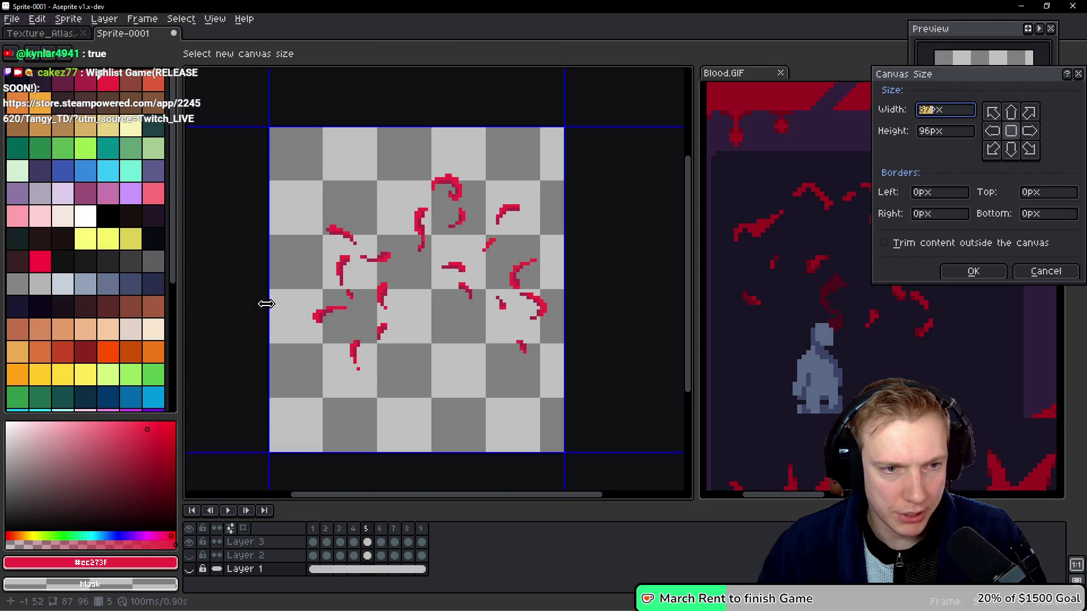
left_click_drag(267, 304, 305, 304)
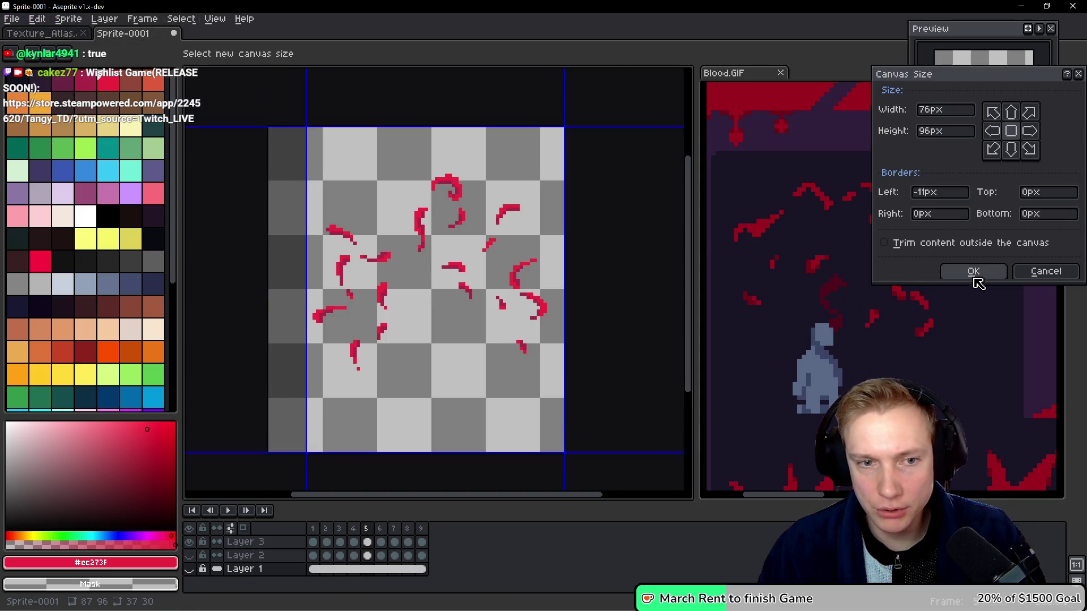
left_click(973, 271)
left_click_drag(402, 277, 417, 275)
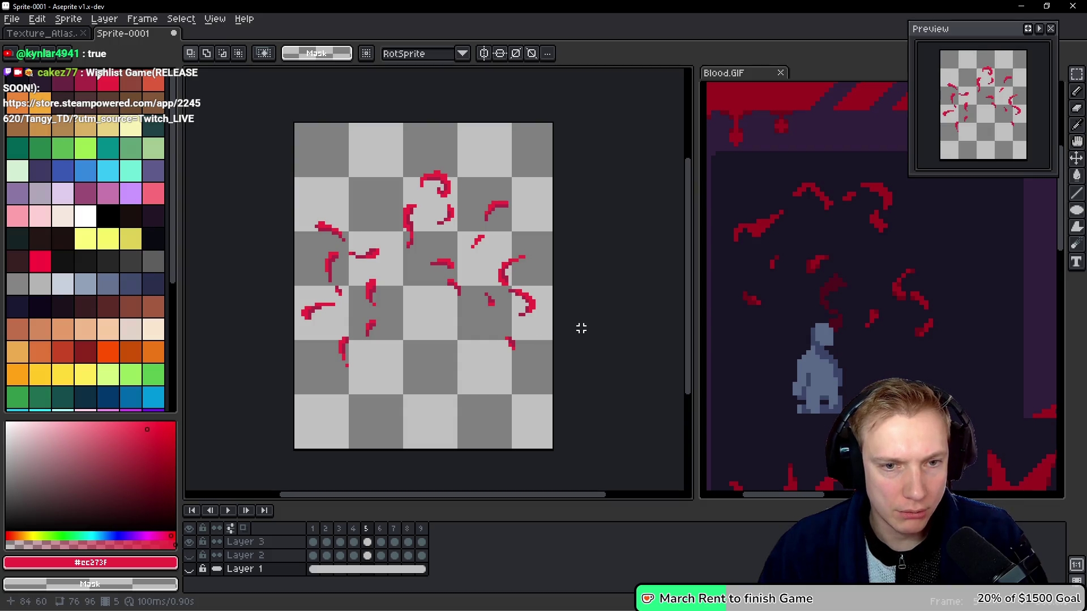
key("space")
key("Right")
key("Right")
key("Right")
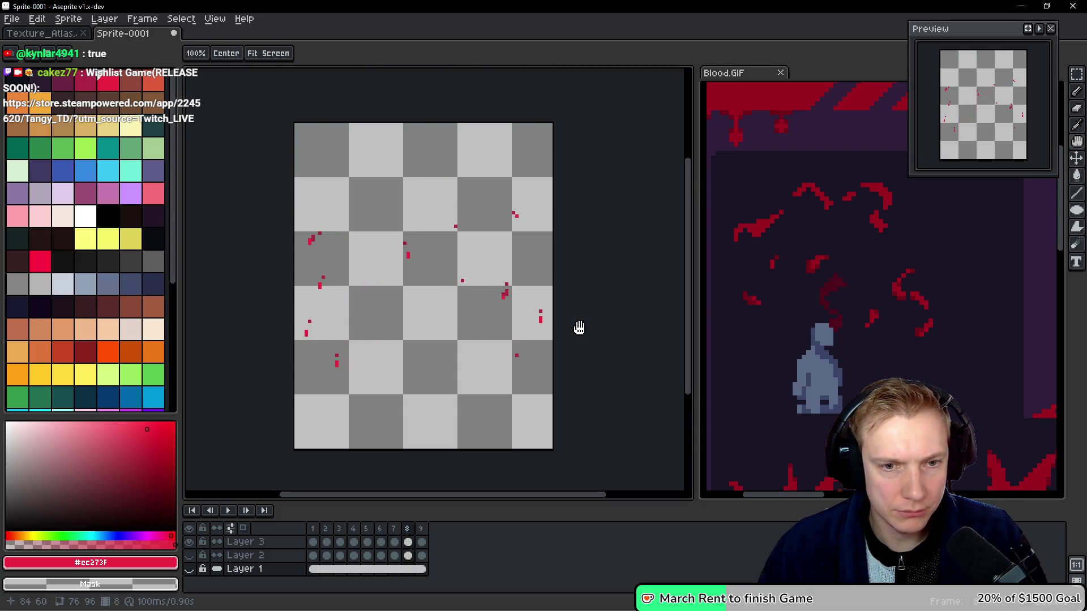
Widen the canvas 2px on the right and on the left to 80×96.
key("ctrl+alt+c")
left_click_drag(556, 310, 565, 312)
left_click_drag(294, 333, 292, 333)
left_click(974, 272)
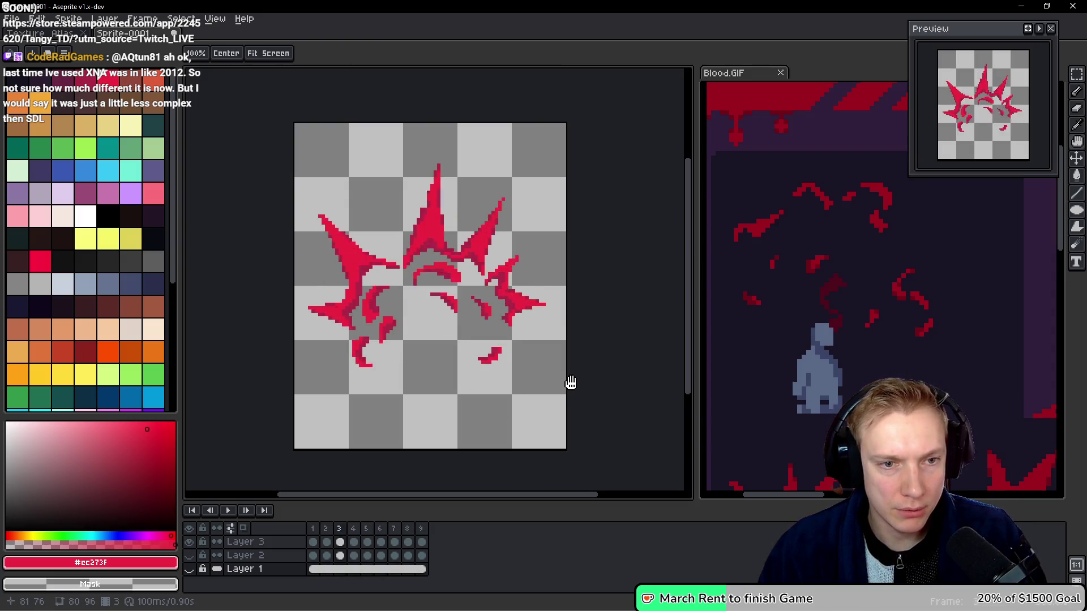
Trim the bottom to 80×80 and 9 pixels off the top to 80×71, then play the animation.
key("ctrl+alt+c")
left_click_drag(432, 444, 432, 389)
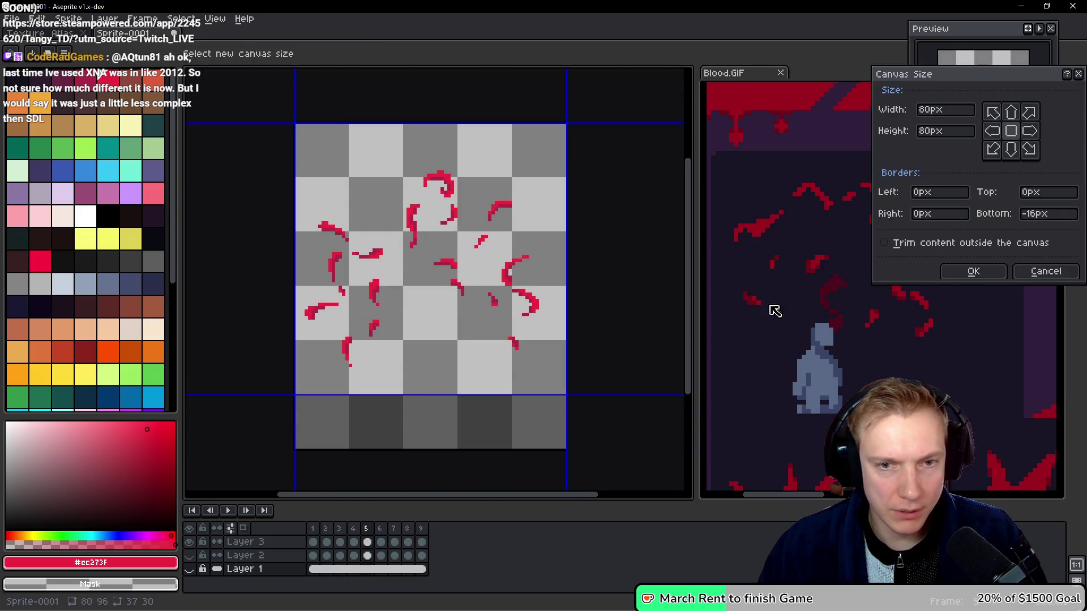
left_click(971, 272)
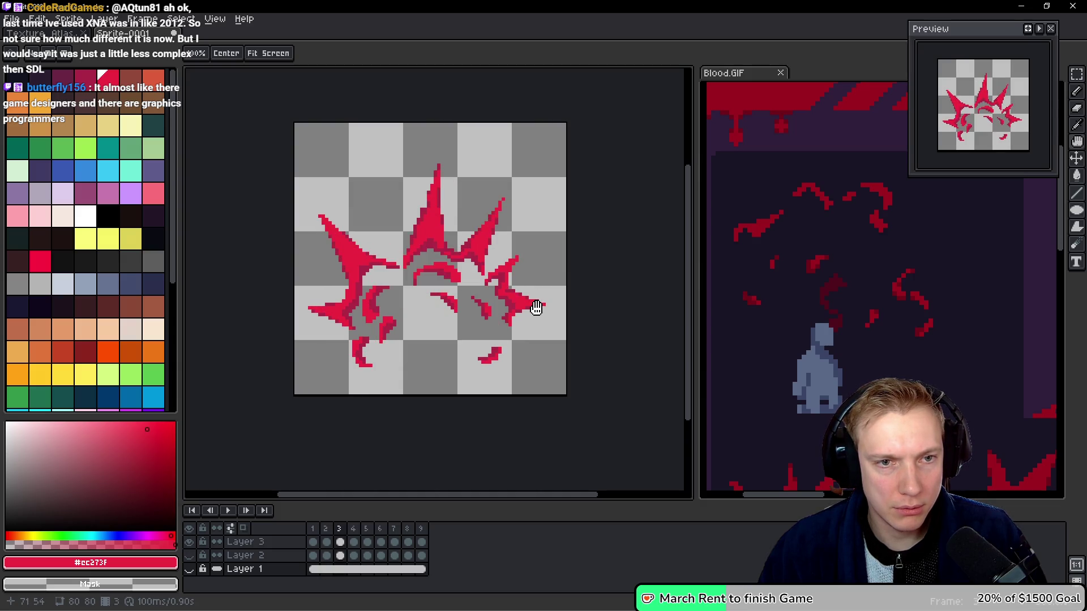
key("c")
left_click_drag(425, 128, 422, 154)
left_click(982, 274)
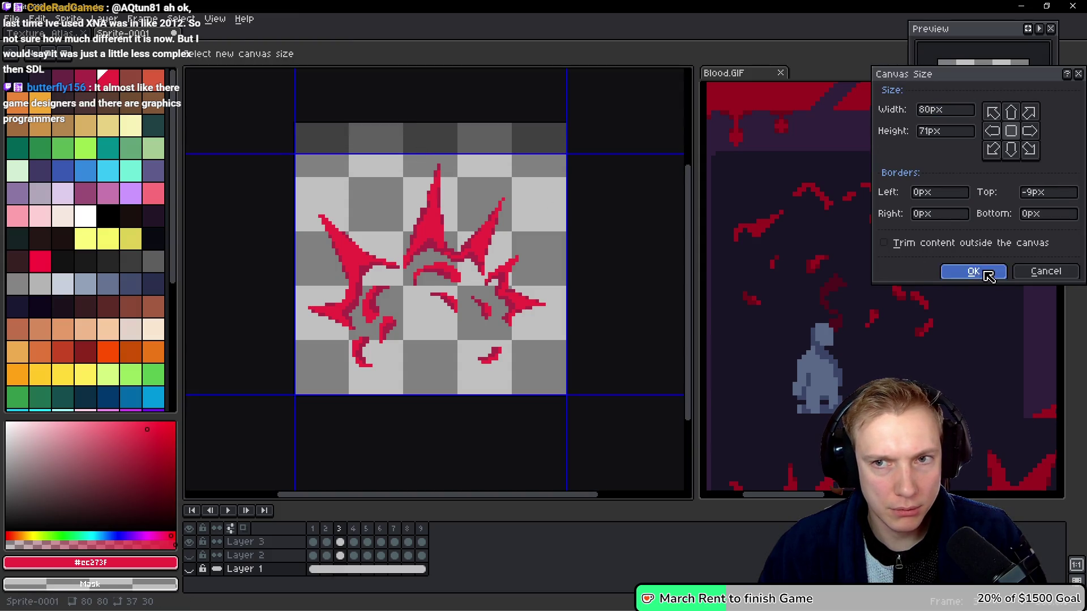
key("c")
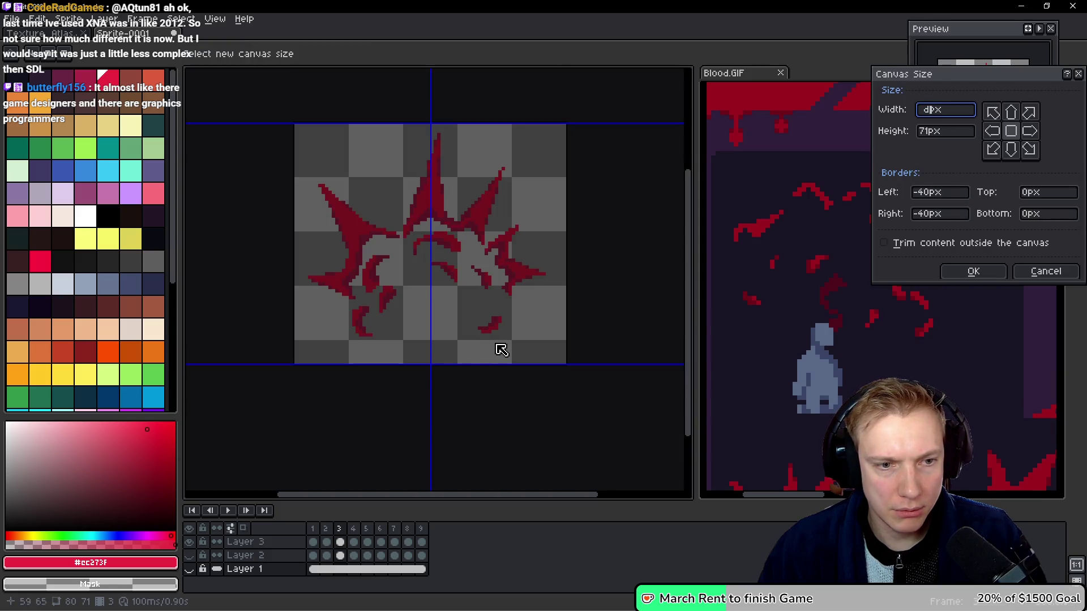
key("Escape")
key("Return")
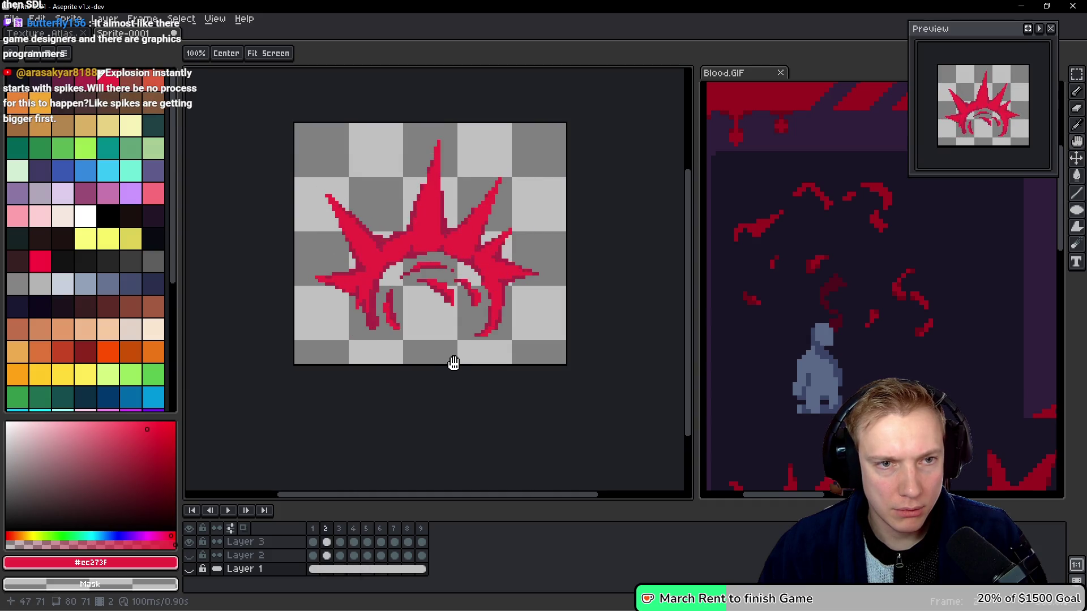
Trim 2 more pixels off the top to reach 80×69 and review the animation.
key("ctrl+alt+c")
left_click_drag(400, 124, 400, 130)
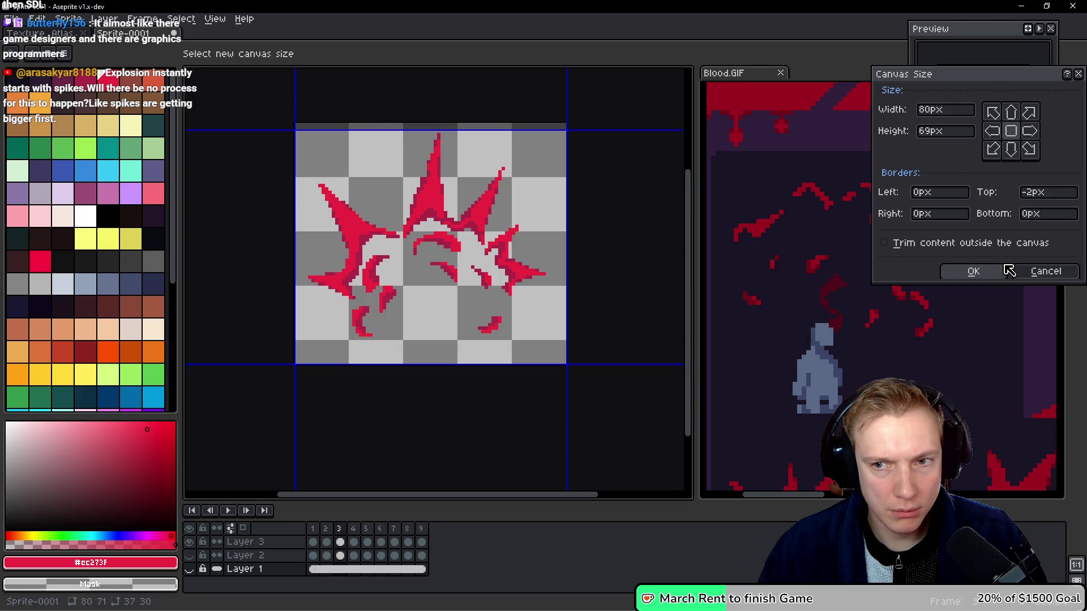
left_click(993, 271)
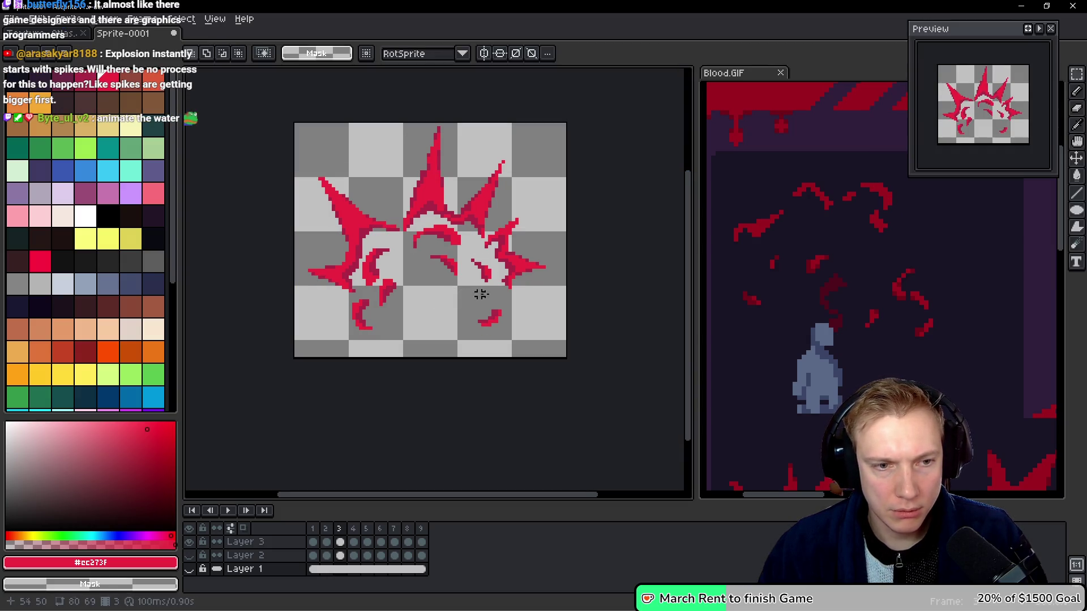
key("Return")
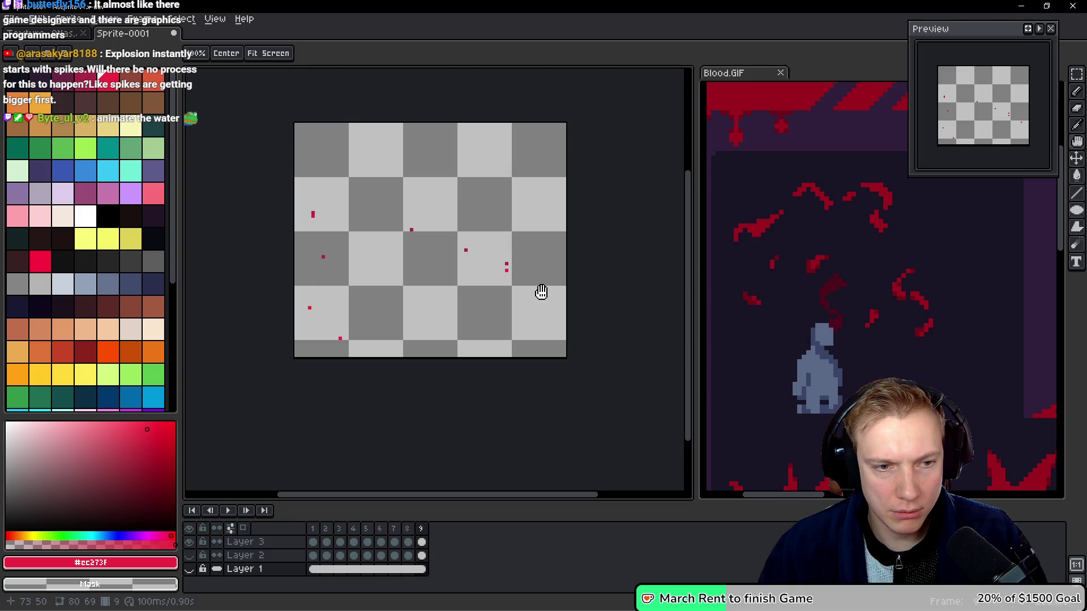
left_click(544, 291)
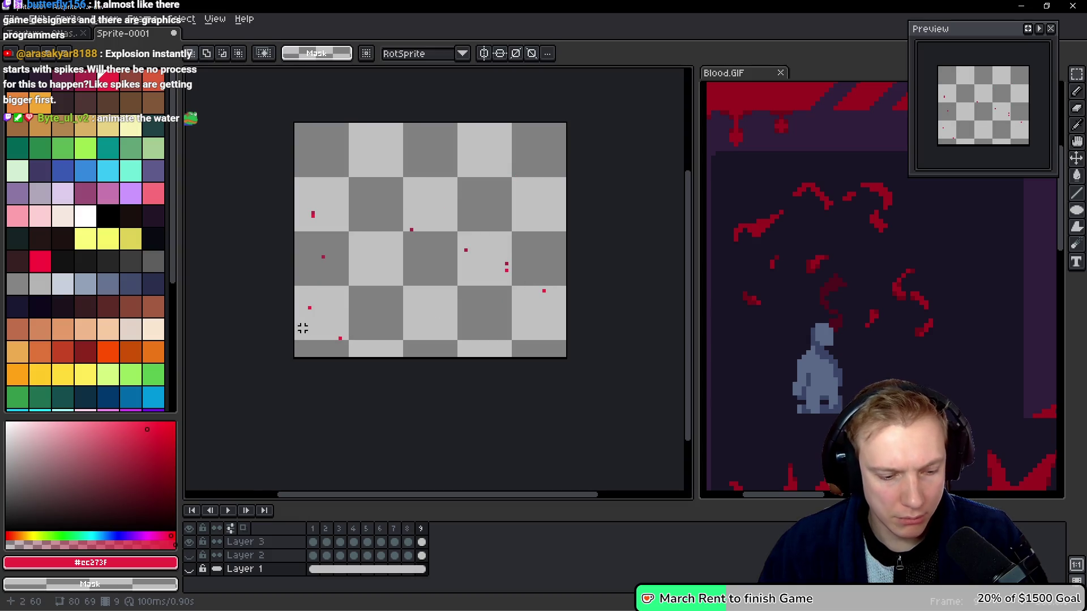
On Layer 3, move the lower red speck one pixel to the right.
scroll(303, 328, "up", 1)
scroll(381, 357, "up", 1)
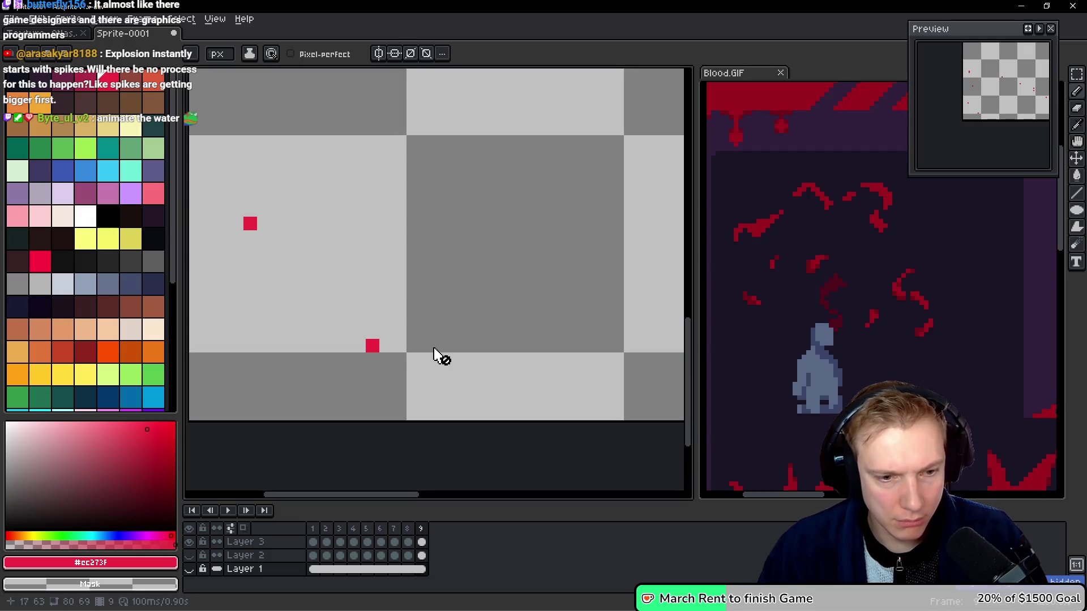
key("alt+Up")
key("alt+Up")
right_click(373, 345)
left_click(399, 345)
scroll(400, 345, "down", 3)
Trim 5 pixels off the bottom to 80×64, preview the animation, and open the save dialog.
key("ctrl+alt+c")
left_click_drag(516, 374, 517, 346)
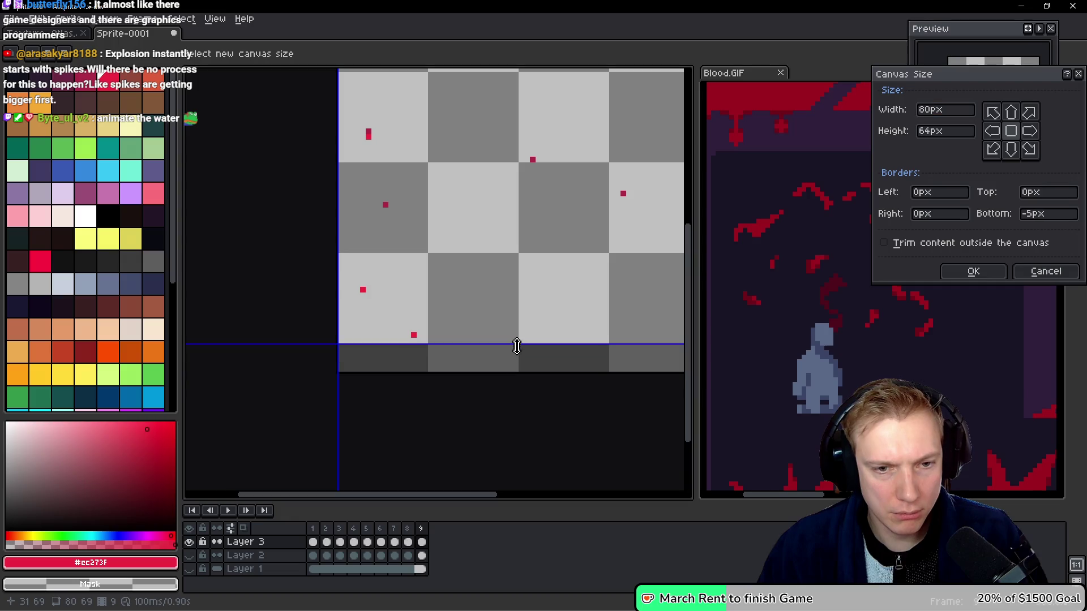
left_click(973, 271)
key("Return")
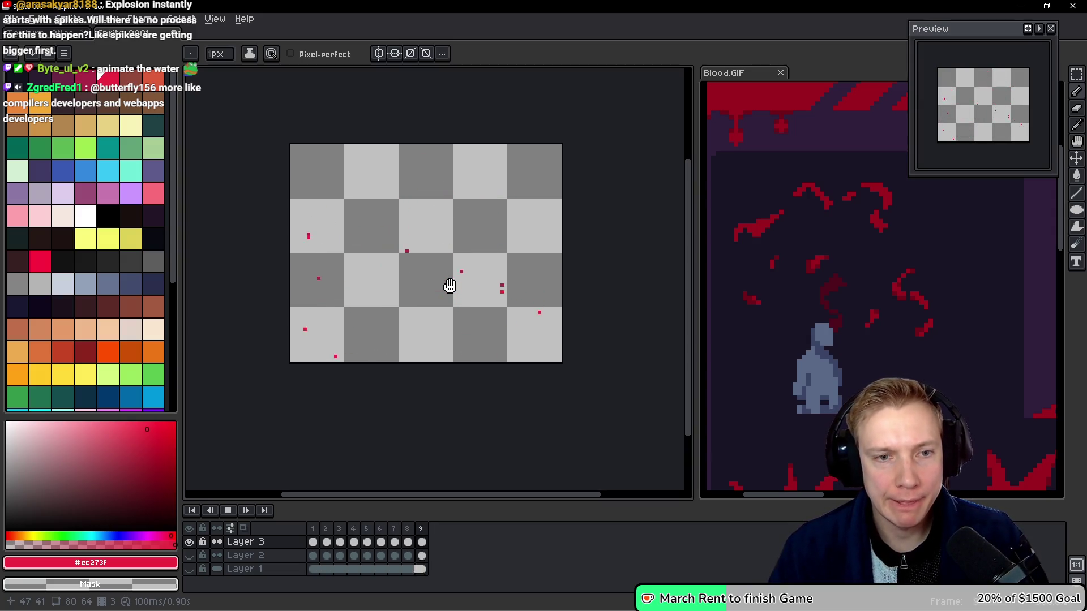
key("Return")
key("v")
key("ctrl+s")
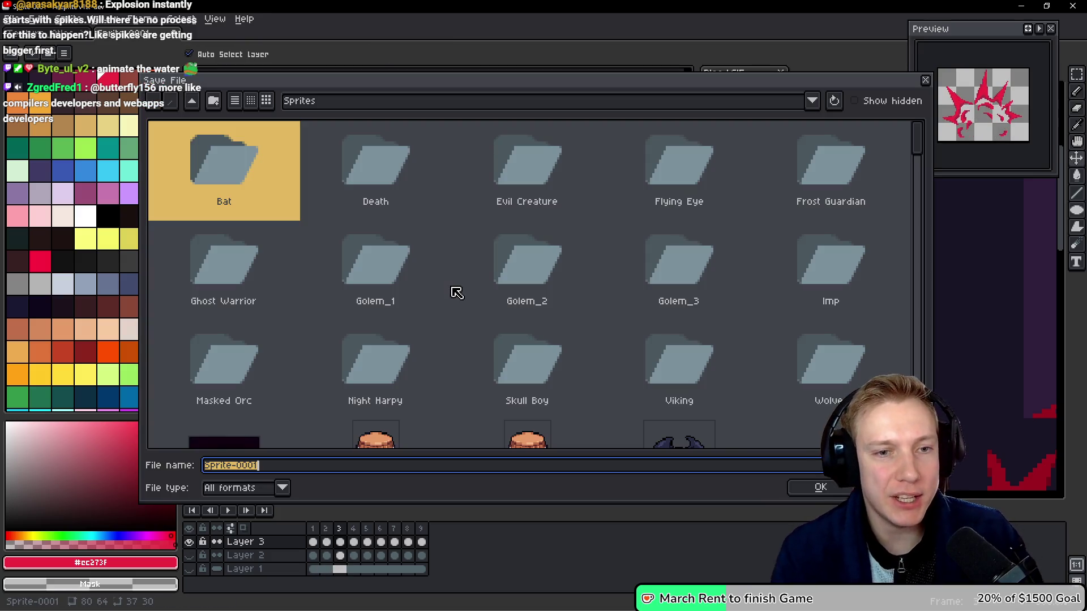
Set the export file name to Bleed_Explosion in the Sprites folder and confirm.
type("Bleed_Explosion")
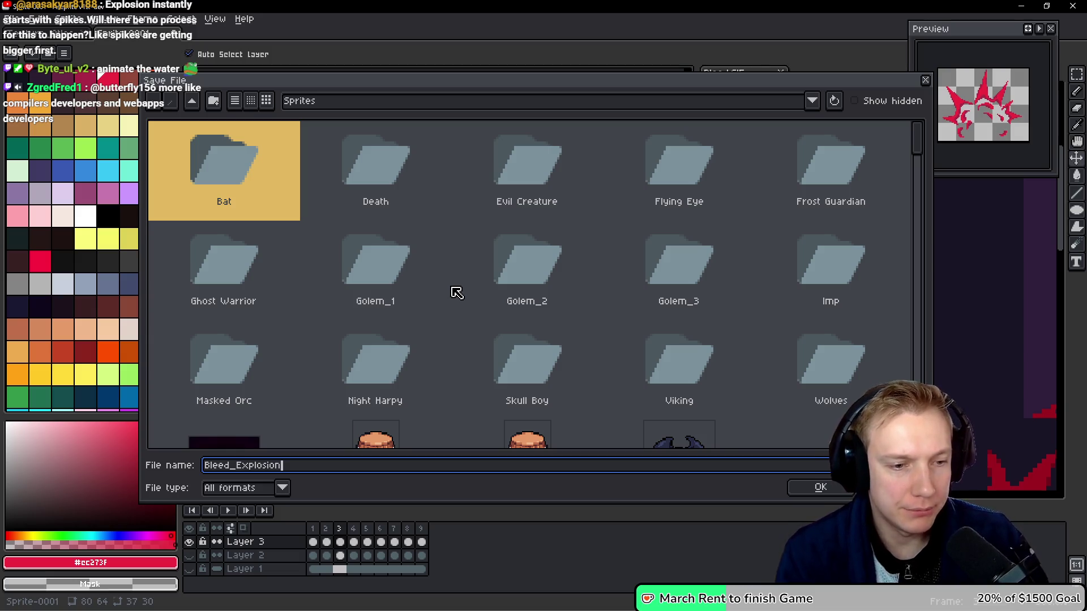
left_click(812, 101)
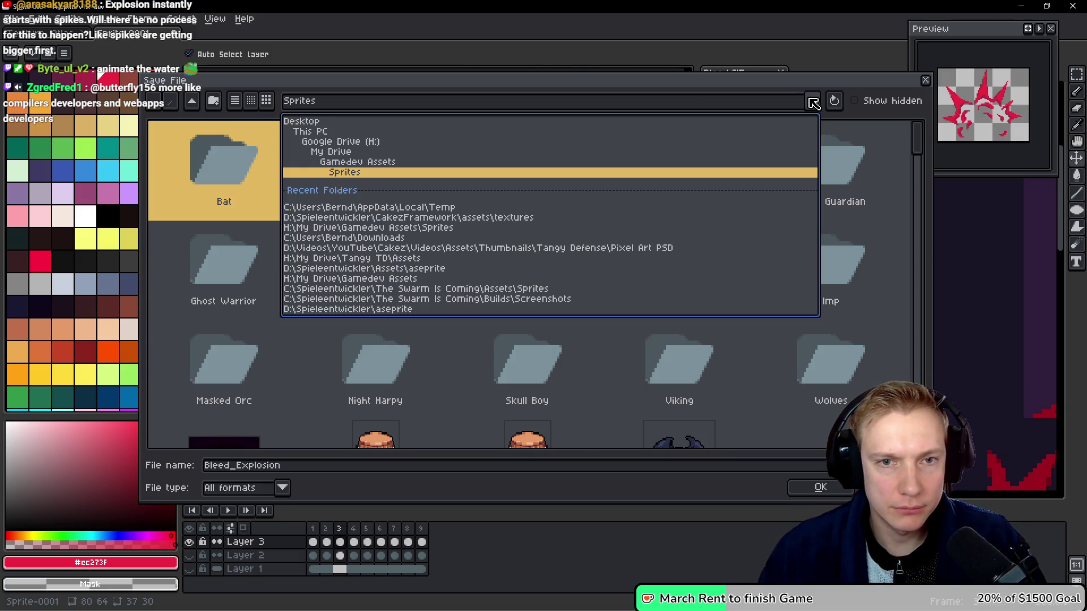
left_click(348, 163)
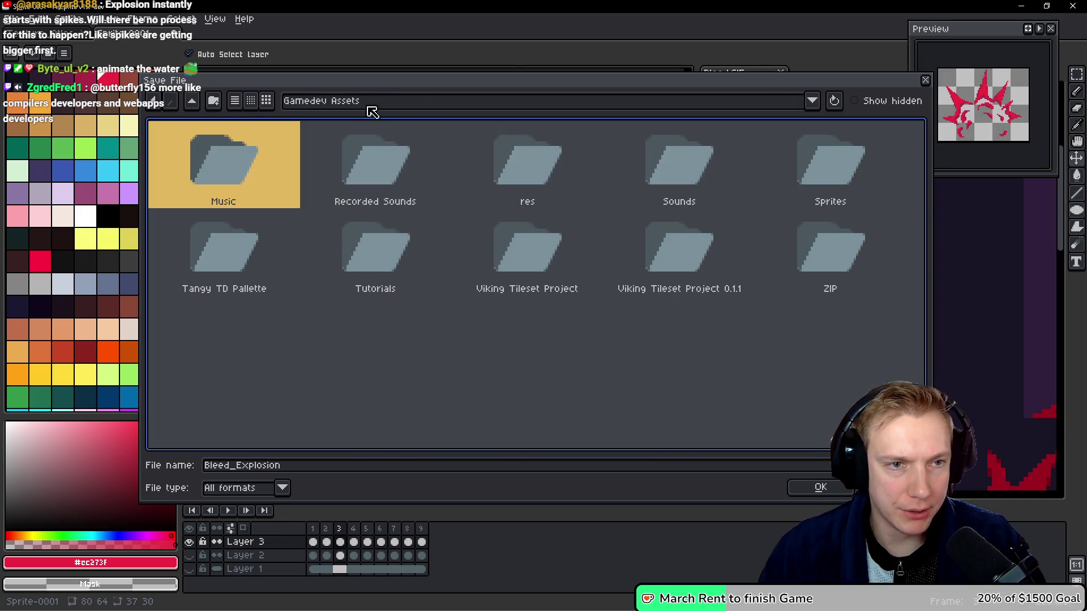
left_click(419, 103)
left_click(372, 163)
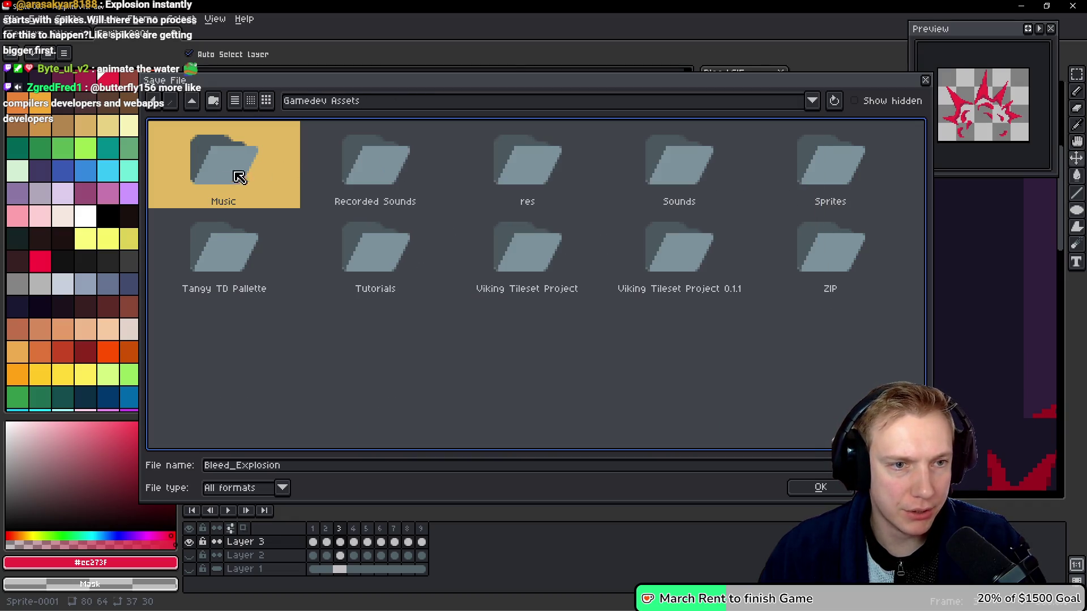
double_click(842, 165)
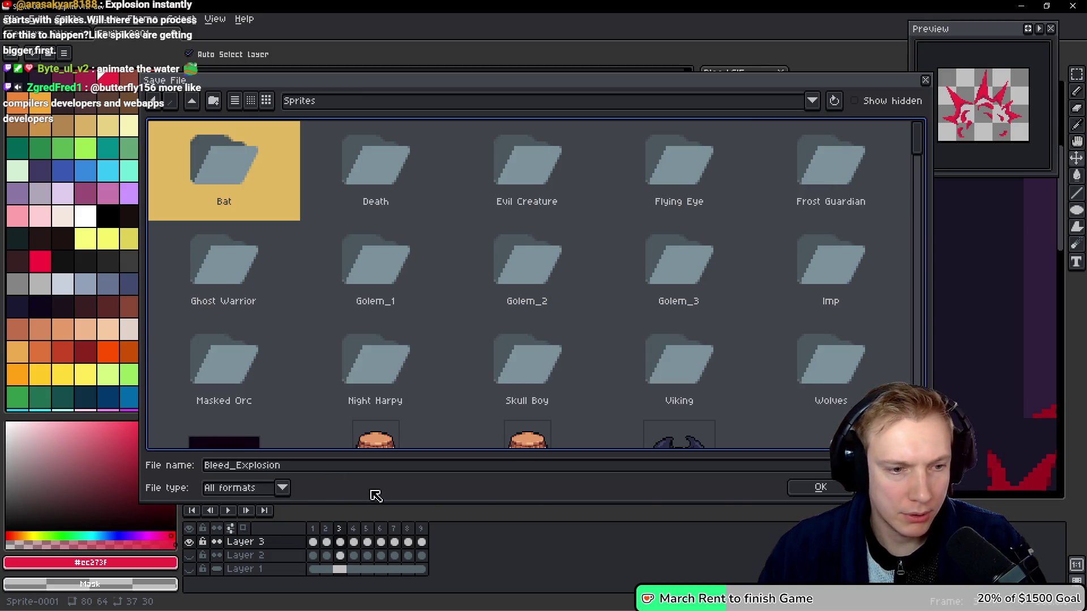
left_click(820, 488)
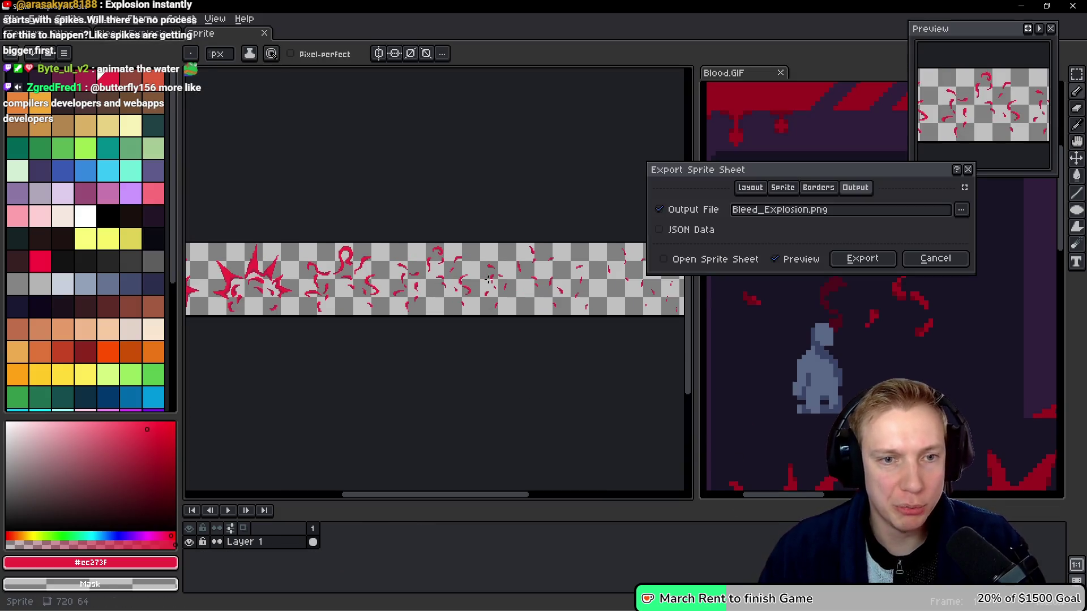
Export the Bleed_Explosion.png strip, reopen it from recent files, and switch to the Texture_Atlas document.
left_click(861, 260)
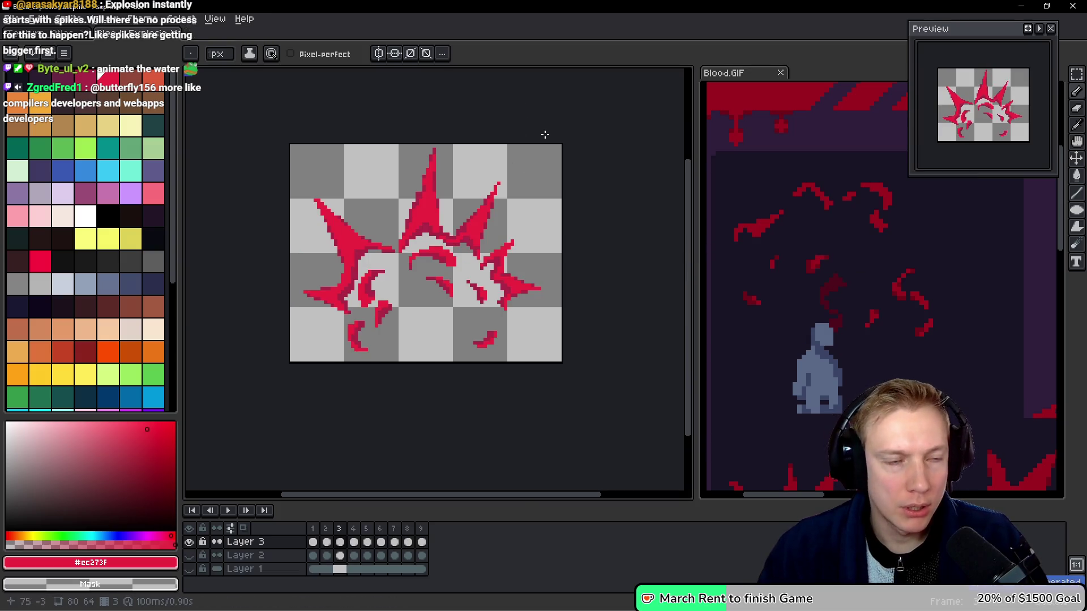
left_click(12, 18)
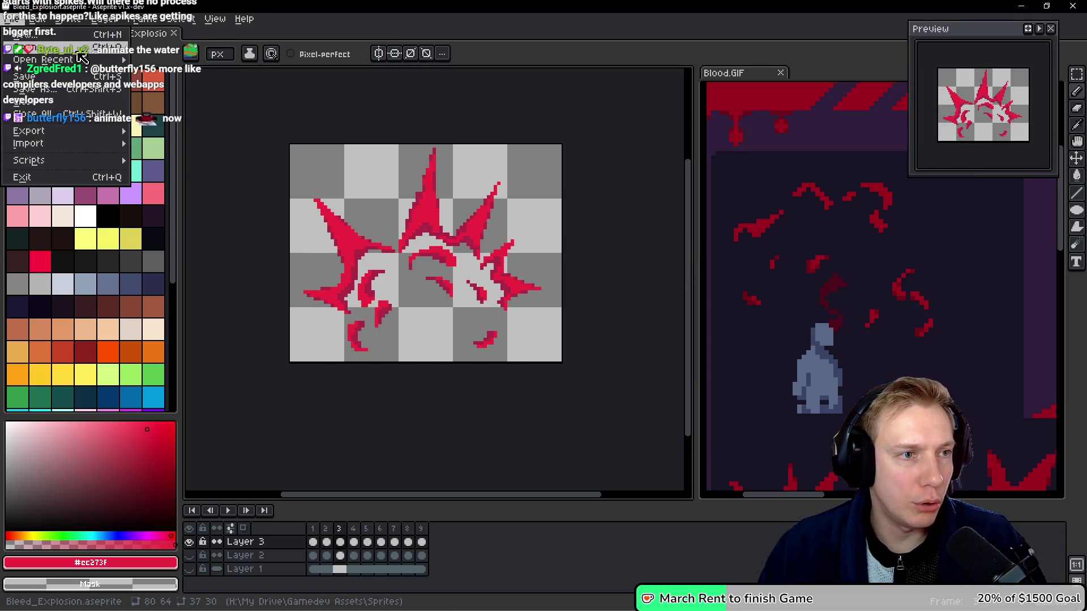
mouse_move(83, 62)
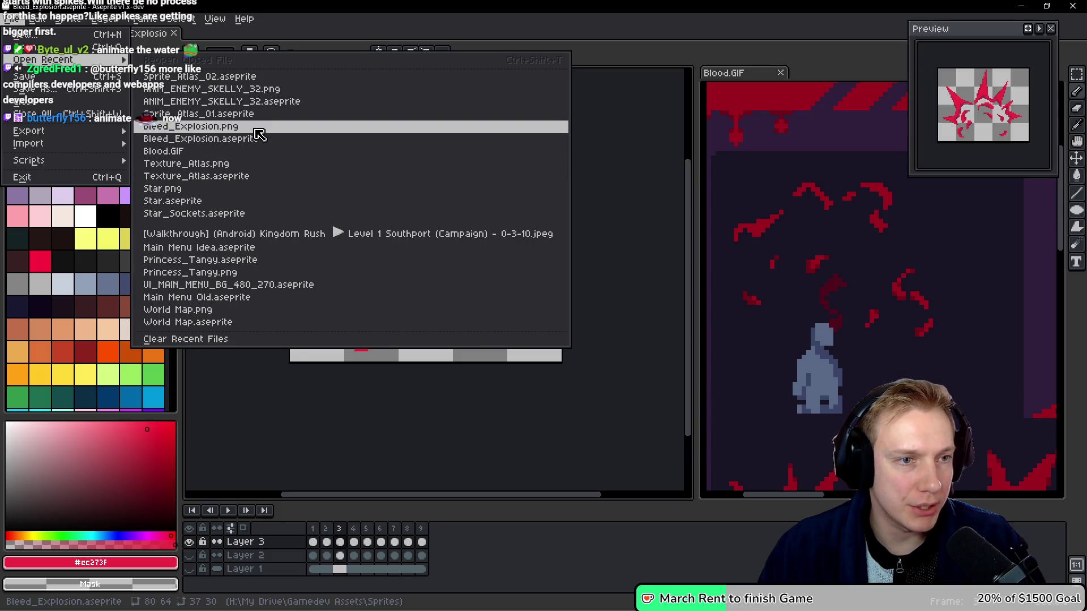
left_click(252, 126)
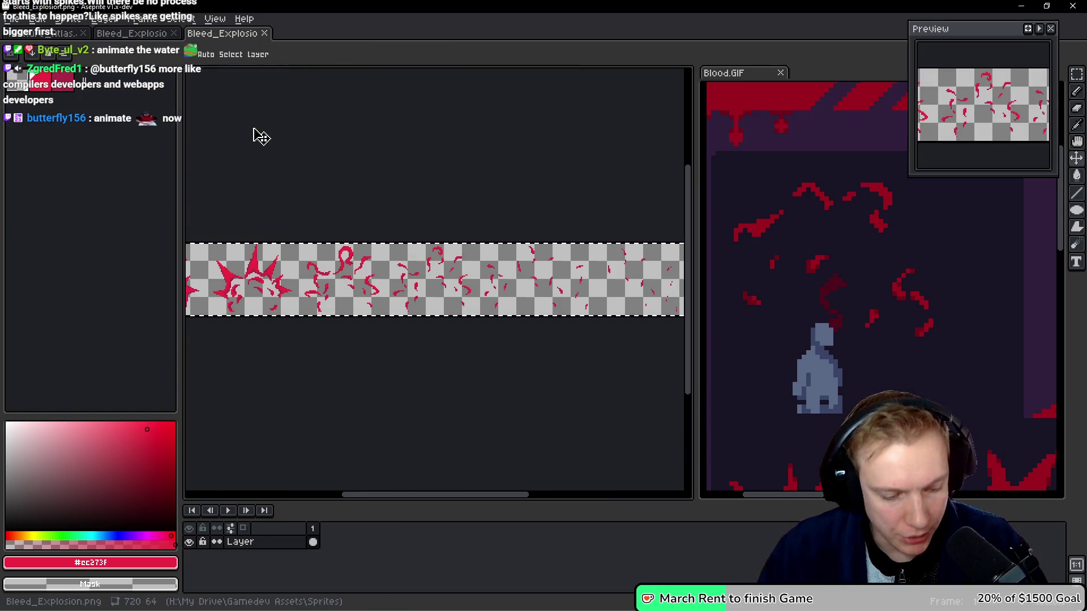
key("ctrl+Tab")
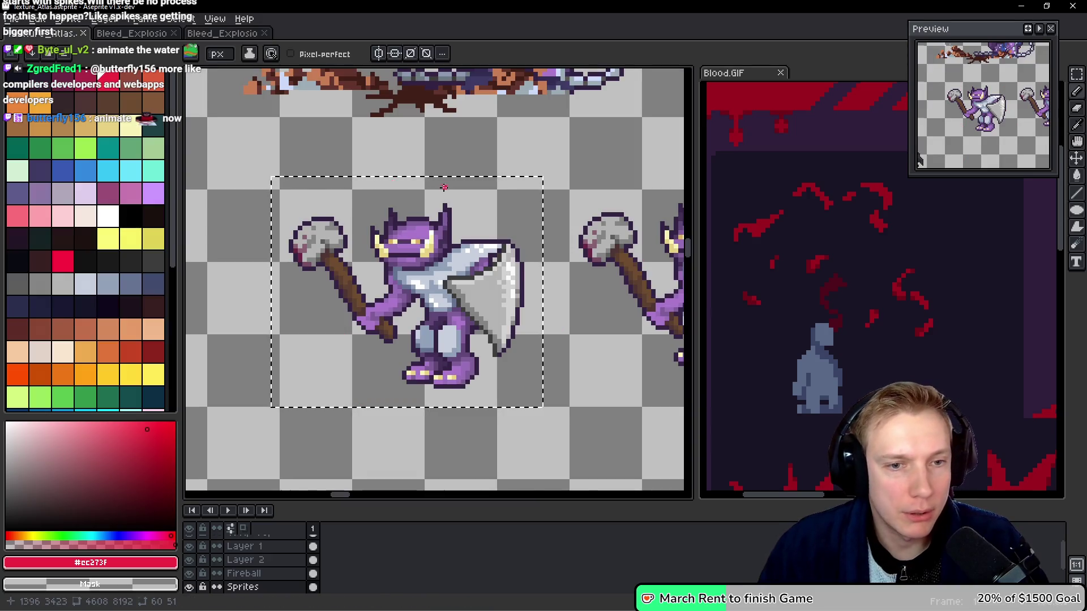
Trial-paste the blood splatter beside the blue explosion effects, shift it right, then discard it.
scroll(441, 187, "down", 2)
left_click_drag(696, 214, 1043, 247)
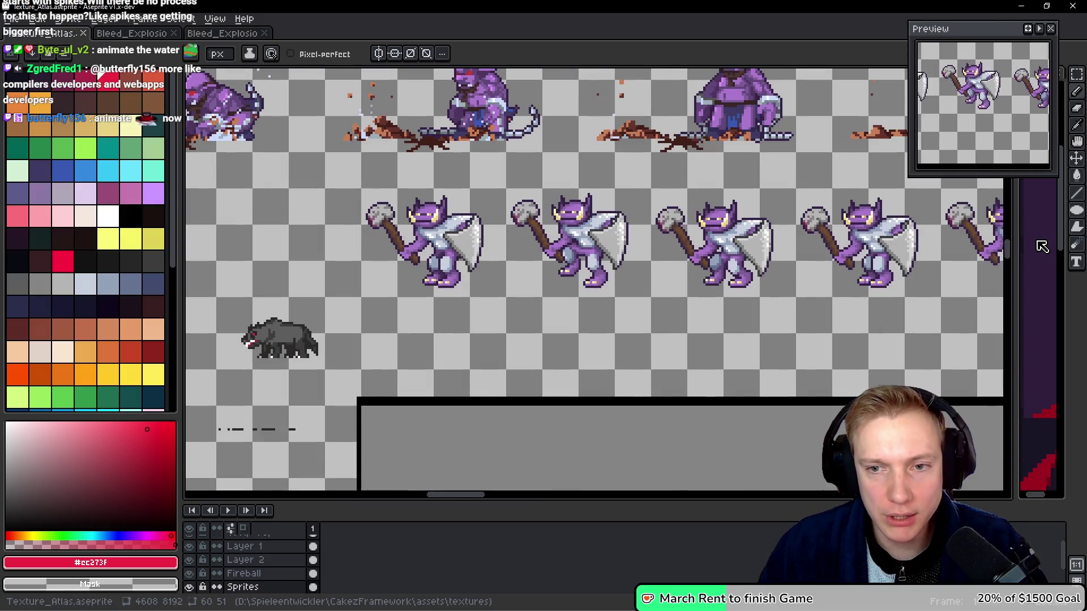
scroll(784, 191, "down", 4)
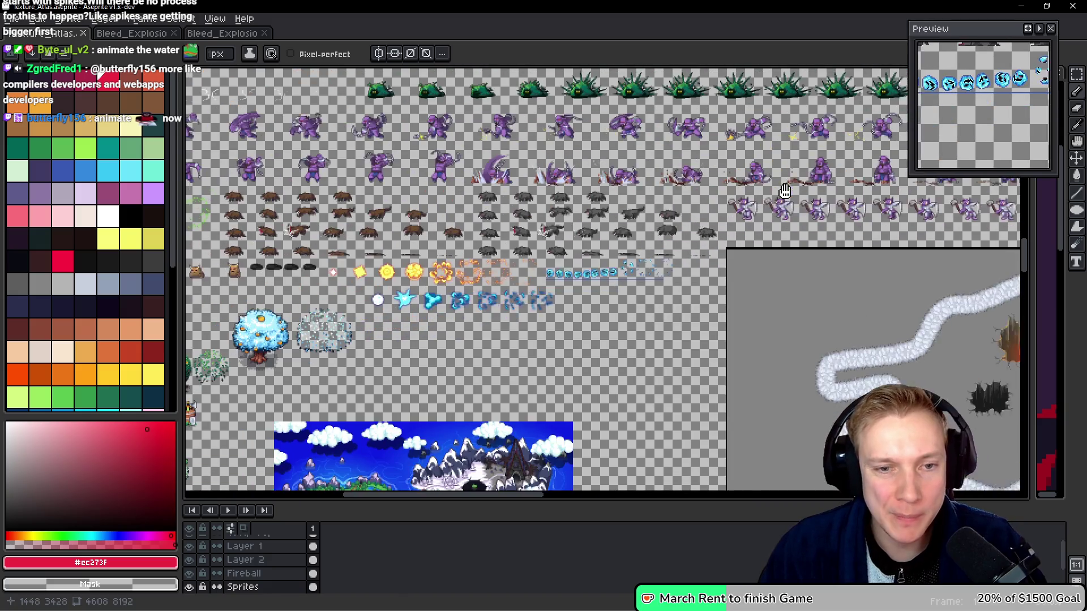
left_click_drag(784, 191, 864, 139)
scroll(496, 274, "up", 4)
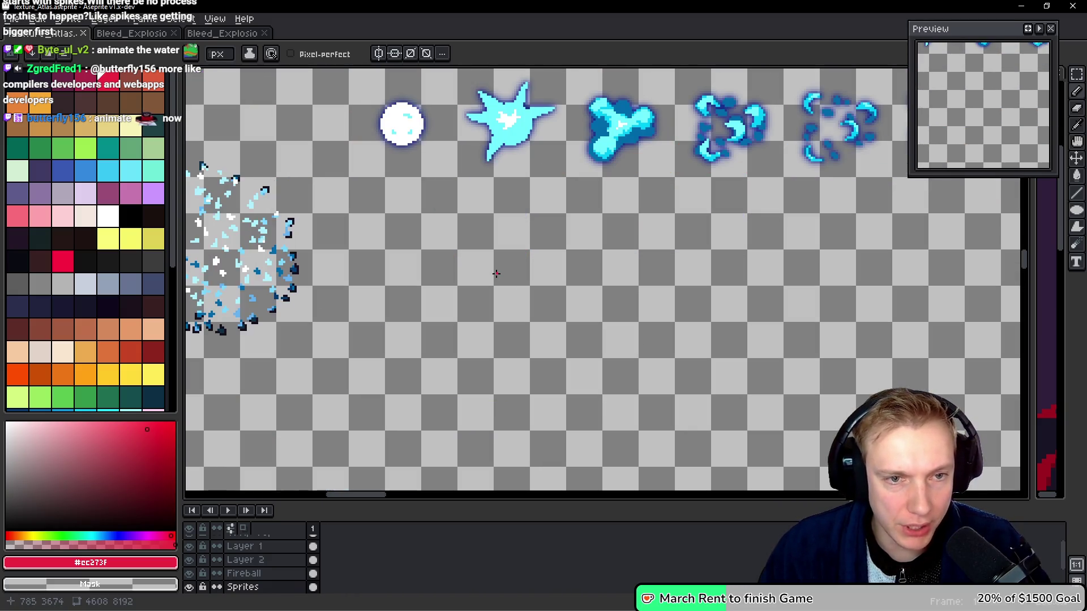
key("ctrl+v")
scroll(582, 249, "down", 4)
mouse_move(582, 249)
left_mouse_down()
mouse_move(495, 258)
mouse_move(640, 261)
mouse_move(616, 266)
left_mouse_up()
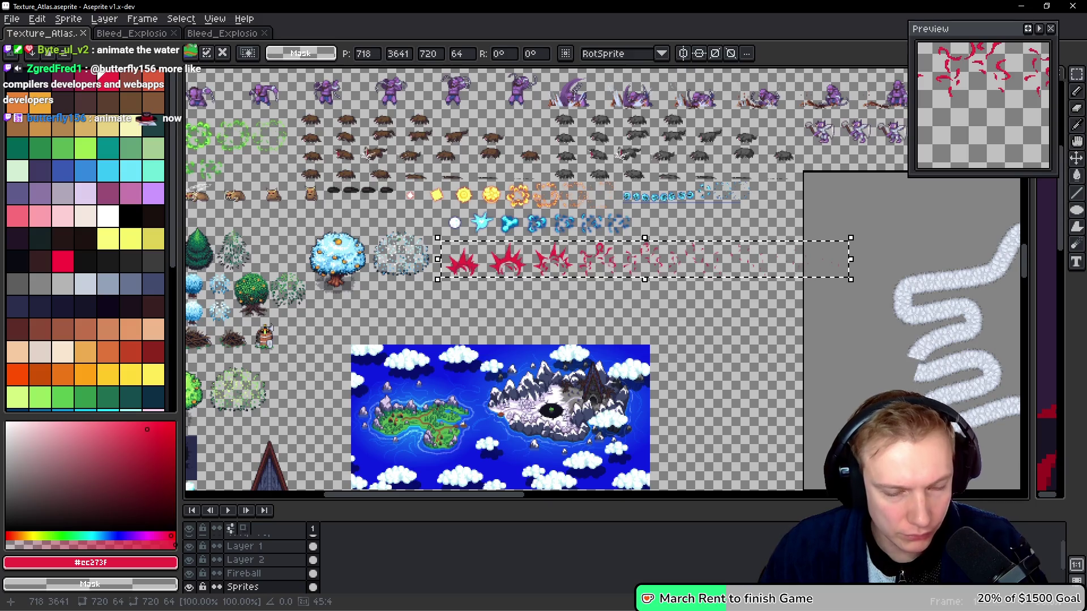
key("Escape")
Survey the atlas for free space, then switch to the Bleed_Explosion.png strip.
mouse_move(618, 137)
left_mouse_down()
mouse_move(709, 132)
mouse_move(567, 257)
mouse_move(385, 310)
mouse_move(294, 390)
mouse_move(396, 340)
mouse_move(520, 351)
mouse_move(322, 283)
mouse_move(322, 70)
left_mouse_up()
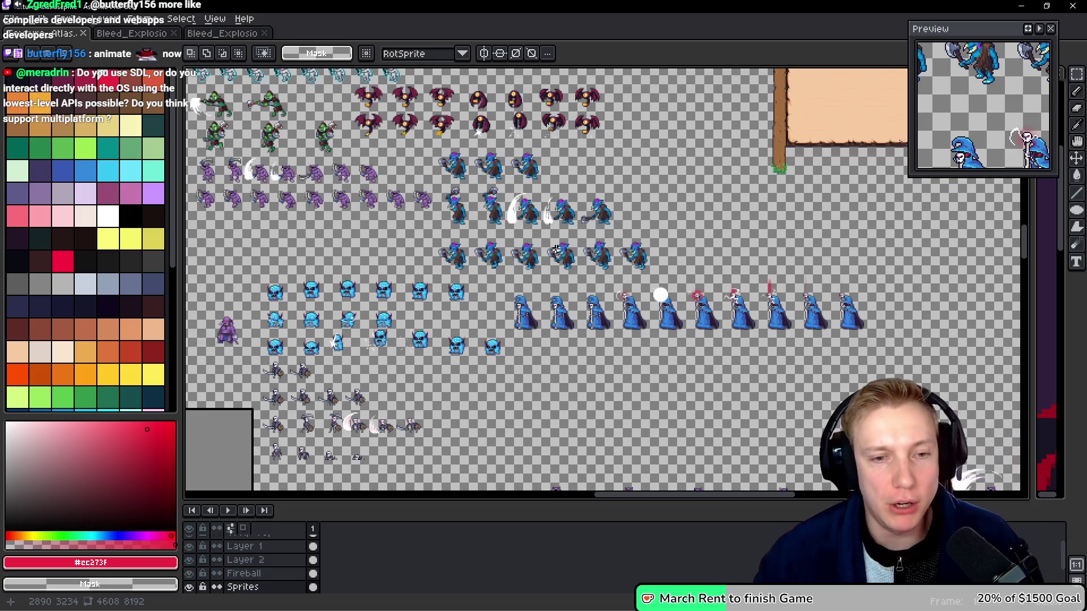
left_click_drag(480, 314, 686, 127)
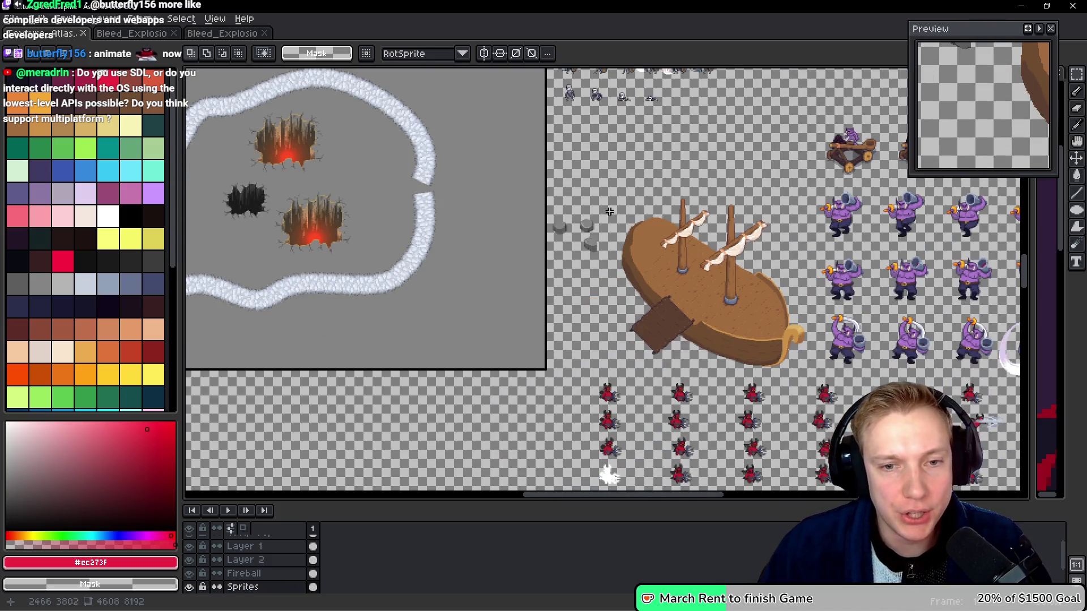
left_click_drag(558, 280, 696, 151)
left_click_drag(526, 274, 636, 214)
mouse_move(396, 264)
left_mouse_down()
mouse_move(568, 242)
mouse_move(408, 274)
mouse_move(626, 286)
mouse_move(594, 396)
mouse_move(559, 289)
left_mouse_up()
mouse_move(411, 152)
left_mouse_down()
mouse_move(380, 284)
mouse_move(396, 286)
left_mouse_up()
left_click_drag(464, 150, 475, 283)
left_click_drag(477, 243, 487, 377)
left_click_drag(492, 170, 498, 304)
left_click_drag(509, 141, 531, 306)
scroll(463, 277, "up", 5)
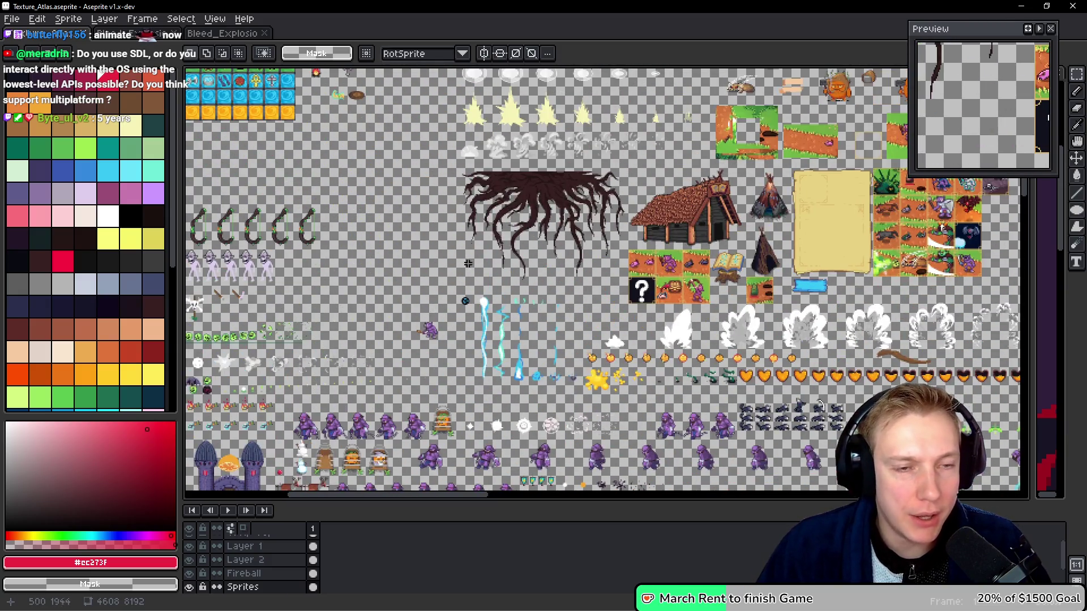
left_click_drag(406, 199, 580, 232)
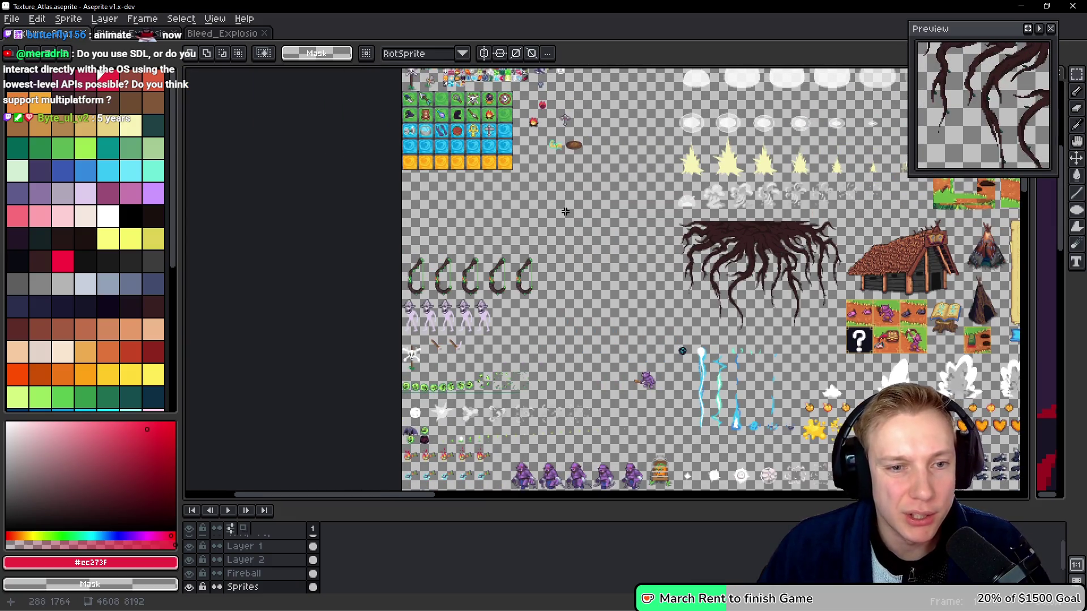
scroll(561, 226, "up", 1)
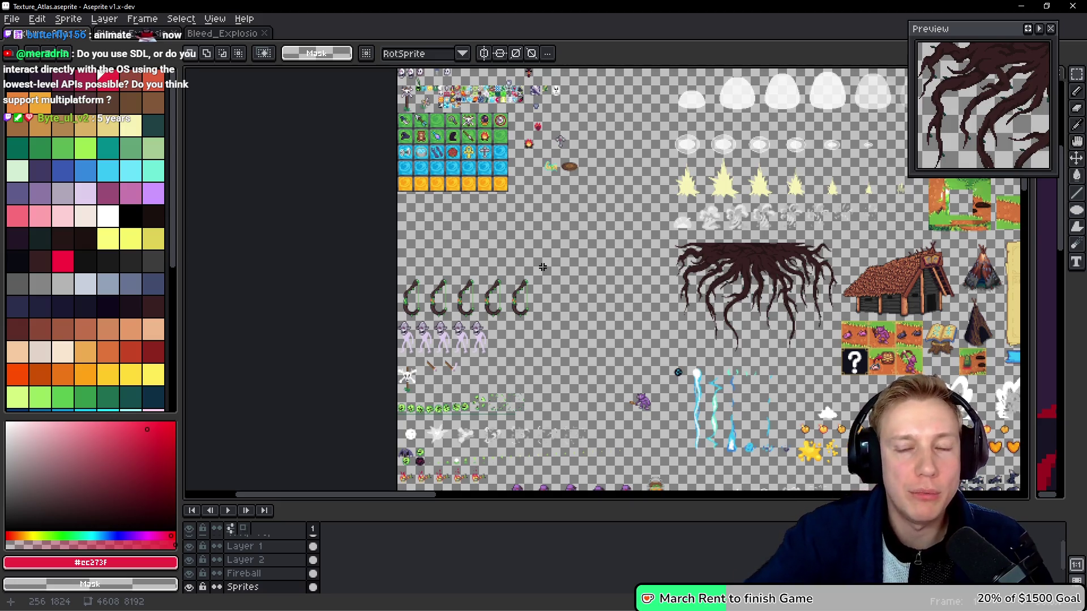
left_click(215, 36)
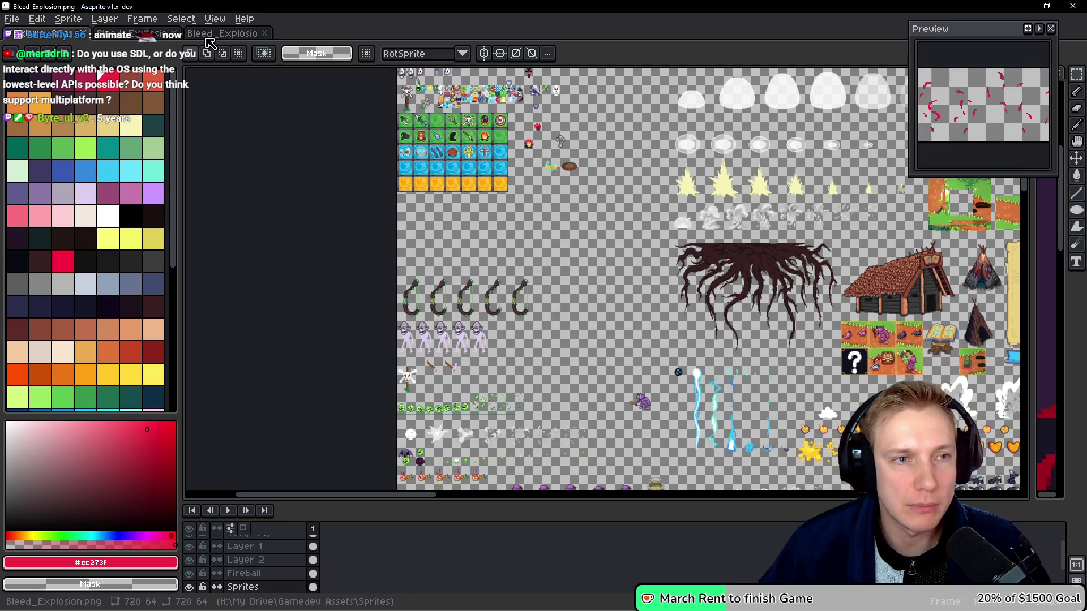
Select the whole Bleed_Explosion strip and return to the Texture_Atlas document.
mouse_move(369, 238)
left_mouse_down()
mouse_move(565, 238)
mouse_move(555, 223)
mouse_move(518, 218)
mouse_move(545, 226)
left_mouse_up()
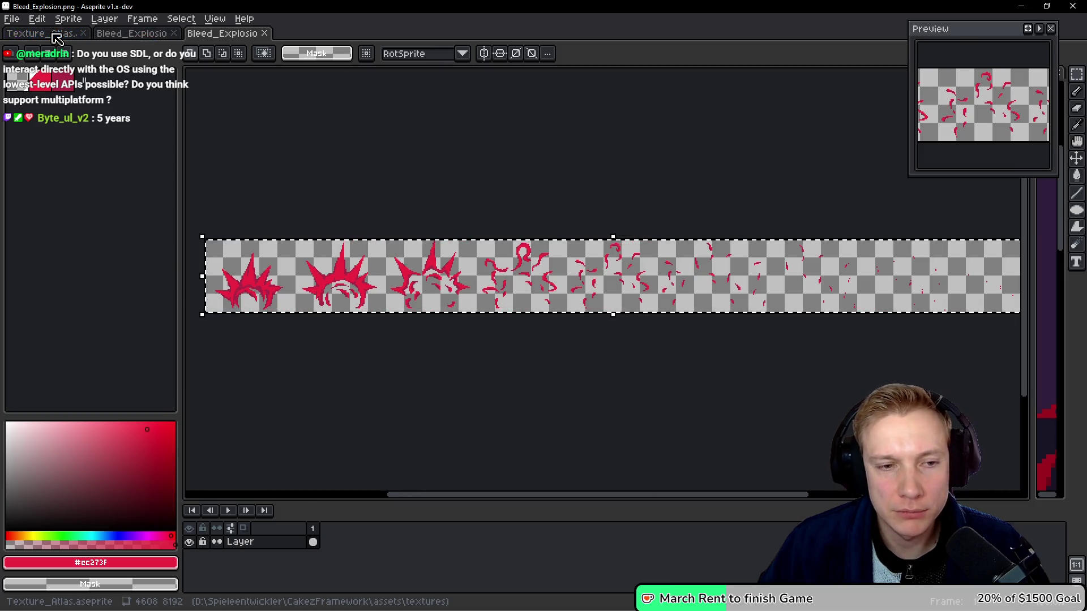
left_click(57, 37)
scroll(571, 244, "right", 2)
scroll(570, 243, "down", 1)
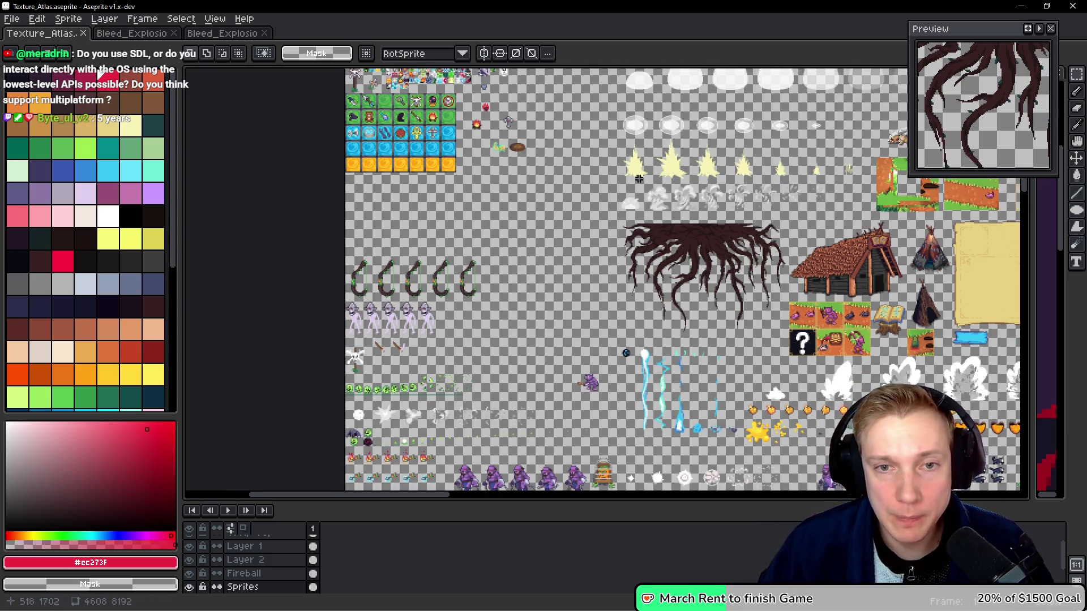
Navigate to the atlas effects area and paste the 720×64 blood-burst strip there.
scroll(644, 184, "up", 10)
scroll(644, 184, "right", 8)
scroll(458, 311, "down", 3)
scroll(458, 311, "right", 7)
scroll(559, 287, "right", 7)
scroll(559, 288, "down", 1)
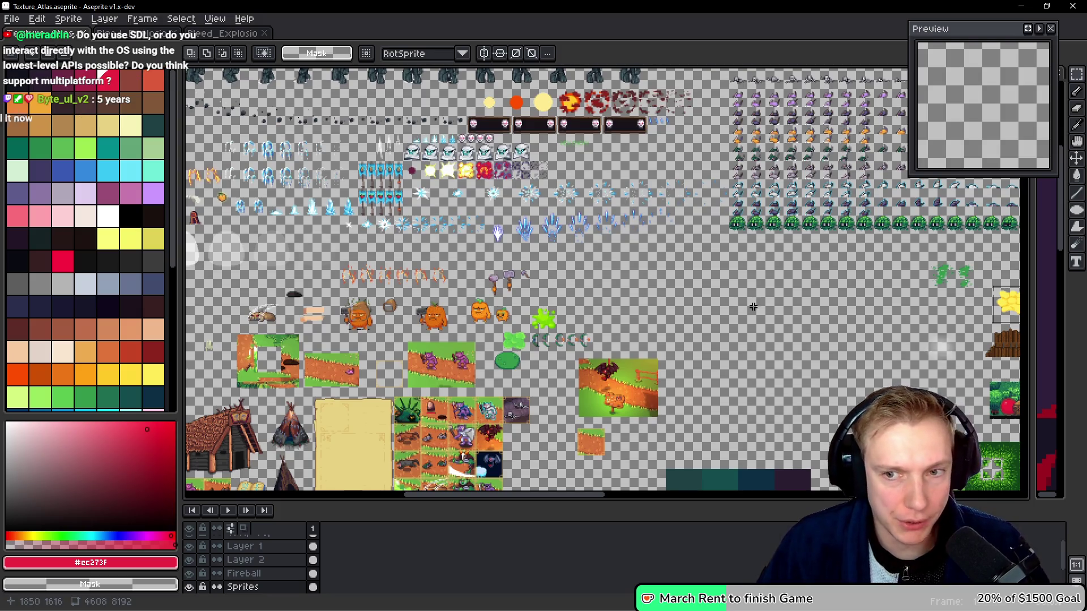
scroll(510, 270, "right", 10)
scroll(538, 265, "left", 7)
scroll(521, 255, "up", 2)
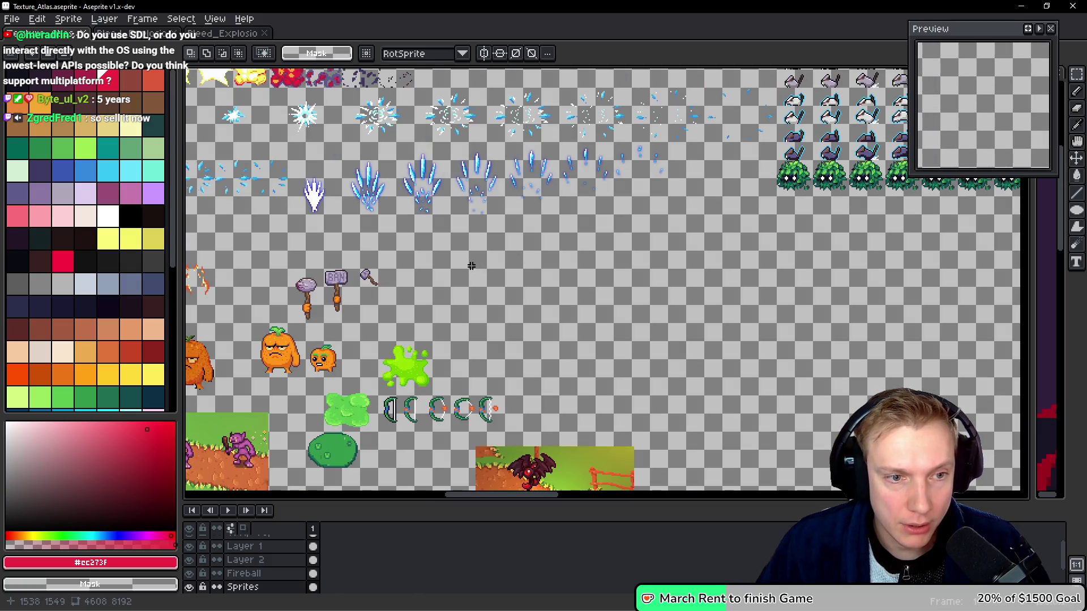
left_click_drag(472, 265, 611, 261)
key("ctrl+v")
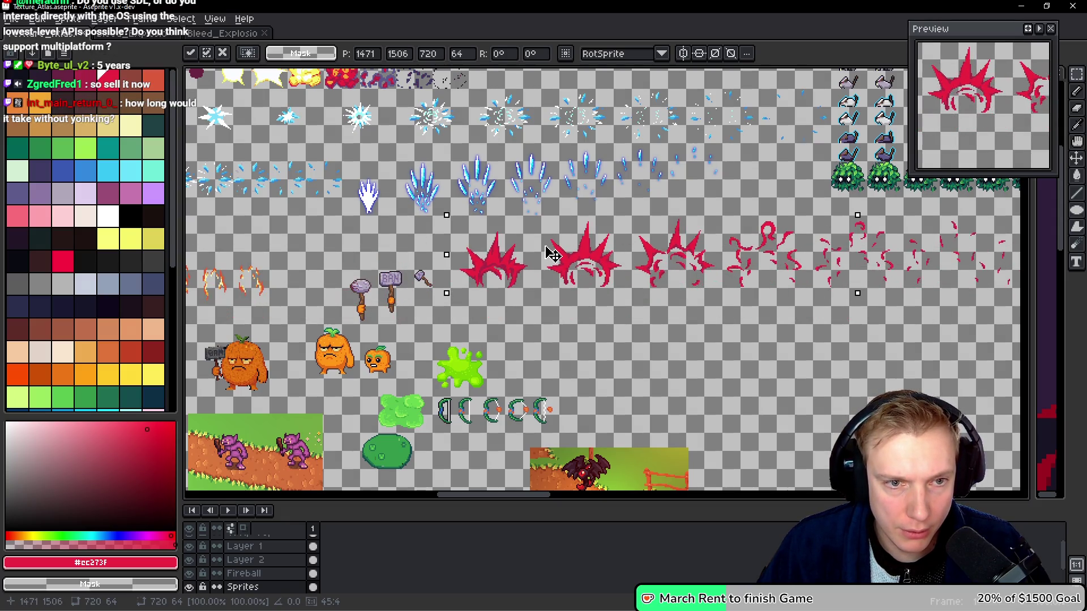
Discard the floating blood-burst strip and scroll the atlas to look for space.
scroll(657, 263, "right", 10)
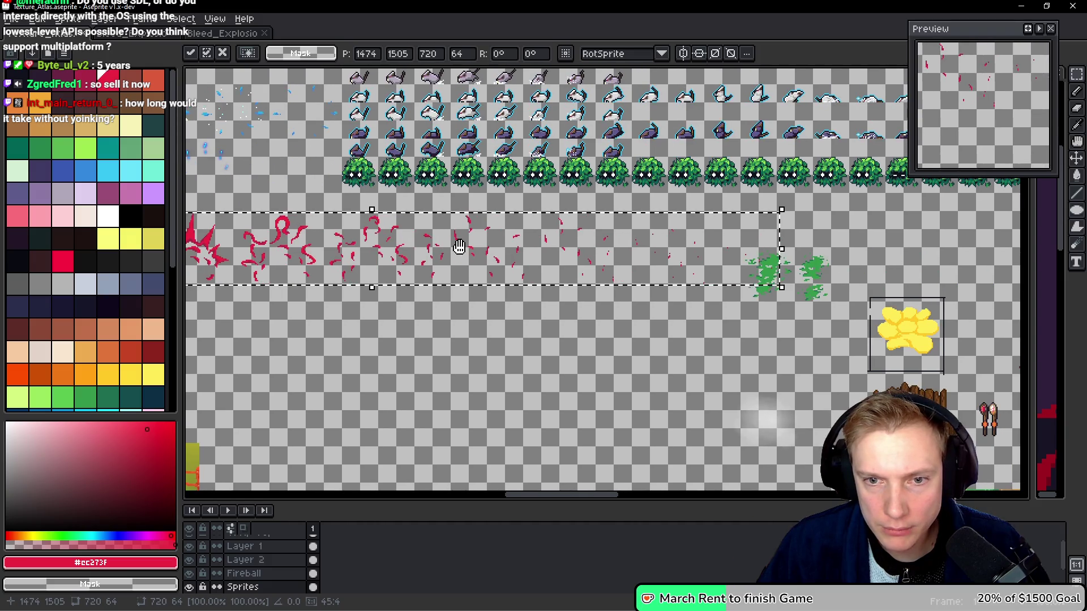
key("Escape")
scroll(489, 259, "right", 4)
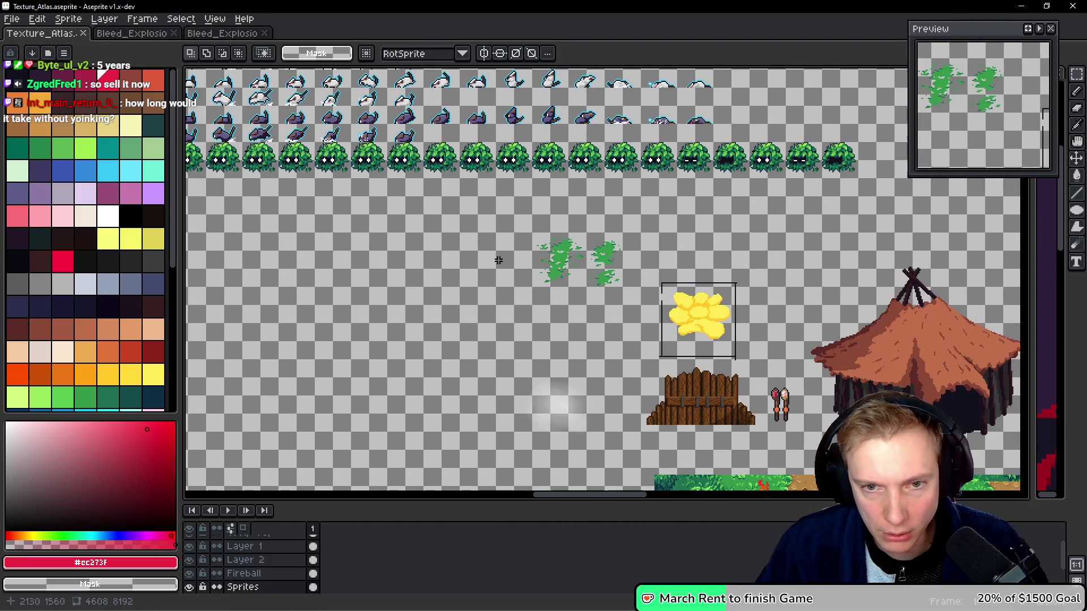
scroll(563, 266, "down", 5)
scroll(560, 181, "down", 3)
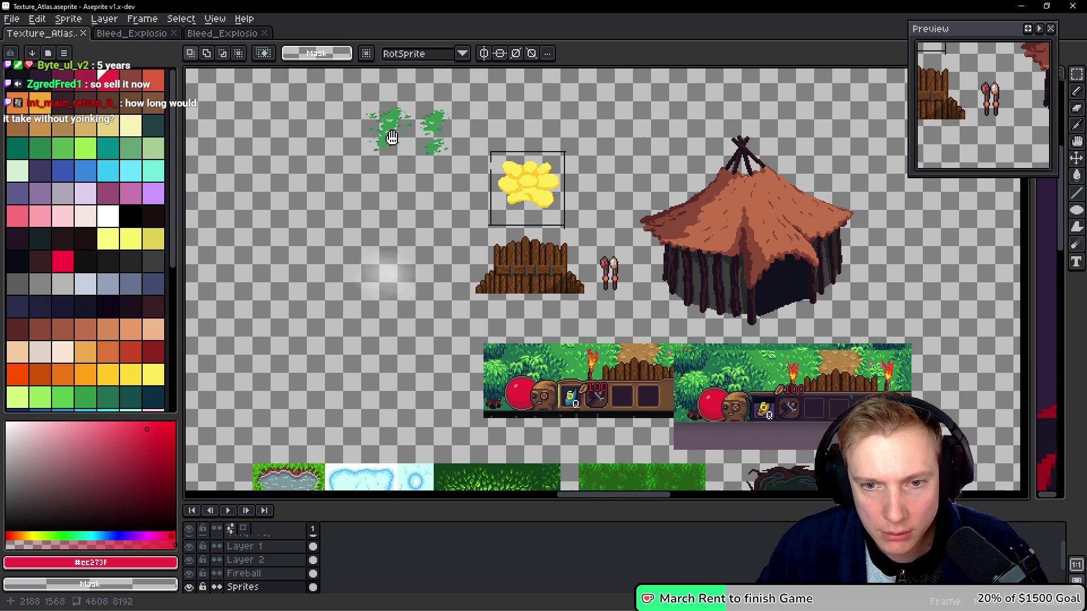
scroll(537, 197, "up", 5)
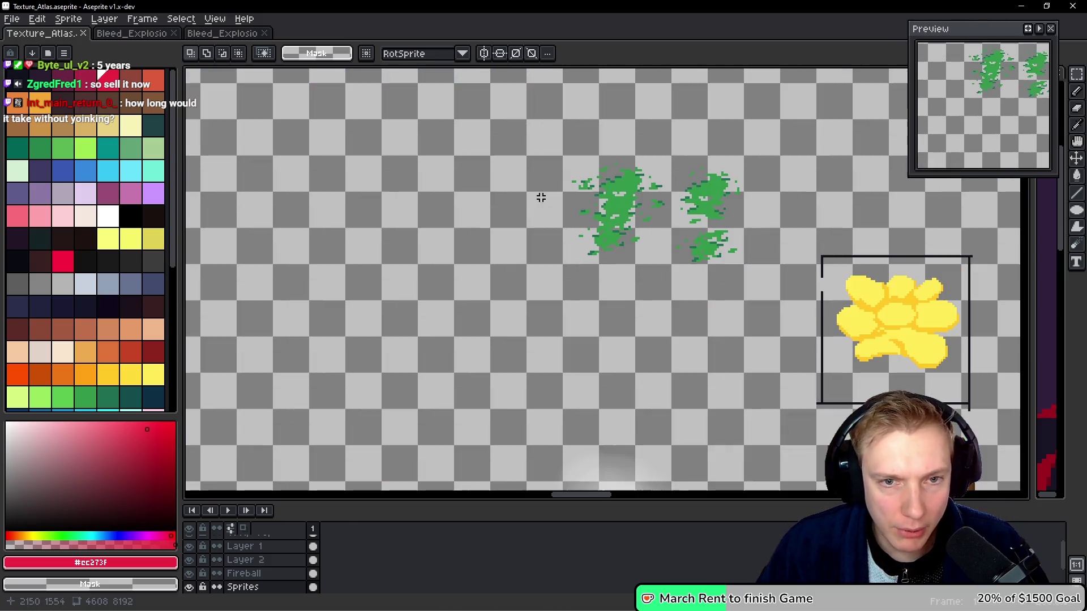
scroll(708, 186, "down", 3)
scroll(651, 227, "up", 2)
scroll(651, 226, "right", 2)
scroll(638, 240, "up", 3)
Lasso the green leaf sprites and move them to the right.
key("q")
mouse_move(679, 217)
left_mouse_down()
mouse_move(424, 309)
mouse_move(682, 283)
left_mouse_up()
left_click_drag(583, 253, 914, 238)
left_click(630, 243)
Paste the red bleed-explosion strip below the blue crystal effects.
scroll(631, 242, "down", 4)
scroll(529, 251, "up", 2)
key("ctrl+v")
mouse_move(418, 253)
left_mouse_down()
mouse_move(585, 243)
mouse_move(551, 235)
left_mouse_up()
scroll(363, 209, "up", 3)
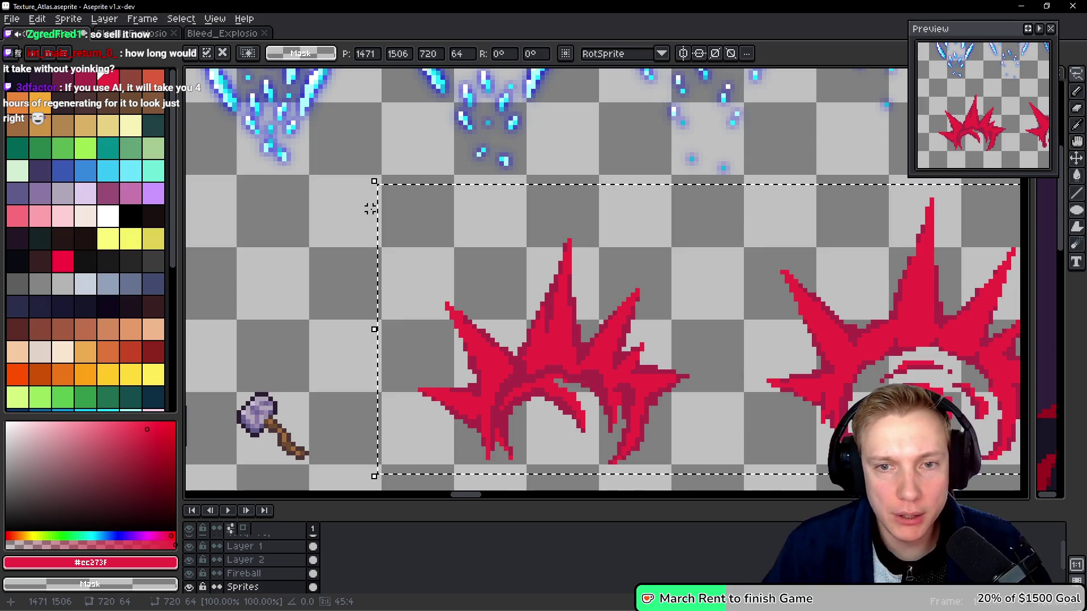
scroll(541, 249, "down", 2)
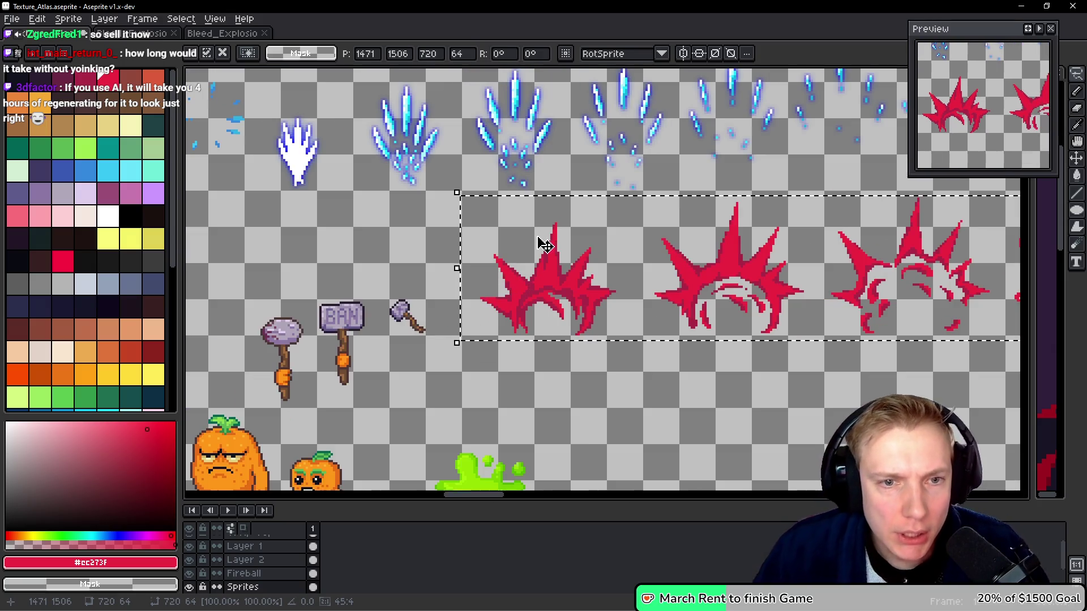
mouse_move(578, 218)
left_mouse_down()
mouse_move(451, 318)
mouse_move(461, 321)
left_mouse_up()
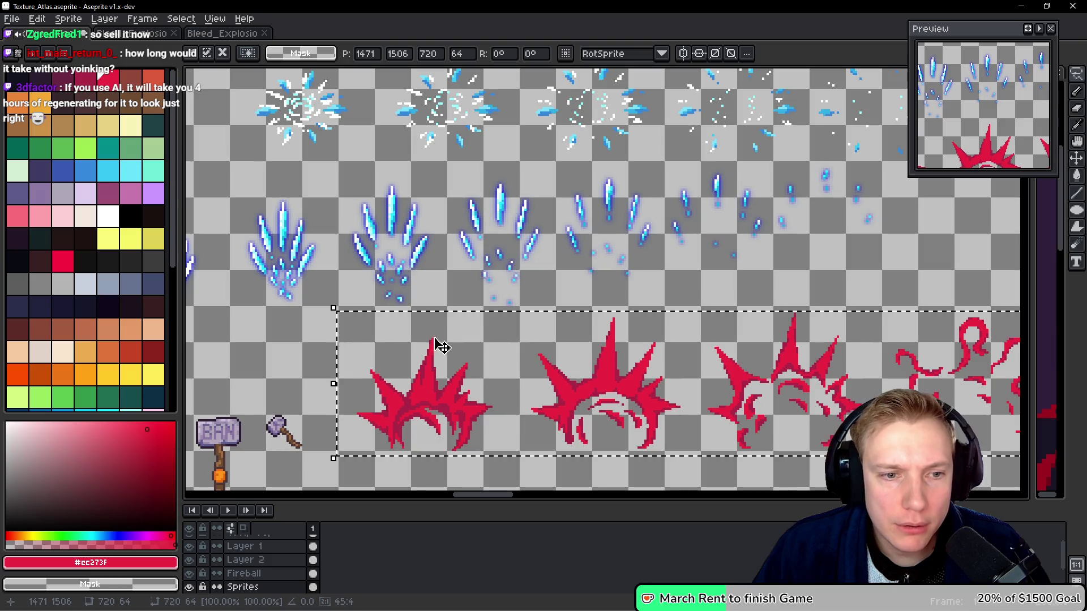
Nudge the red strip up, right and up for pixel alignment, then drop it in place.
key("Up")
key("Right")
key("Up")
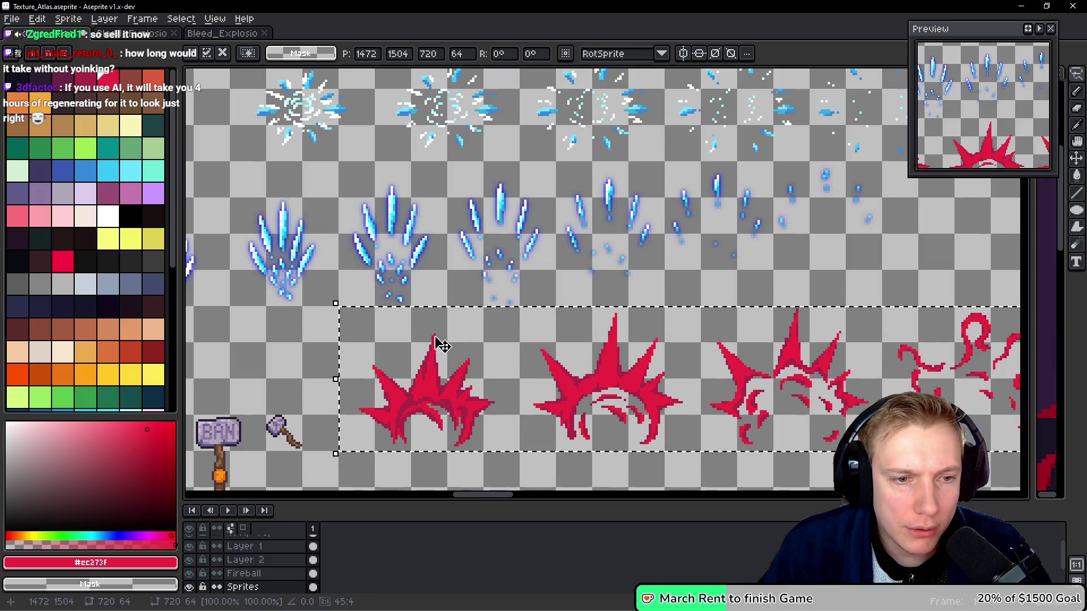
scroll(442, 346, "down", 2)
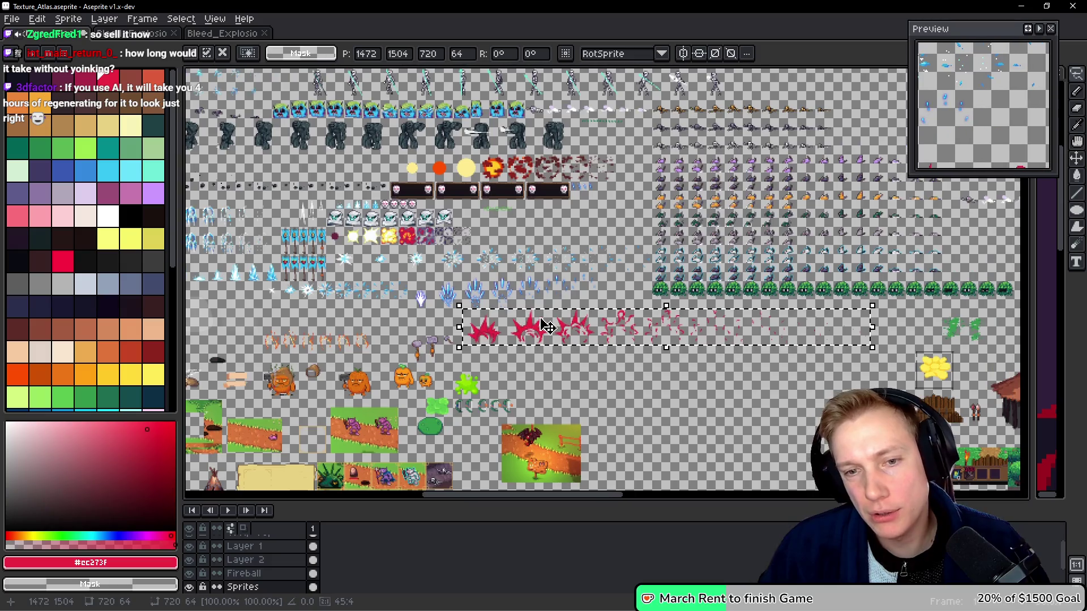
key("Return")
Inspect the strip's edge pixels and save the texture atlas.
scroll(498, 288, "up", 6)
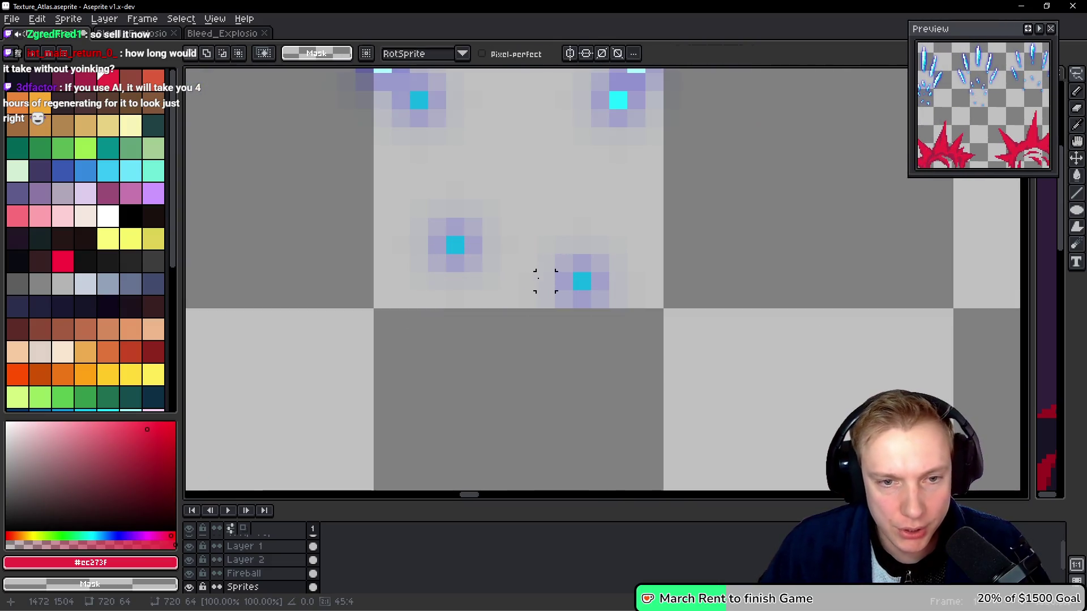
scroll(538, 278, "up", 2)
left_click_drag(642, 352, 620, 238)
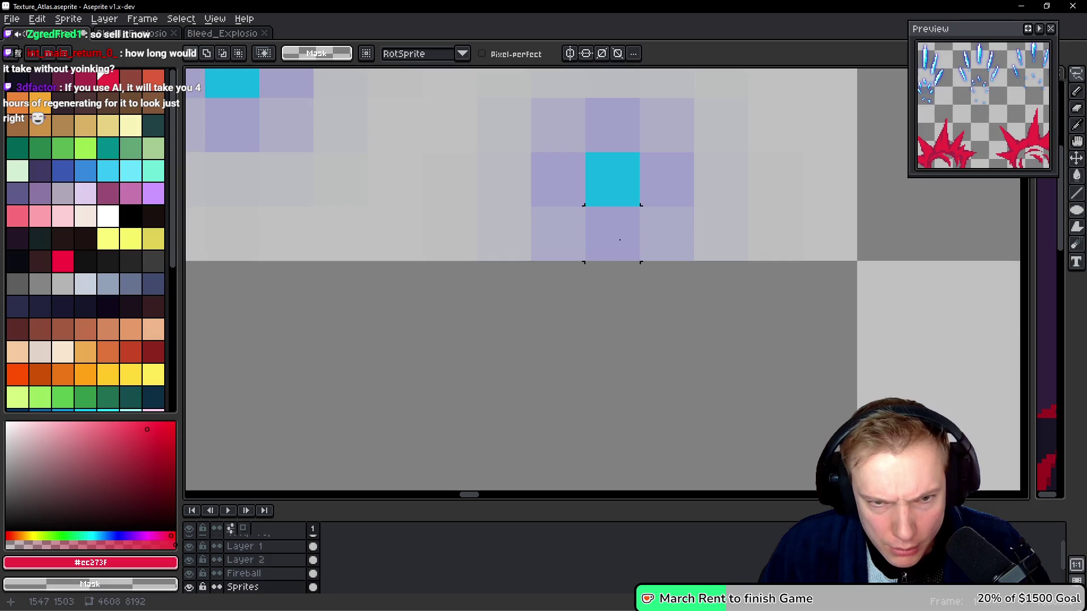
key("b")
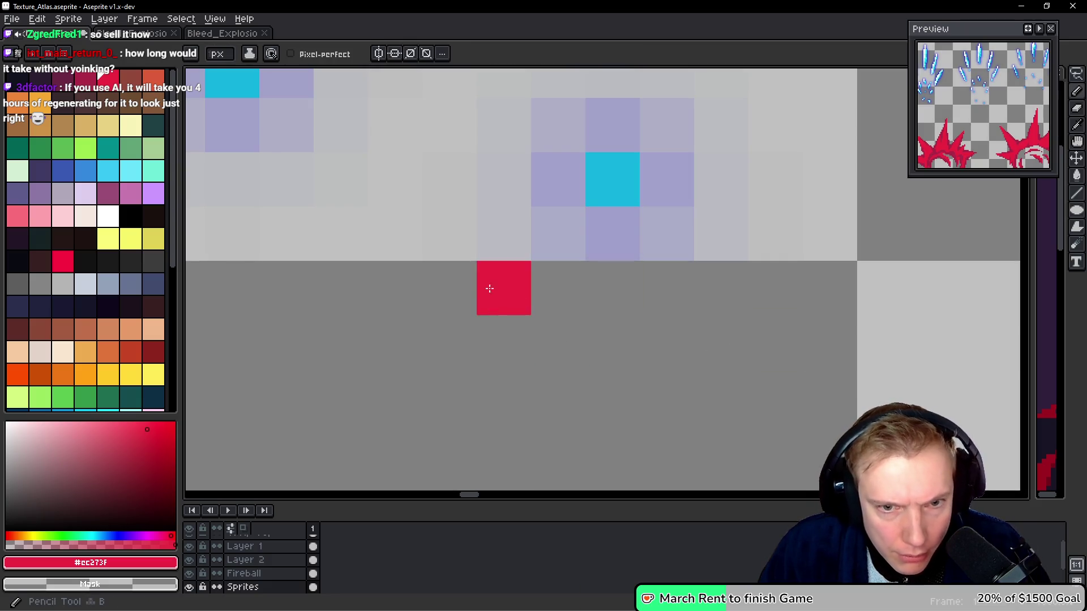
scroll(761, 242, "down", 5)
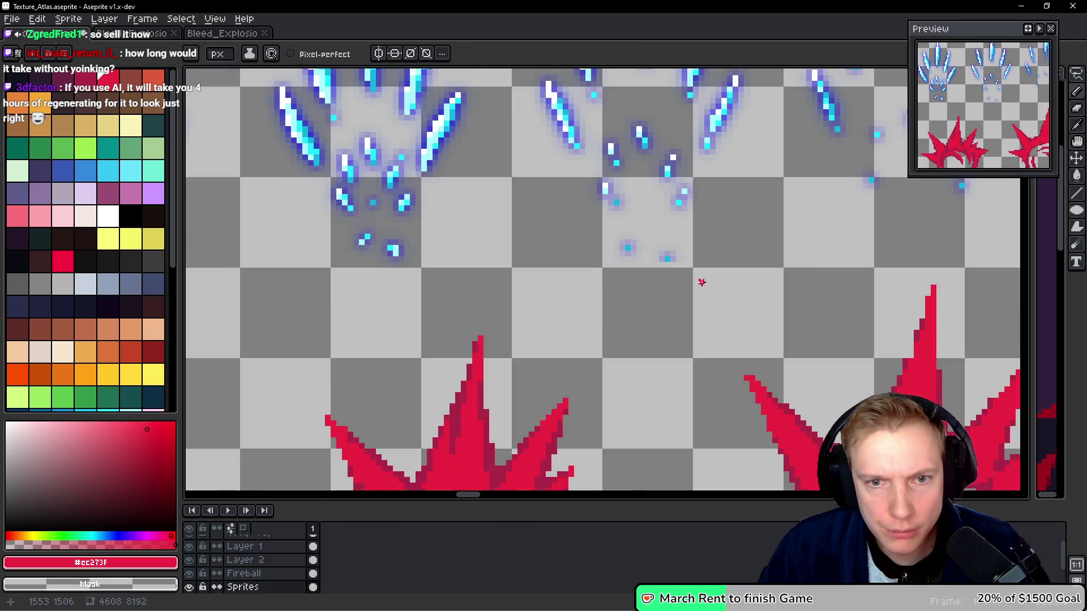
scroll(713, 318, "down", 2)
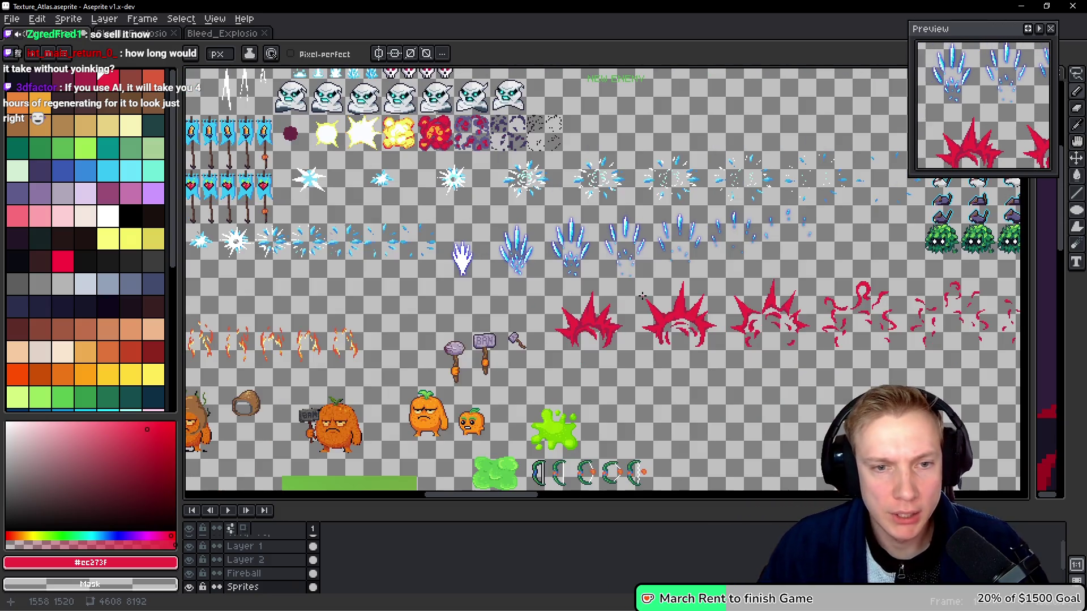
key("v")
key("b")
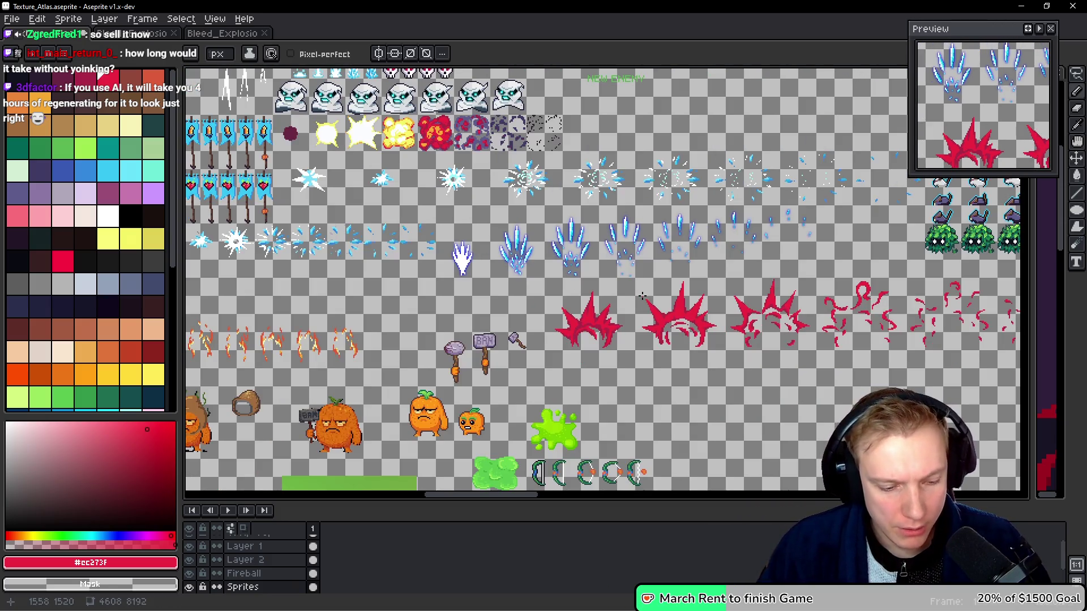
key("ctrl+s")
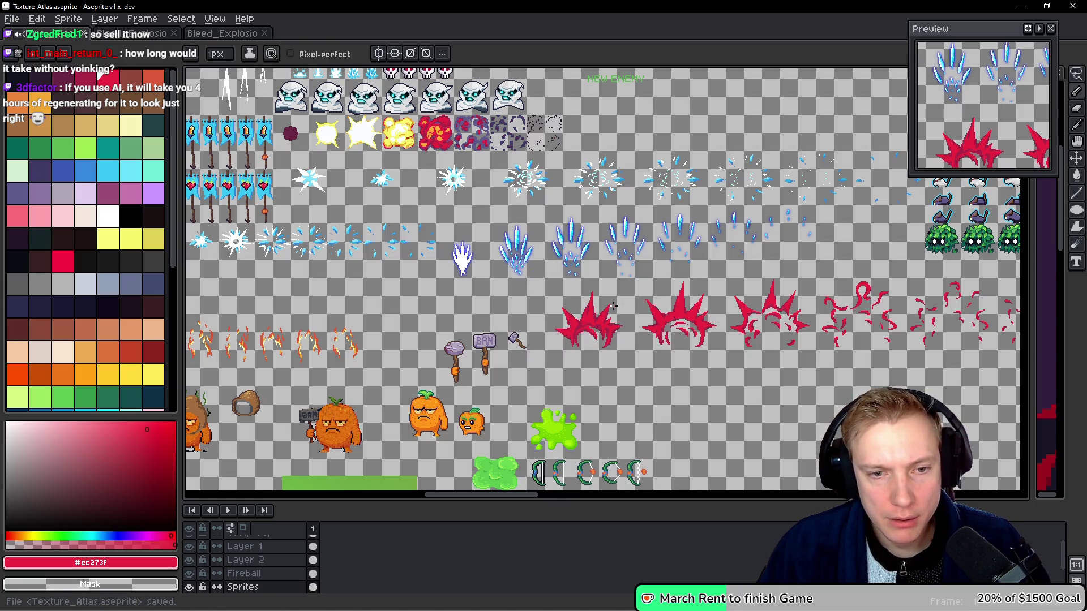
Marquee-select the red effects row, shift it two pixels left and save the atlas.
scroll(562, 293, "up", 5)
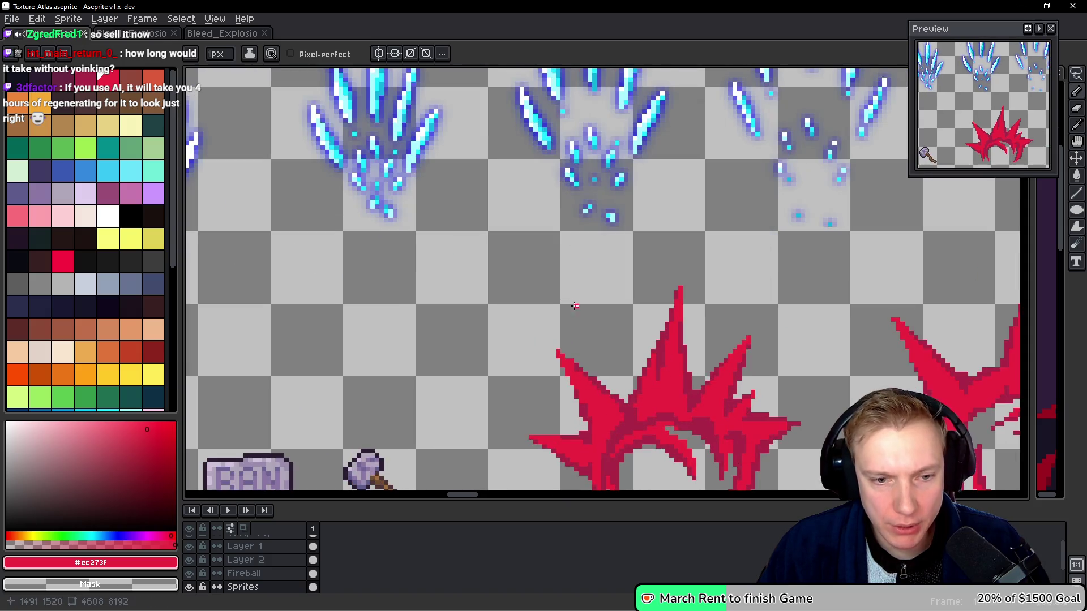
key("m")
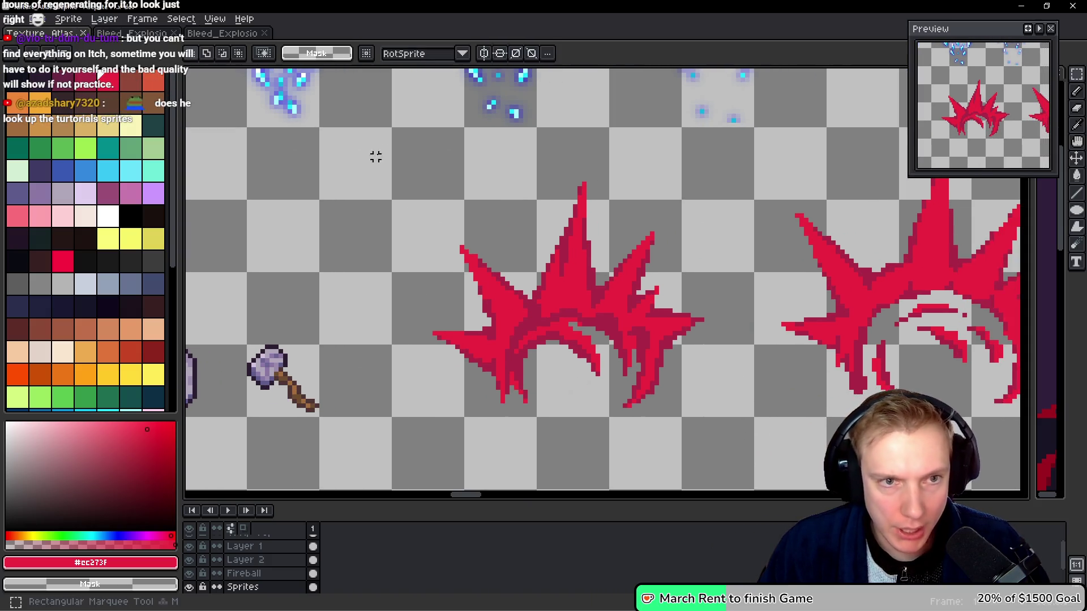
scroll(959, 315, "down", 3)
mouse_move(394, 129)
left_mouse_down()
mouse_move(1019, 339)
mouse_move(1018, 376)
mouse_move(996, 389)
mouse_move(699, 365)
left_mouse_up()
scroll(869, 315, "left", 15)
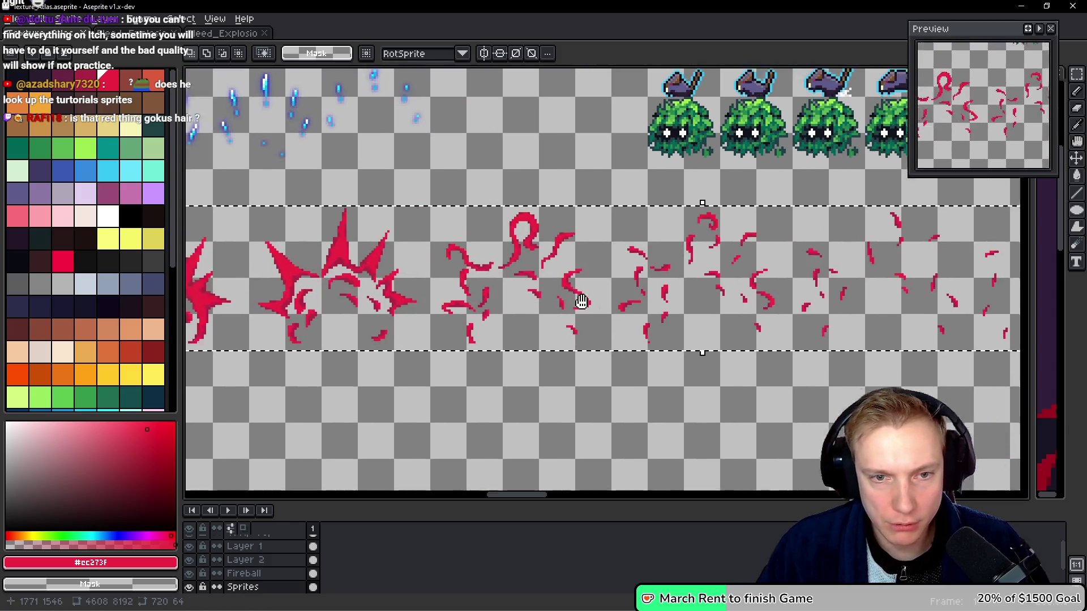
key("Left")
key("Left")
key("Left")
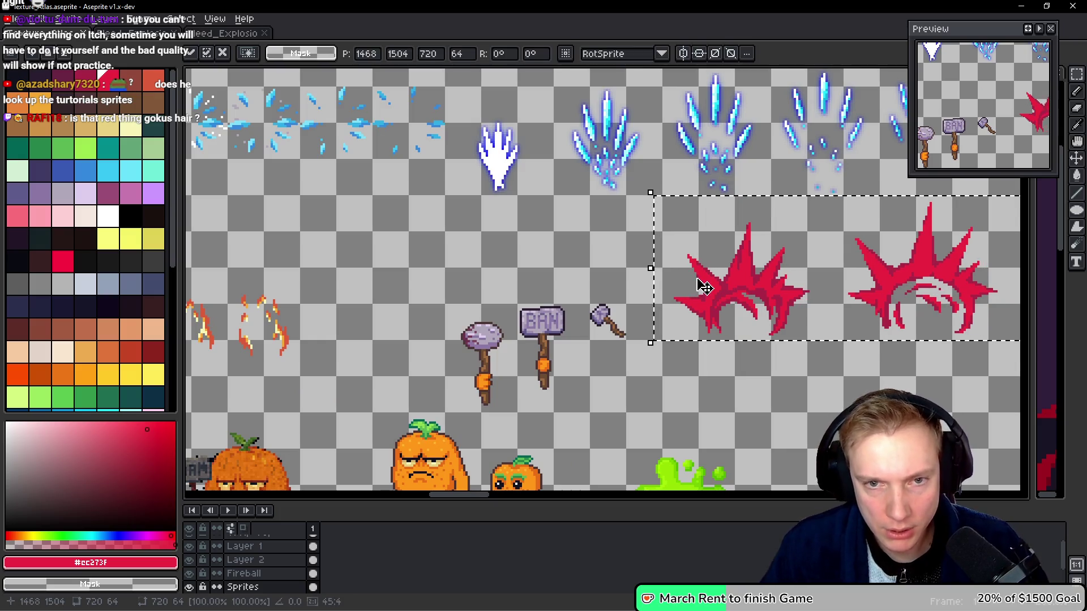
key("Left")
key("Left")
key("Left")
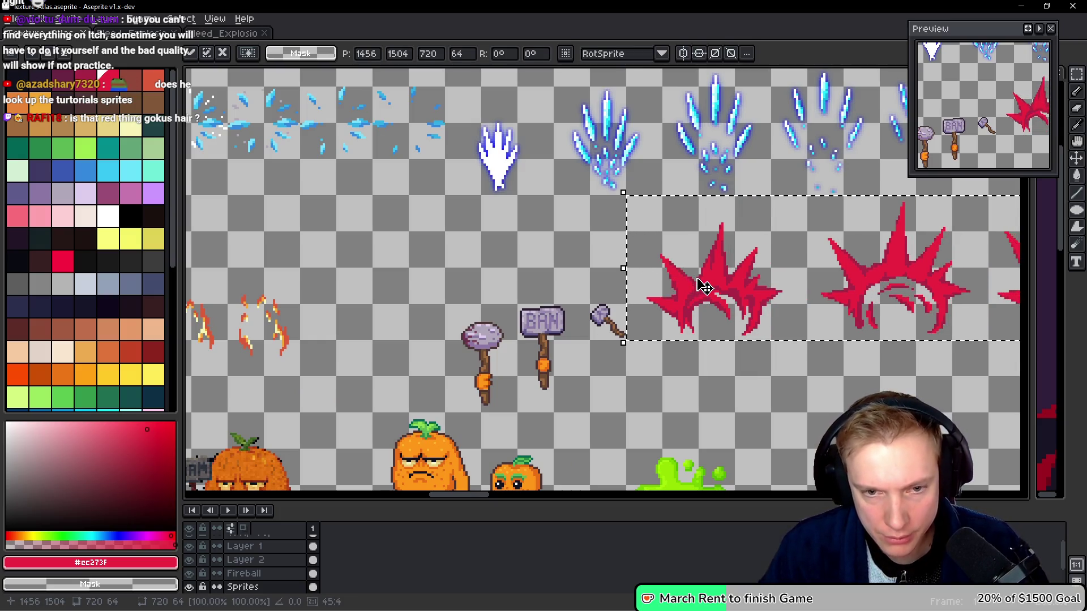
scroll(702, 317, "up", 4)
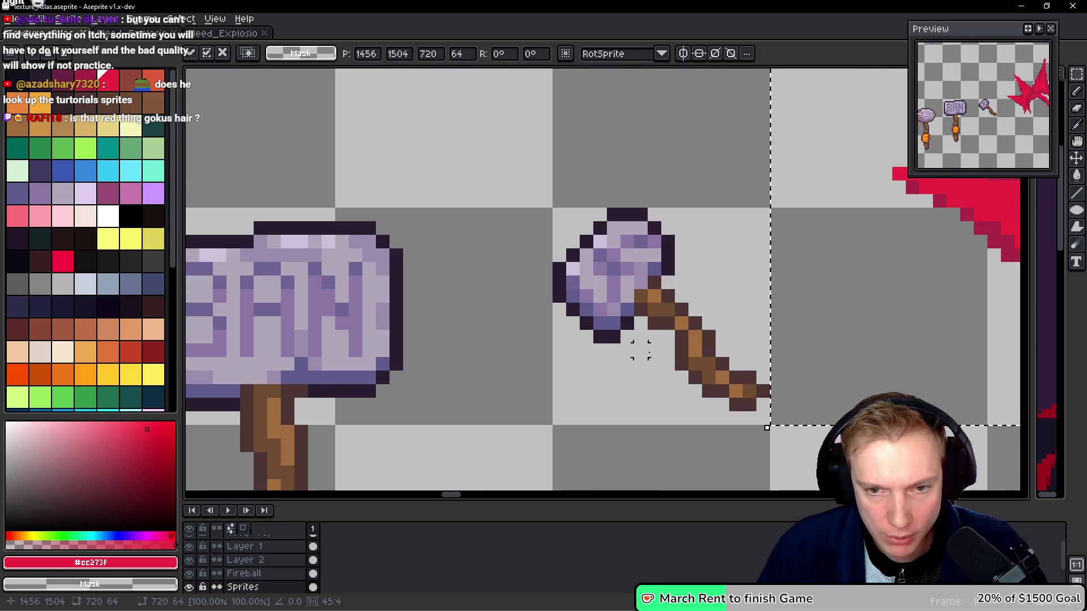
scroll(702, 334, "down", 3)
scroll(702, 334, "left", 5)
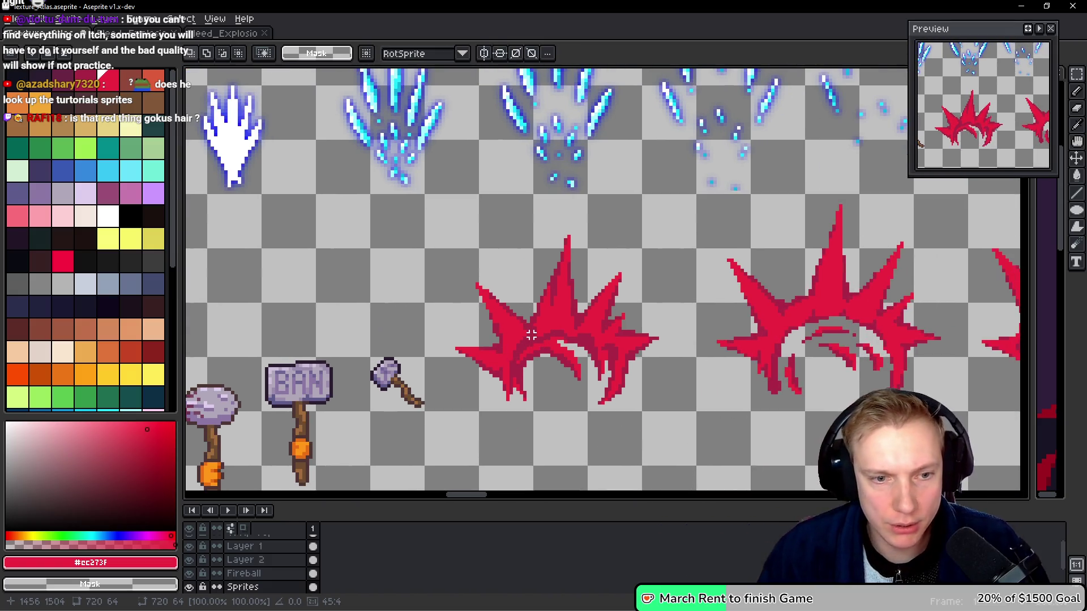
key("ctrl+s")
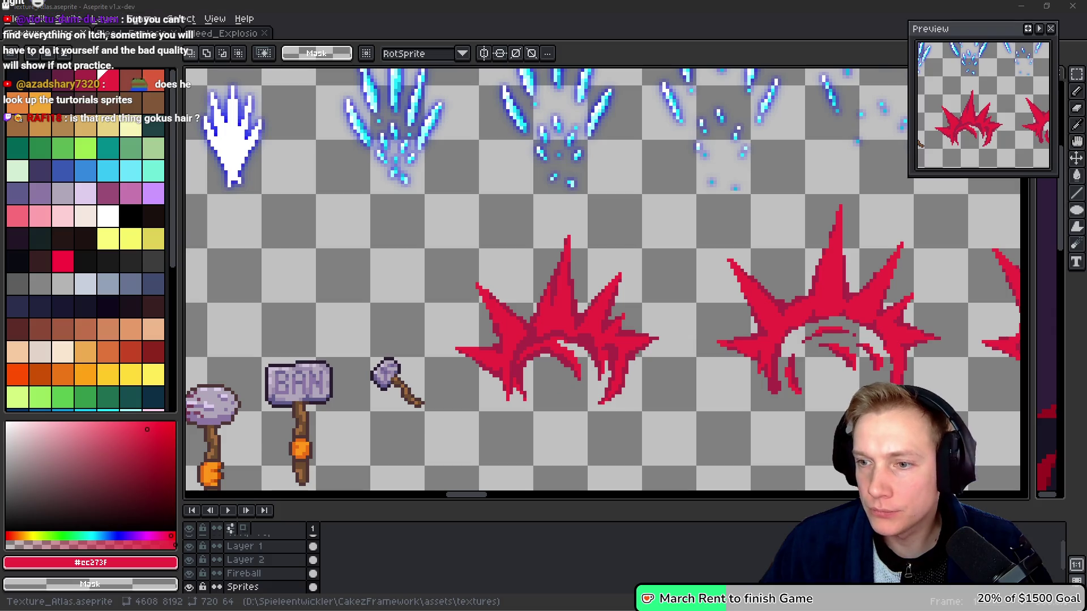
Switch to the saint11 Blood and Guts tutorial in the browser.
key("i")
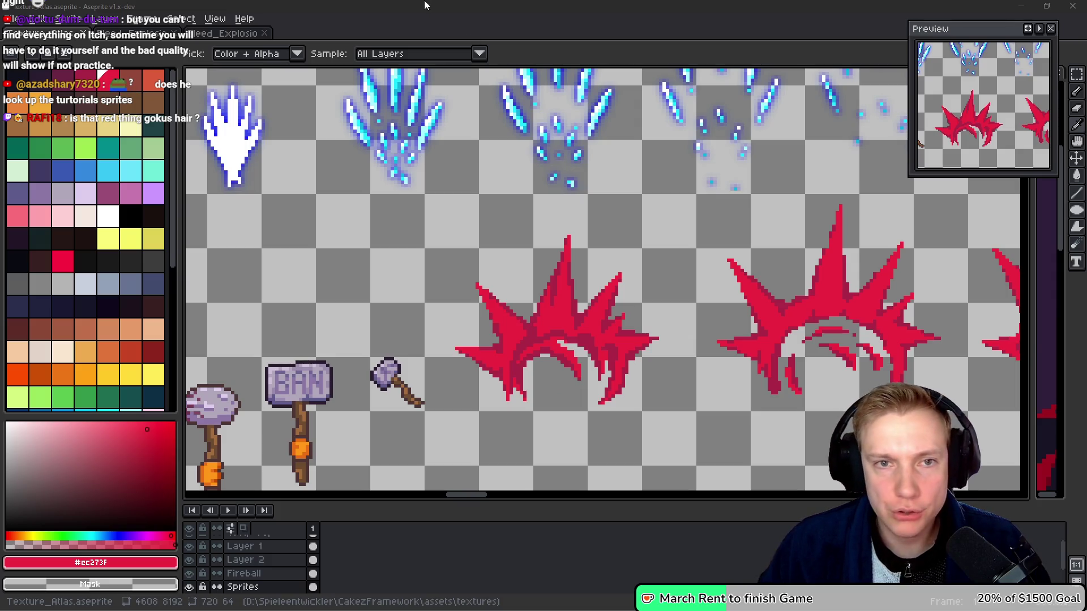
key("alt+Tab")
key("ctrl+l")
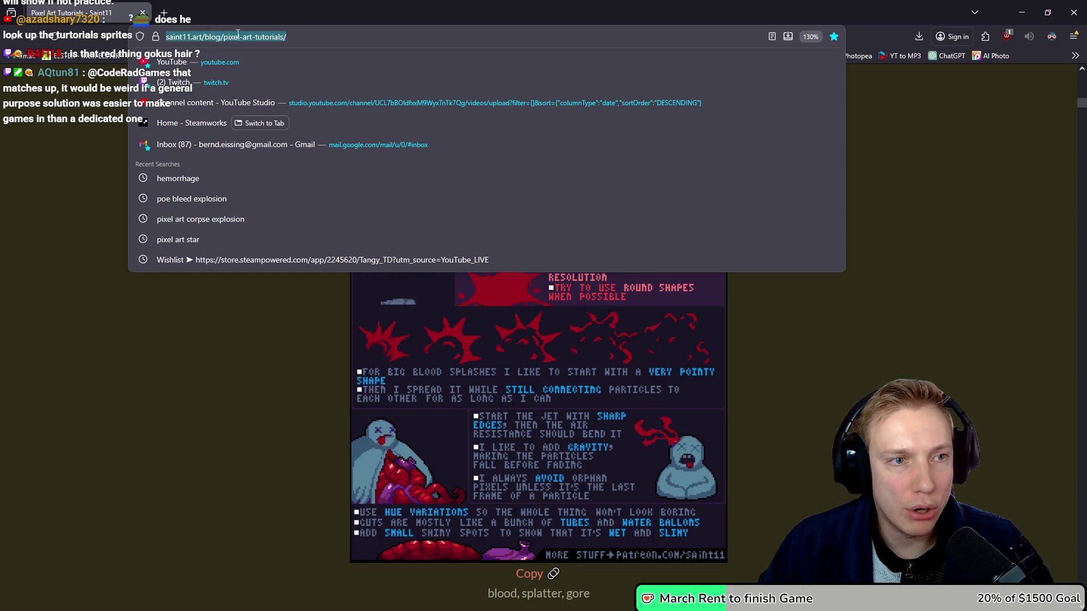
left_click(195, 346)
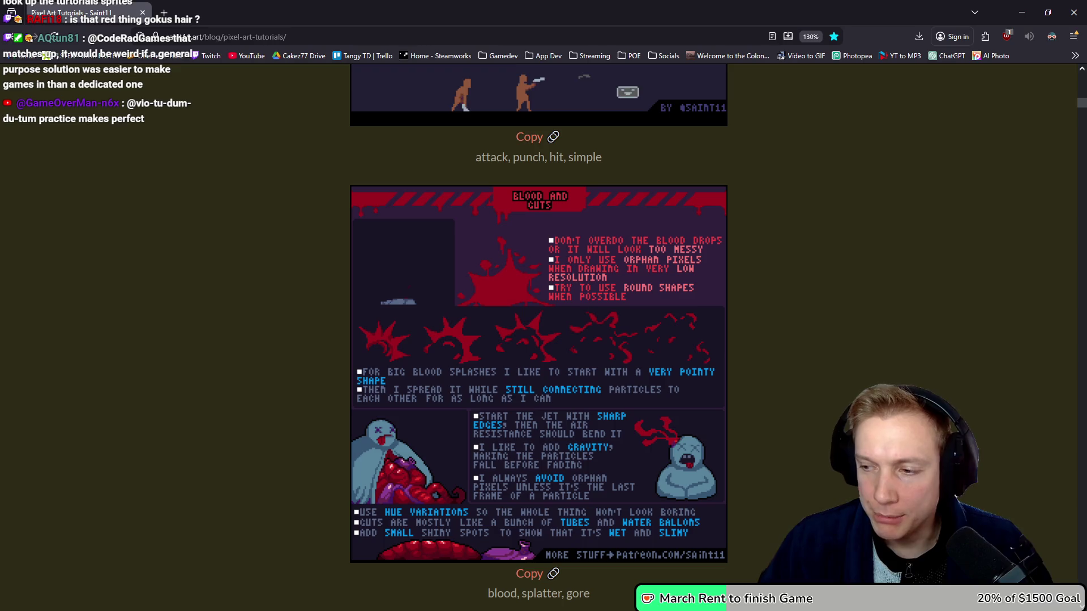
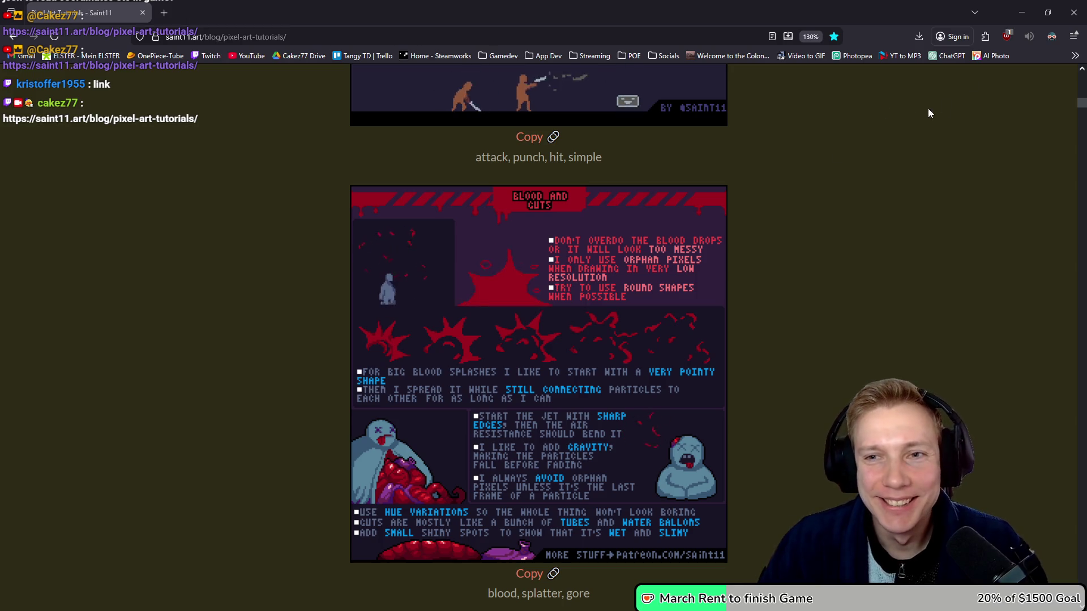
Minimize the browser to reveal Texture_Atlas.aseprite with the red blood-splash sprites.
left_click(1023, 12)
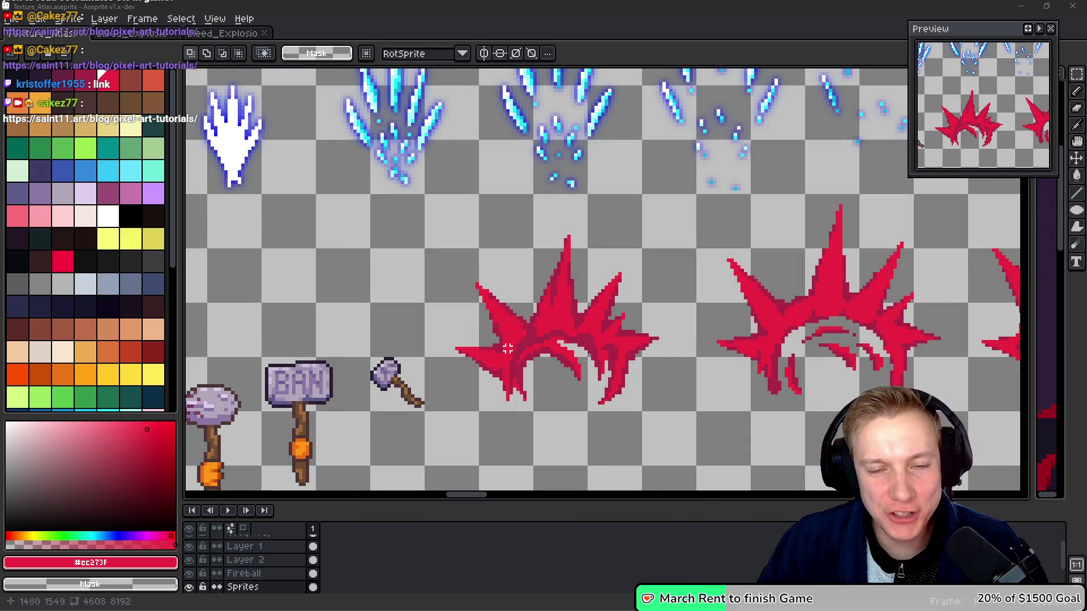
Save Texture_Atlas.aseprite, regenerate its sprite sheet, and return to game.cpp in VS Code.
key("ctrl+s")
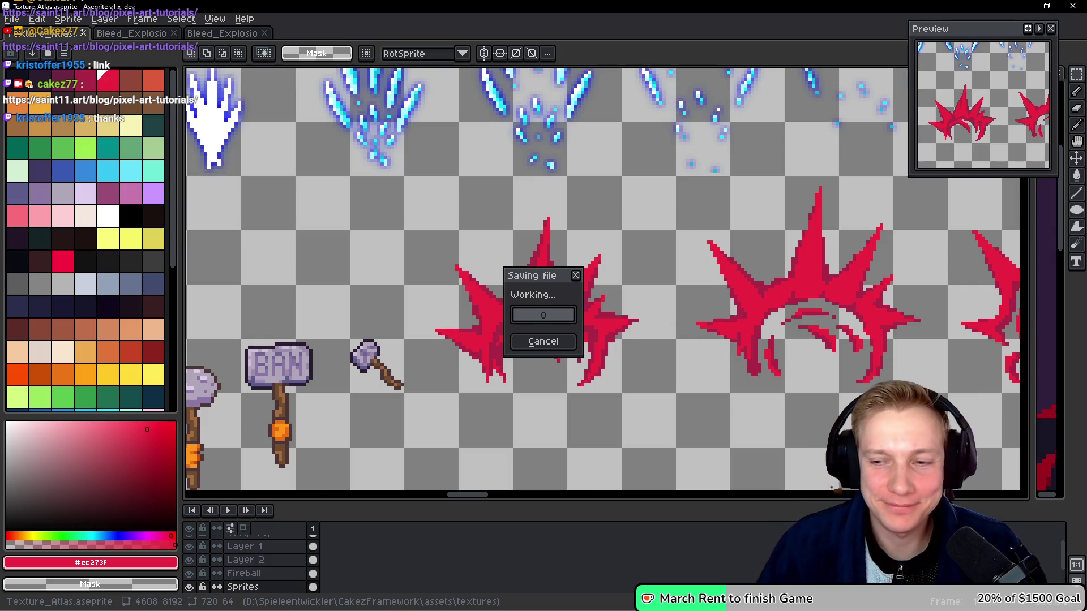
key("ctrl+e")
key("Return")
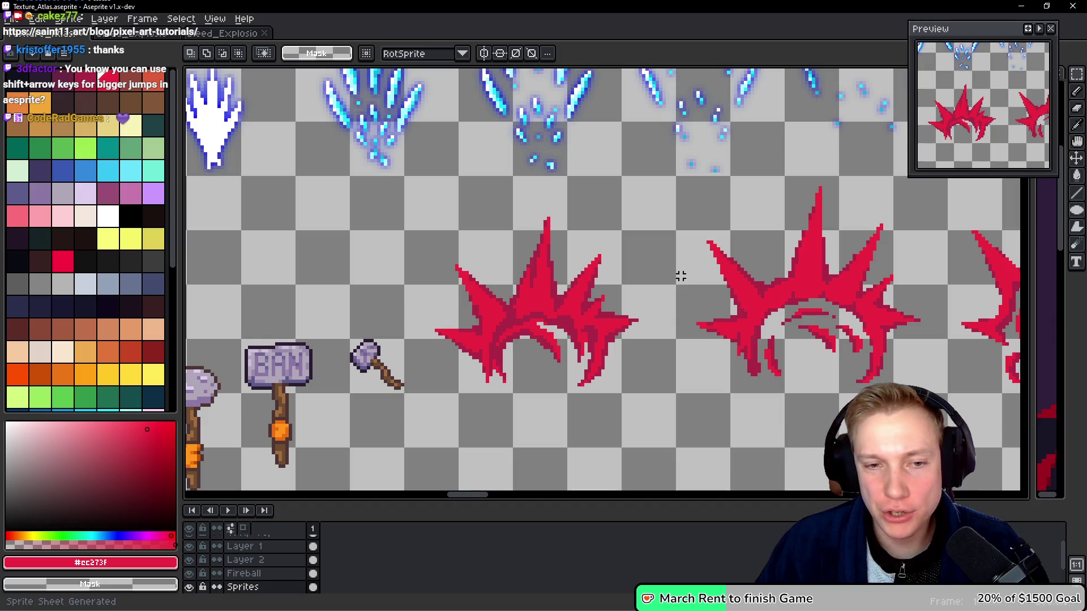
key("alt+Tab")
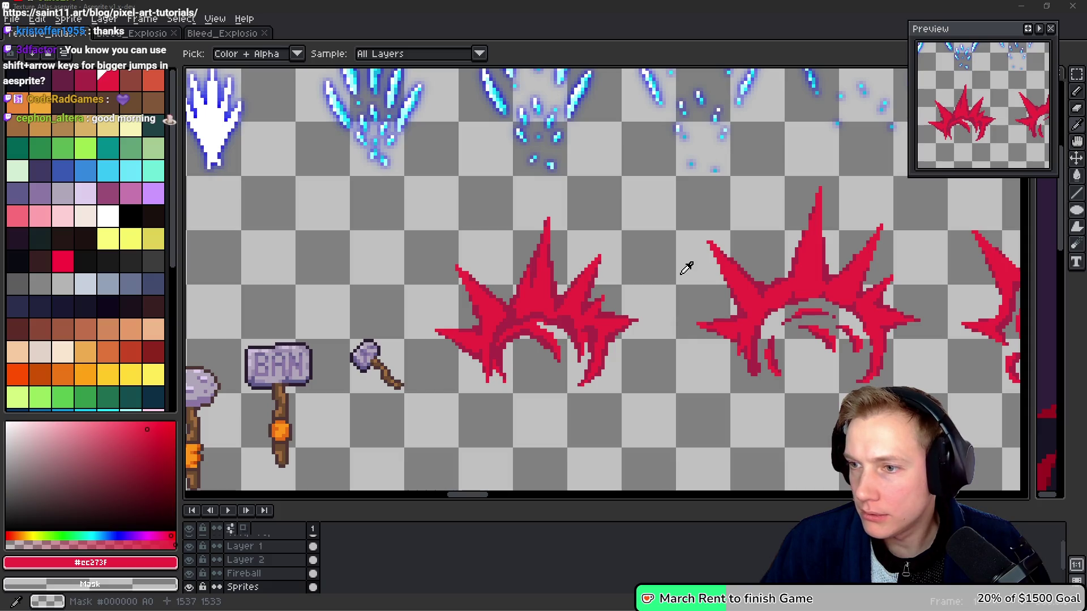
key("alt+Tab")
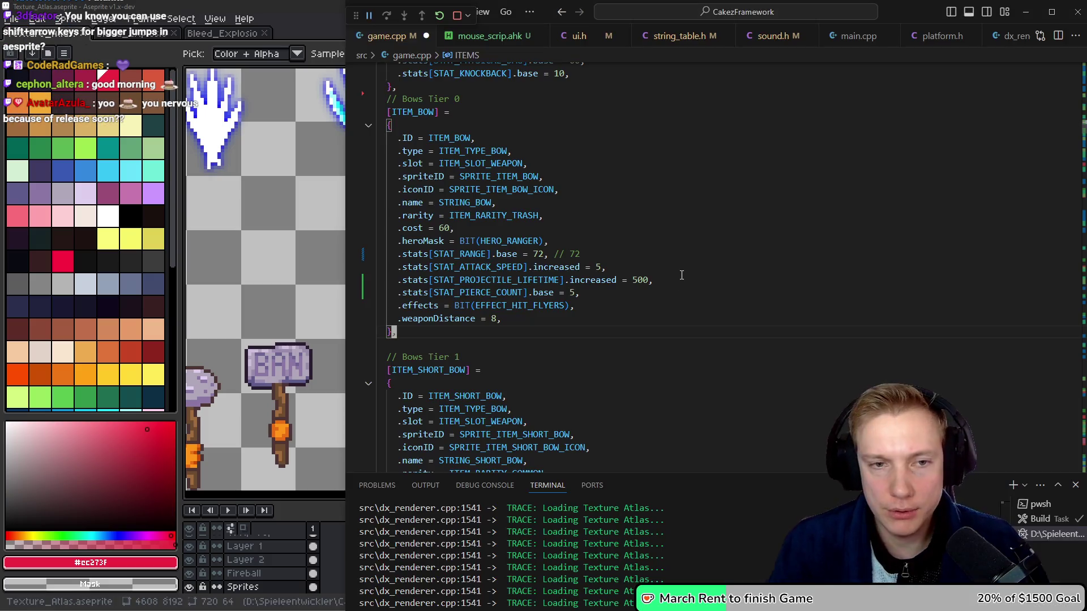
Open assets.h, find the EXPLOSION_PHYS_32 sprite id, and paste a copy below THORNS_64.
key("ctrl+p")
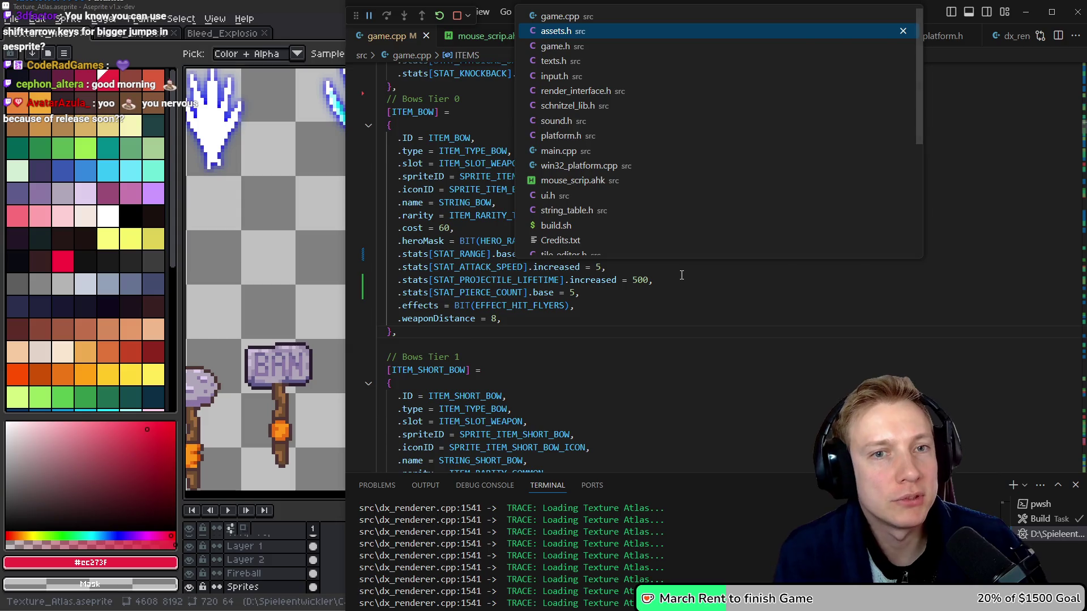
key("Return")
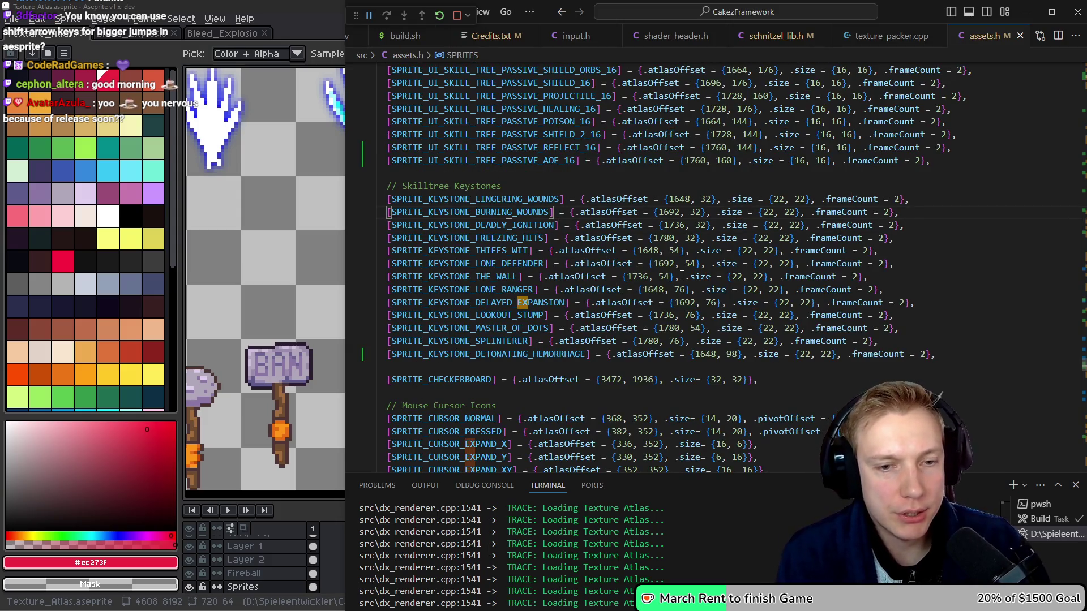
type("plo")
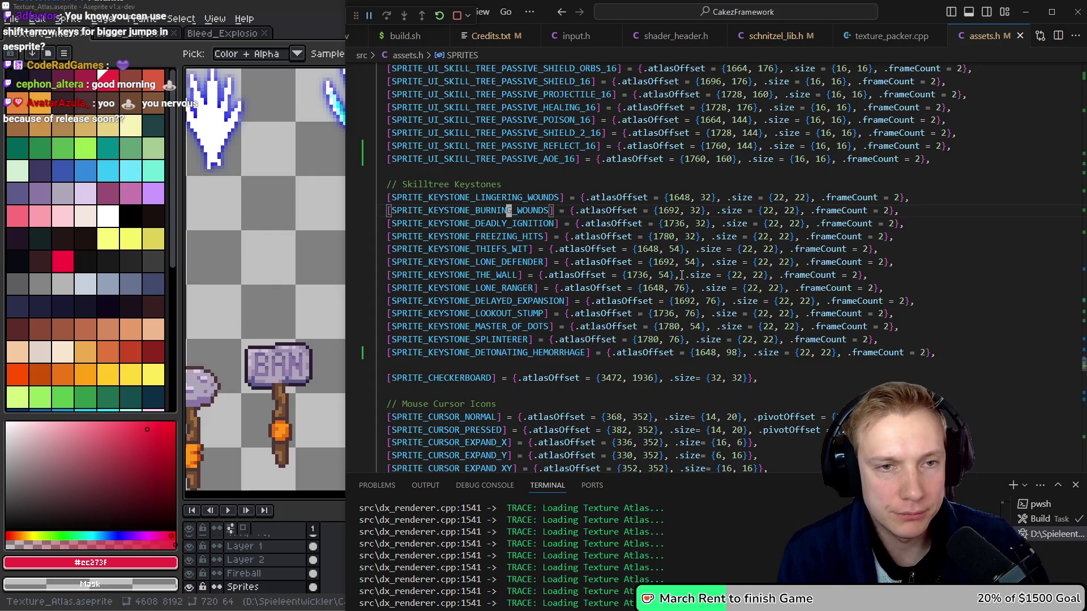
key("ctrl+f")
type("explosion")
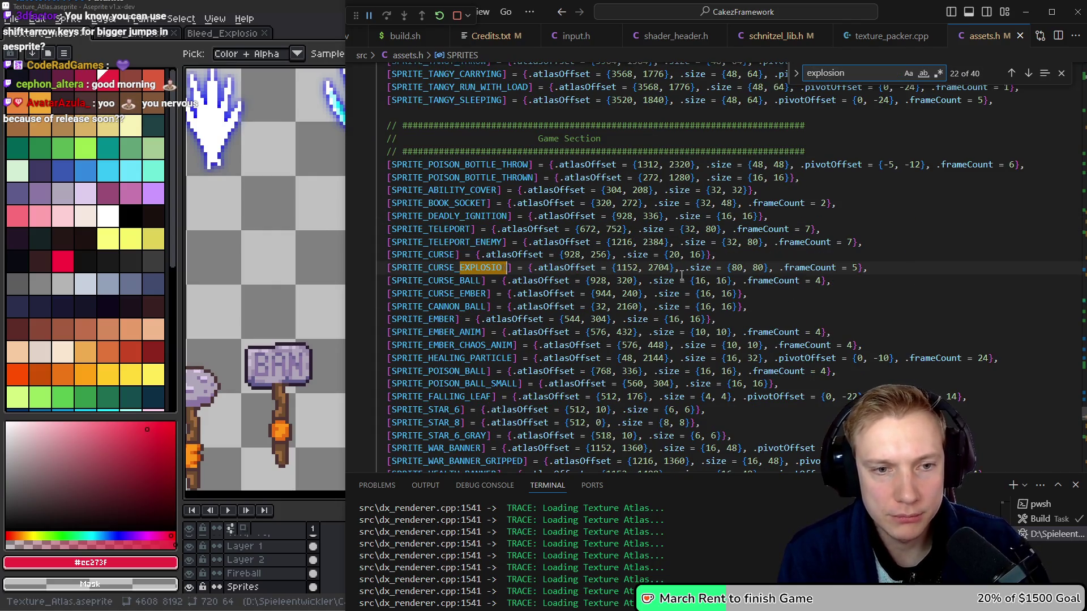
key("Return")
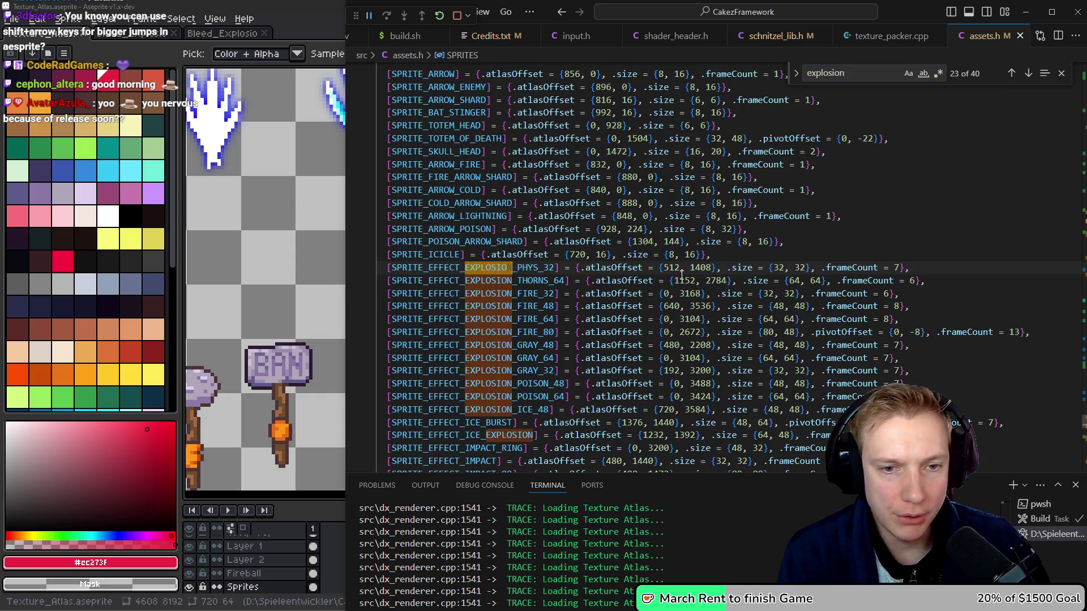
key("Down")
key("Up")
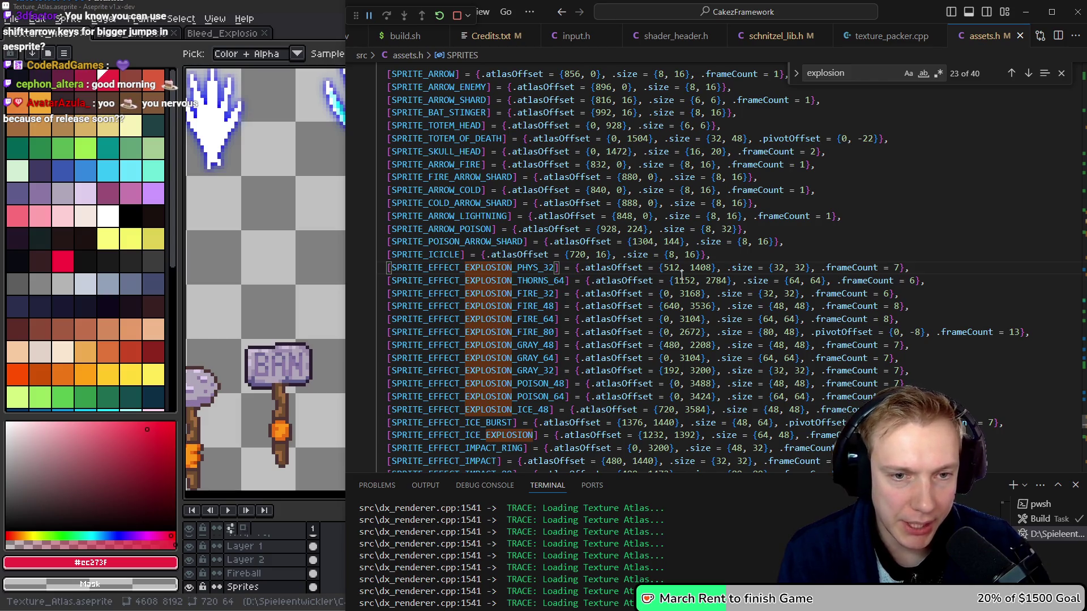
key("F12")
key("Down")
key("Down")
type("SPRITE_EFFECT_EXPLOSION_PHYS_32,")
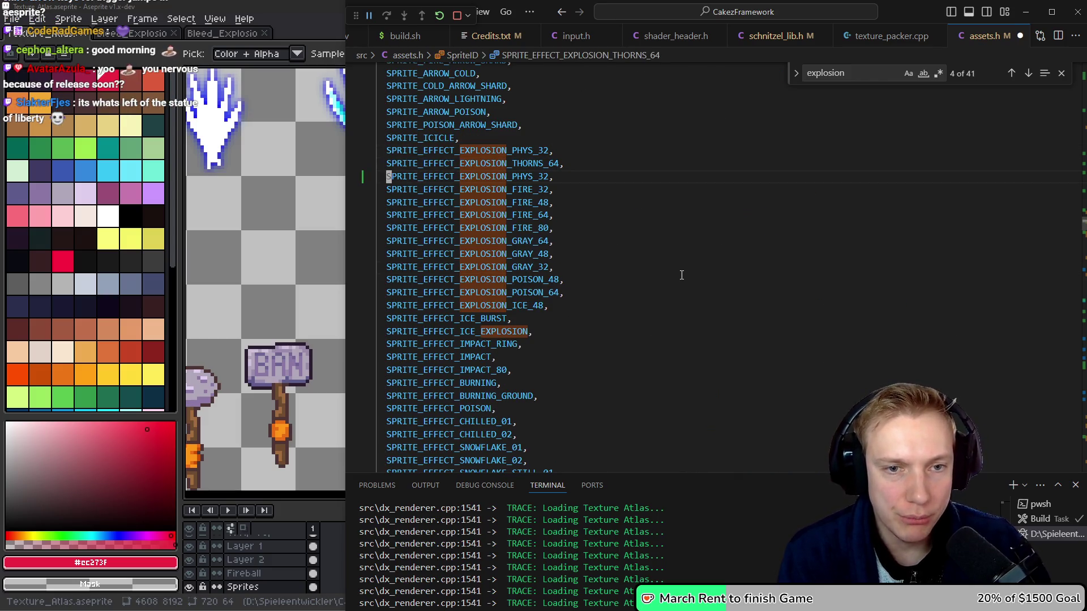
Rename the duplicated enum entry to SPRITE_EFFECT_EXPLOSION_BLEED_80.
key("Up")
key("End")
key("Left")
key("BackSpace")
key("BackSpace")
key("BackSpace")
key("BackSpace")
key("BackSpace")
key("BackSpace")
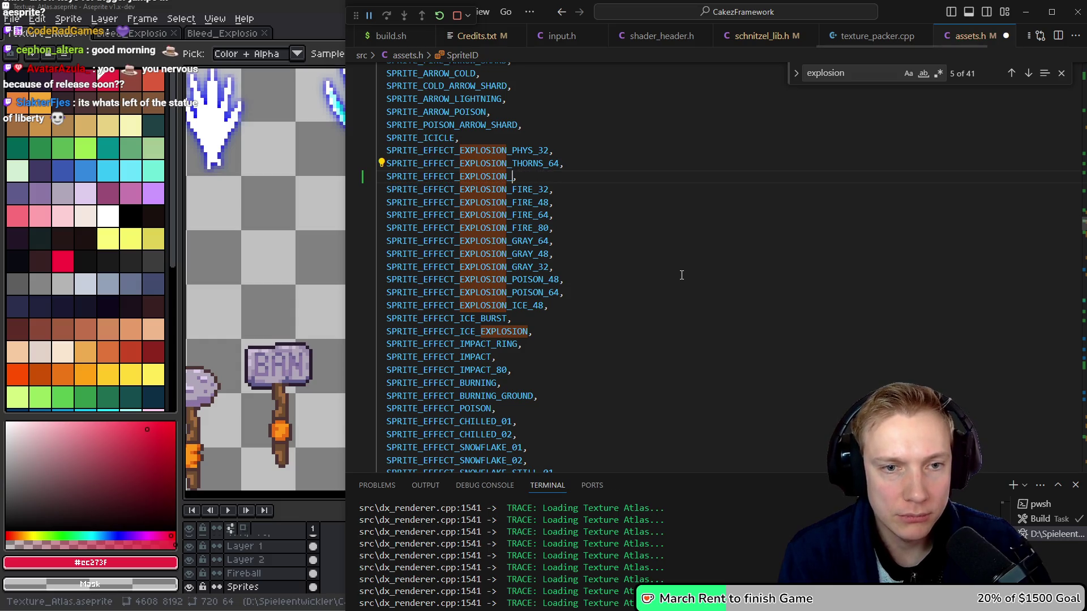
type("BLEED_")
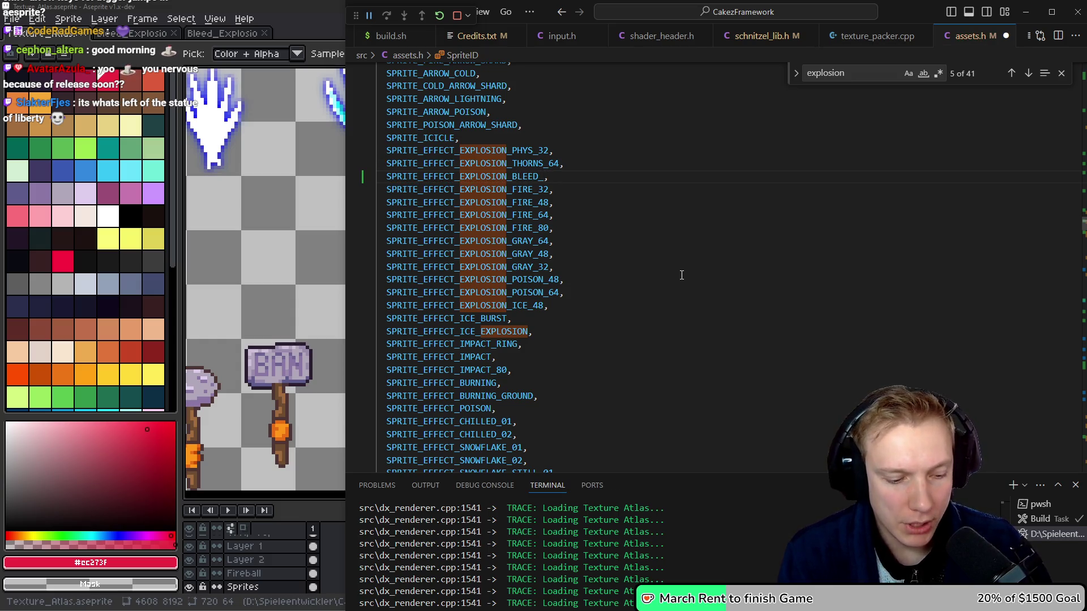
type("80")
key("ctrl+shift+Left")
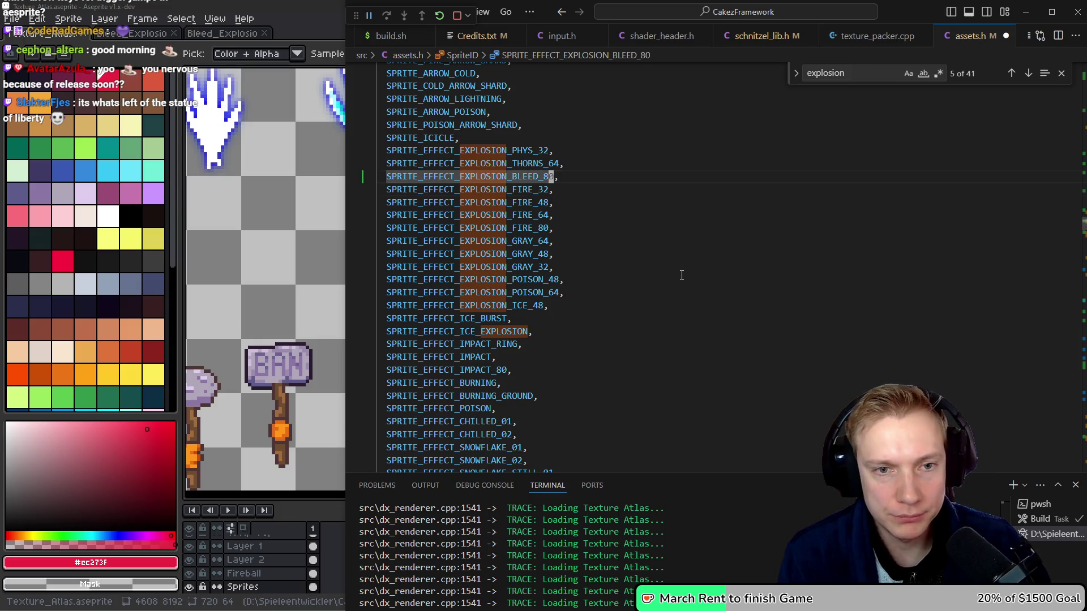
Add a [SPRITE_EFFECT_EXPLOSION_BLEED_80] entry to the sprite table with an empty atlasOffset.
key("alt+Left")
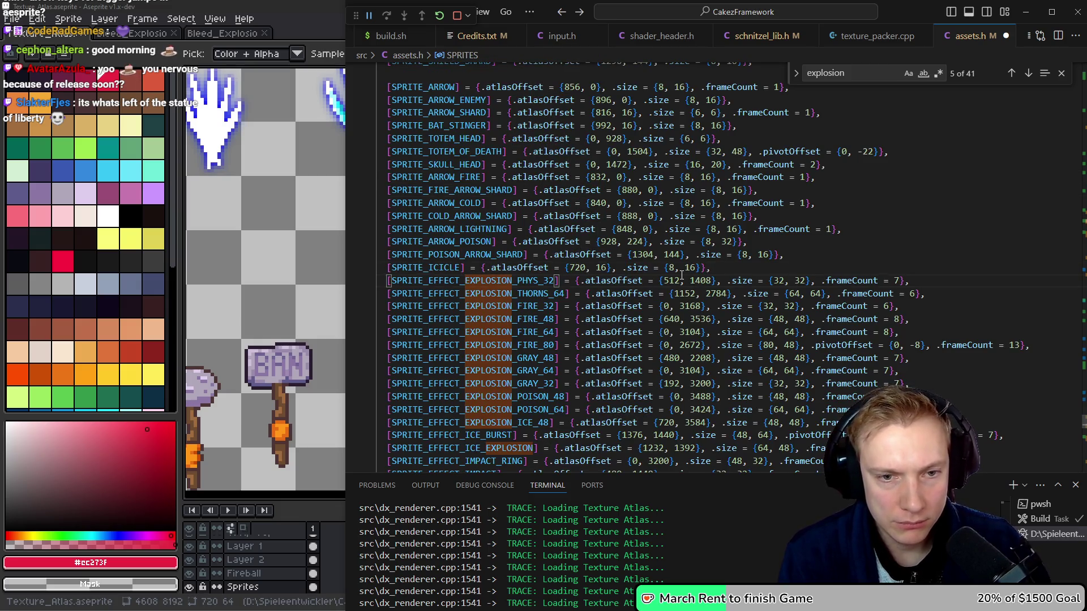
key("Down")
key("Down")
key("ctrl+v")
key("ctrl+shift+Right")
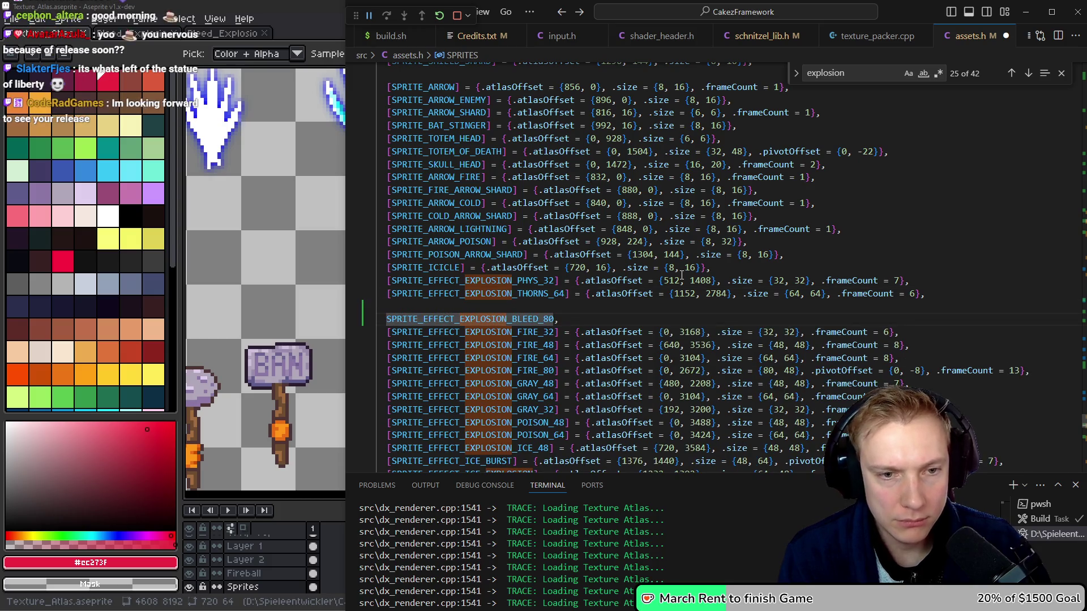
type("[")
key("End")
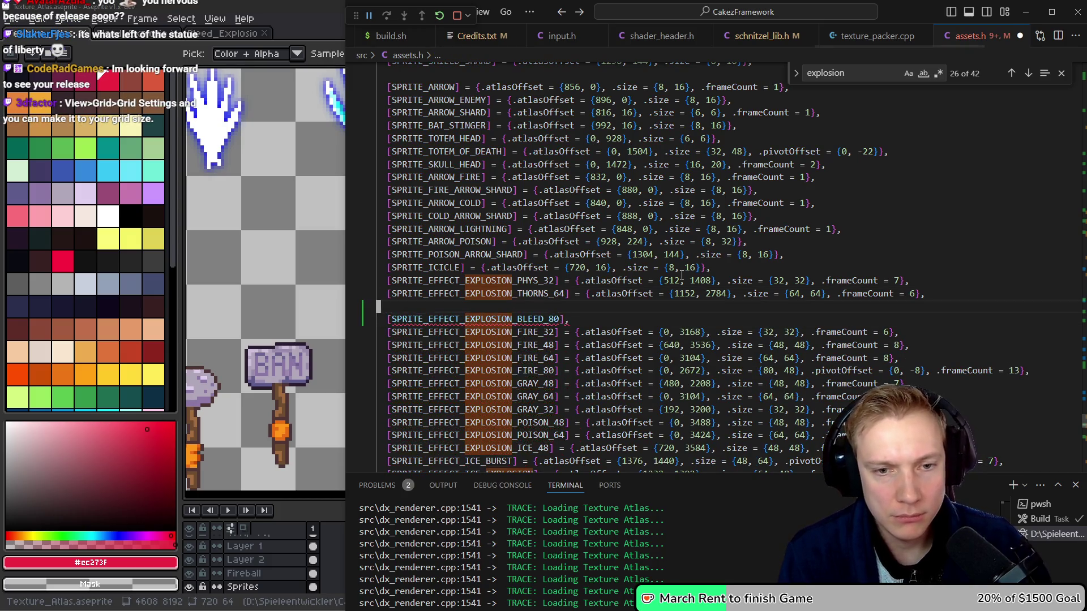
type("= {a")
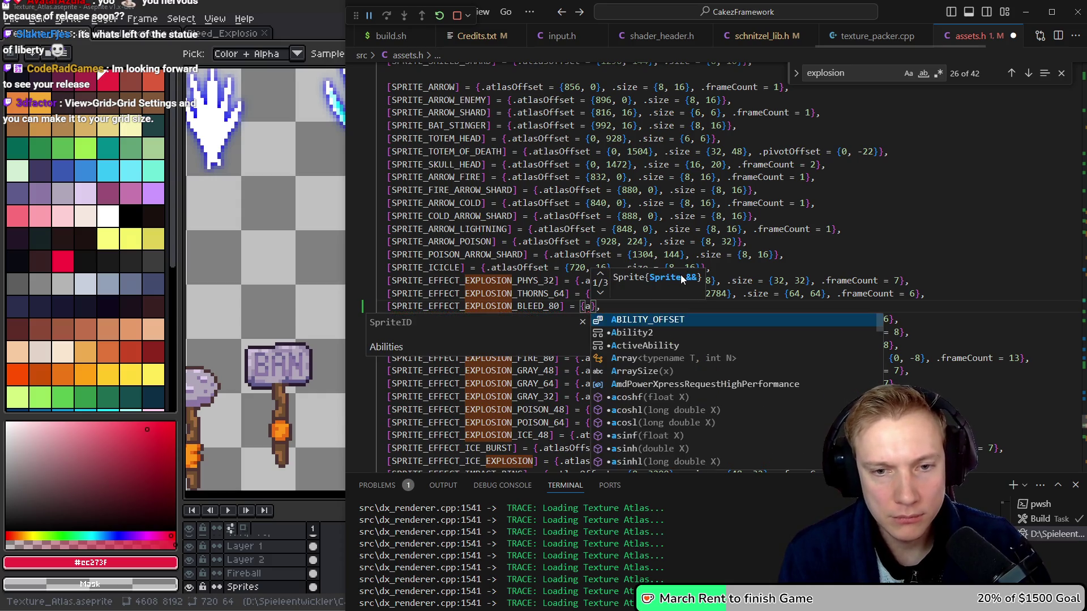
key("BackSpace")
key("Escape")
type(".atl")
key("Return")
type("= {")
key("Right")
Give the BLEED_80 sprite entry size {80, 64} and frameCount 8.
type(", .size = {")
type("80, 5")
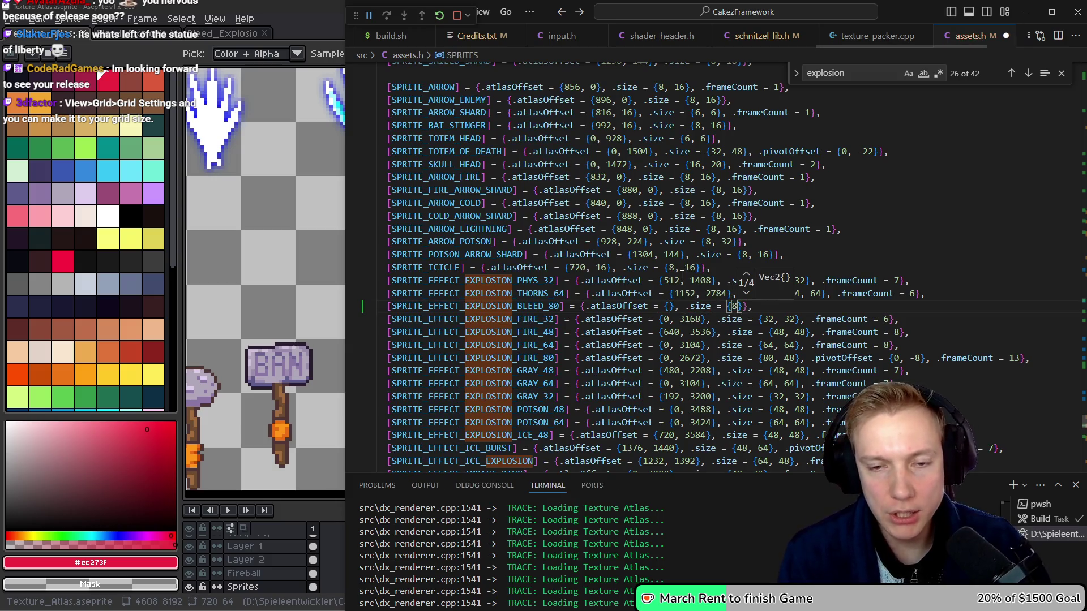
key("BackSpace")
type("6")
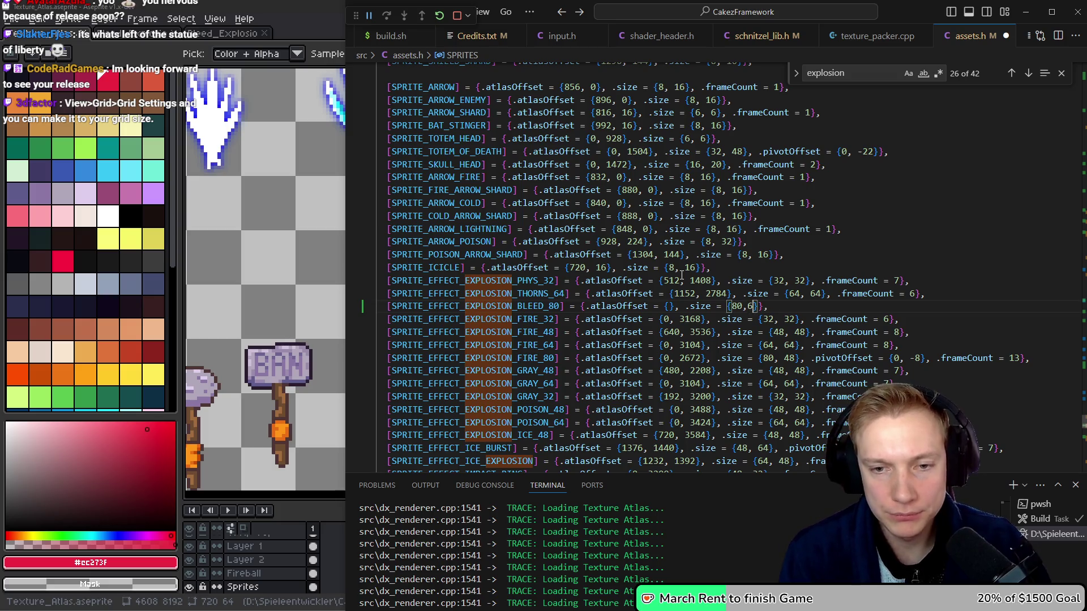
type("64, .f")
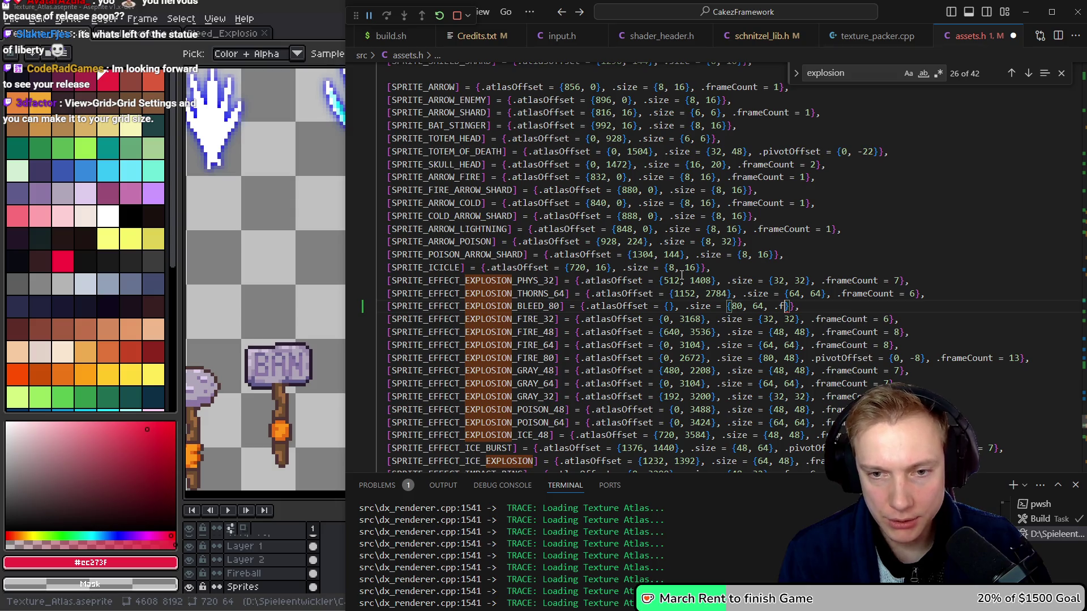
key("BackSpace")
key("BackSpace")
key("BackSpace")
type("4}, .frameCount = 8")
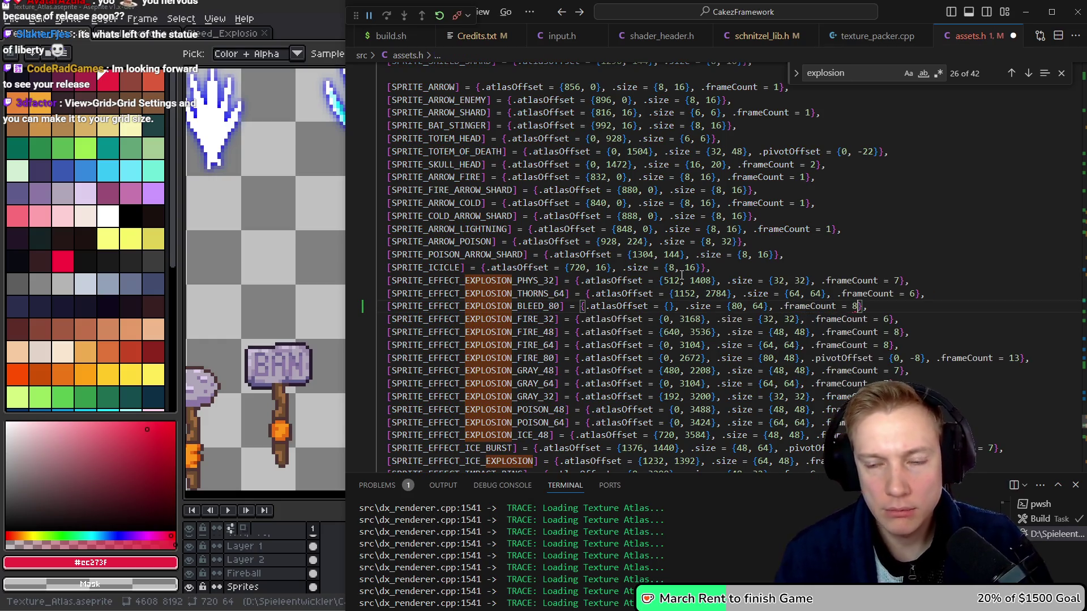
key("alt+Tab")
scroll(670, 263, "down", 4)
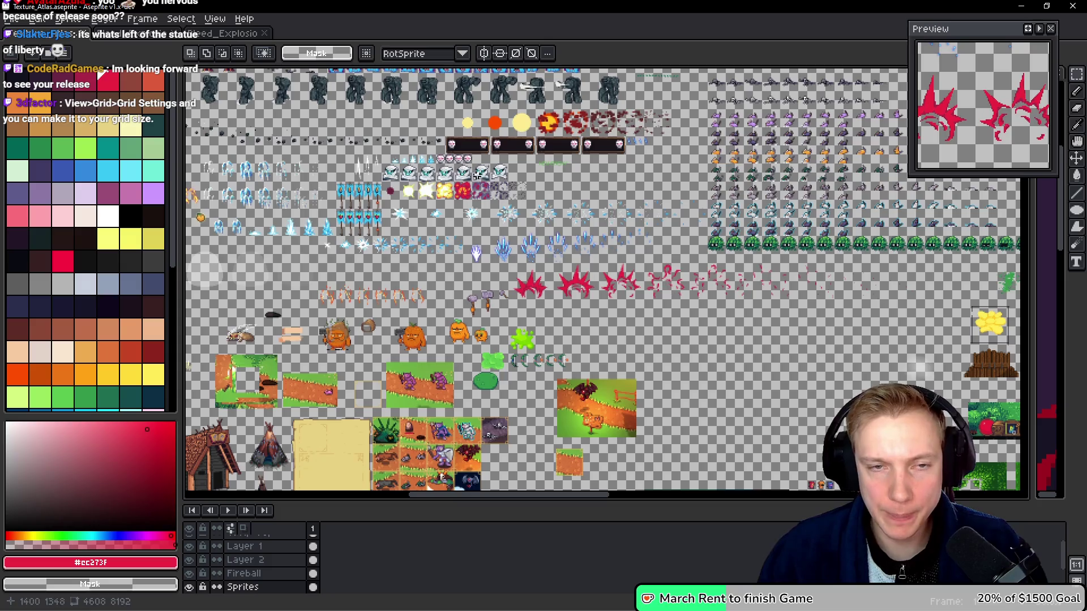
Count the Bleed_Explosion animation's frames in Aseprite, finding nine.
left_click(222, 34)
left_click(156, 36)
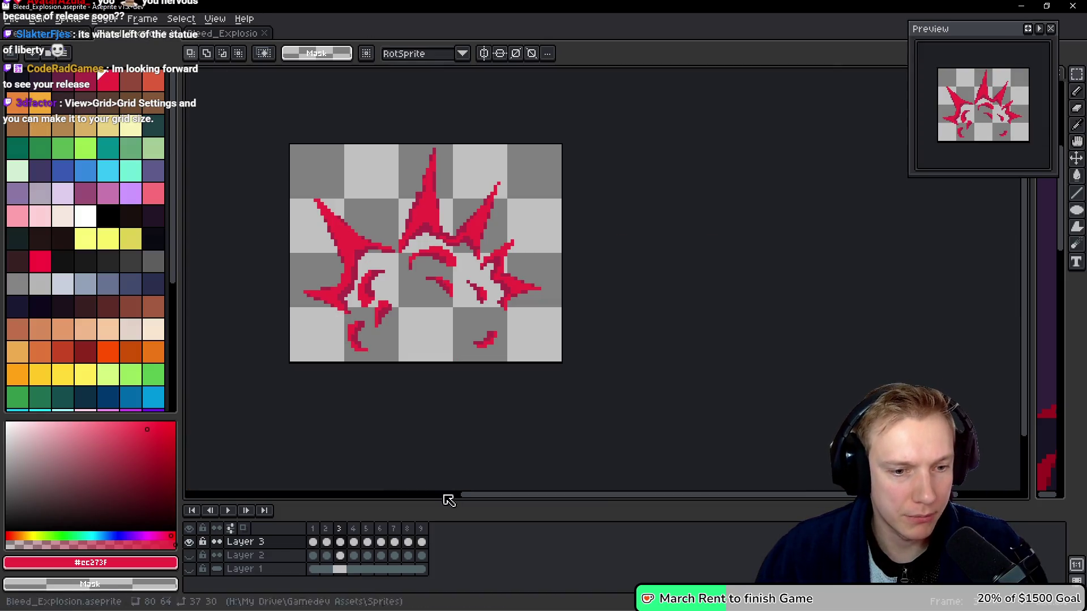
left_click(34, 36)
Change the BLEED_80 entry's frameCount from 8 to 9.
key("alt+Tab")
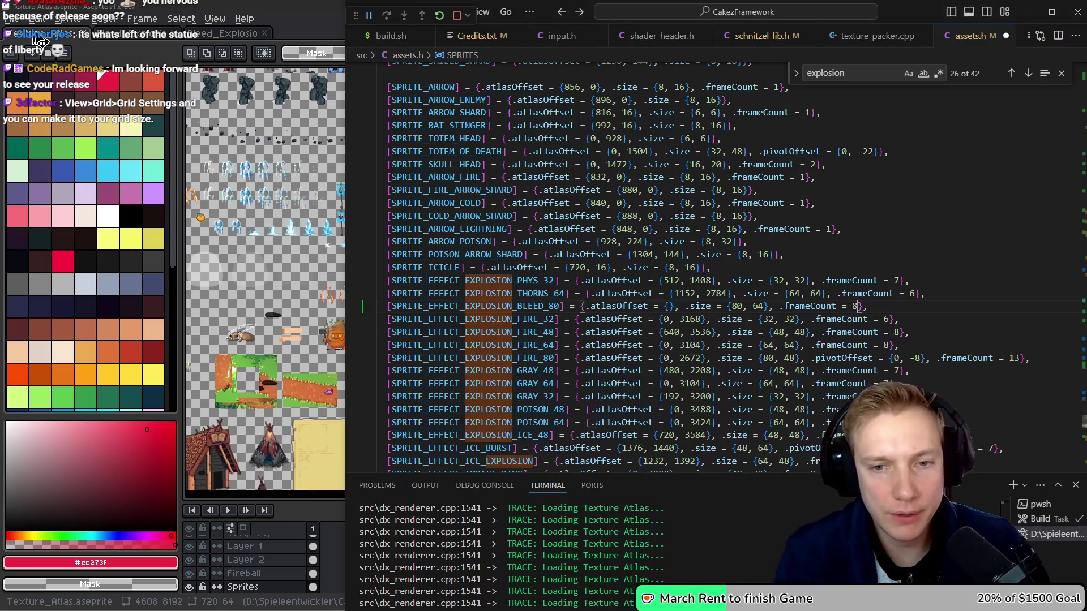
key("BackSpace")
type("9")
key("ctrl+Left")
key("ctrl+Left")
key("ctrl+Left")
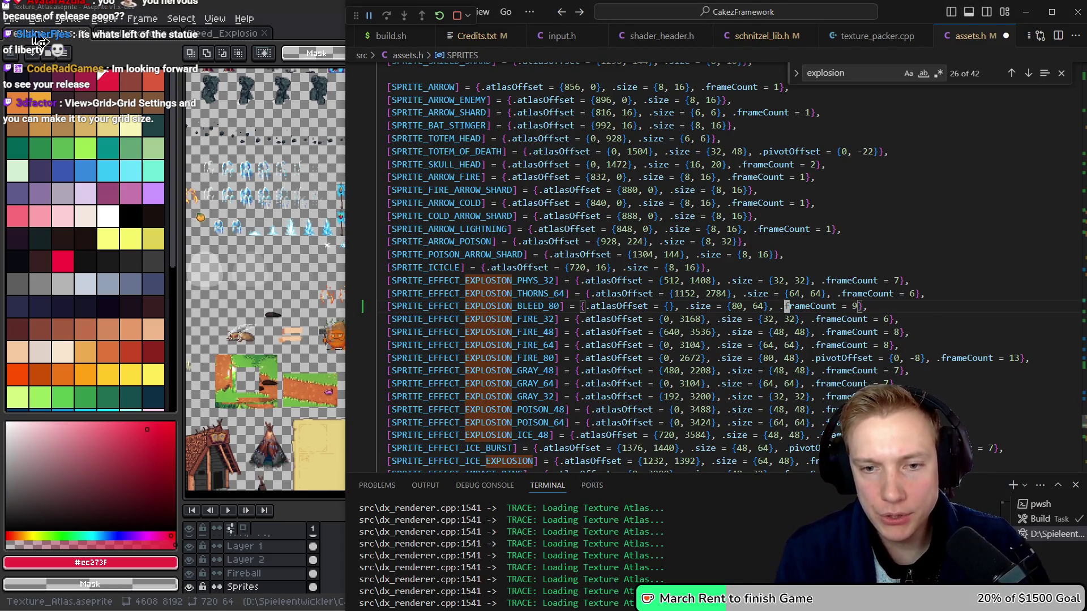
key("ctrl+Left")
key("ctrl+Left")
key("ctrl+Left")
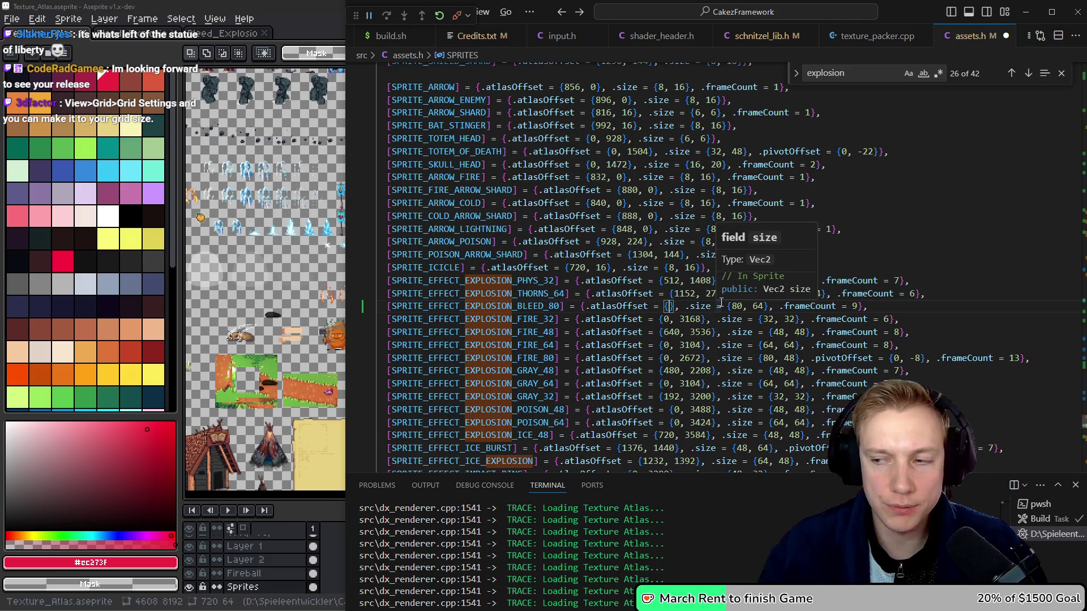
key("alt+Tab")
scroll(505, 259, "up", 5)
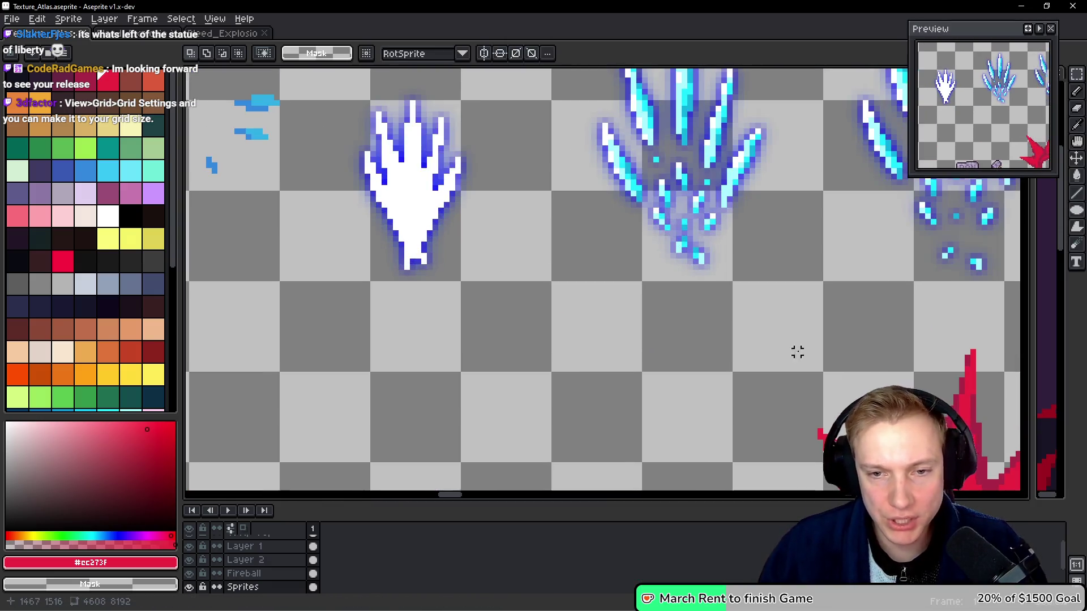
Set the BLEED_80 atlasOffset to {1456, 1504}, checking the sprite's coordinates in the atlas.
left_click_drag(795, 351, 494, 160)
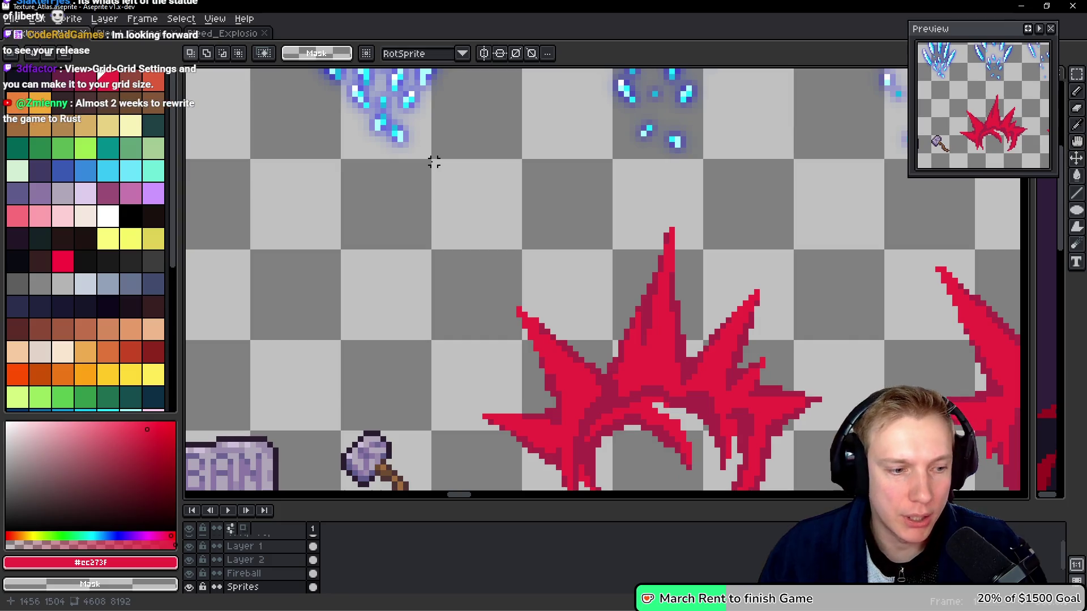
key("alt+Tab")
type("1465,")
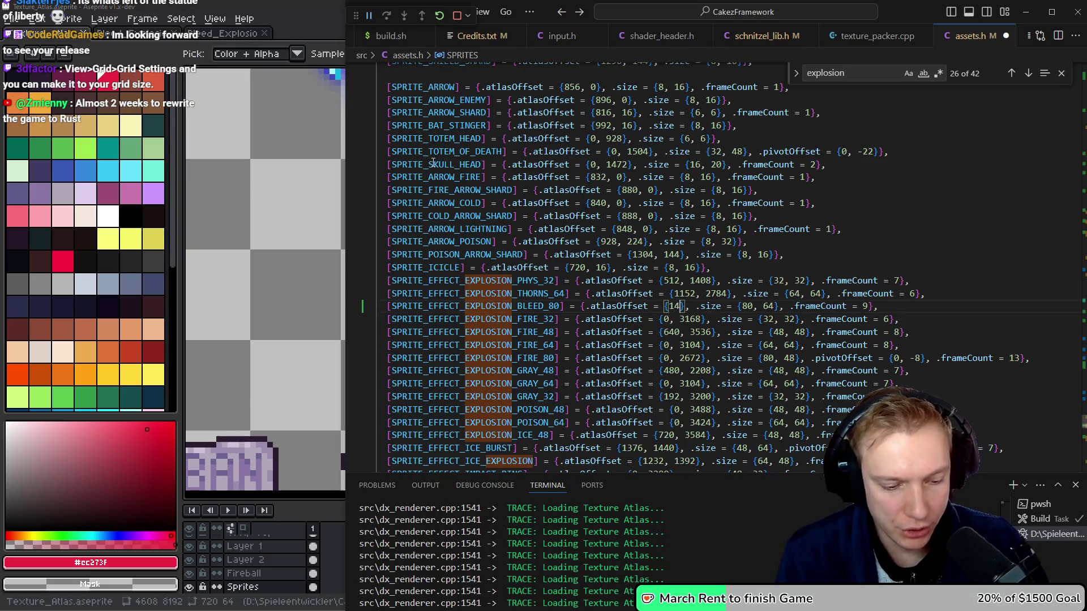
key("BackSpace")
key("BackSpace")
key("BackSpace")
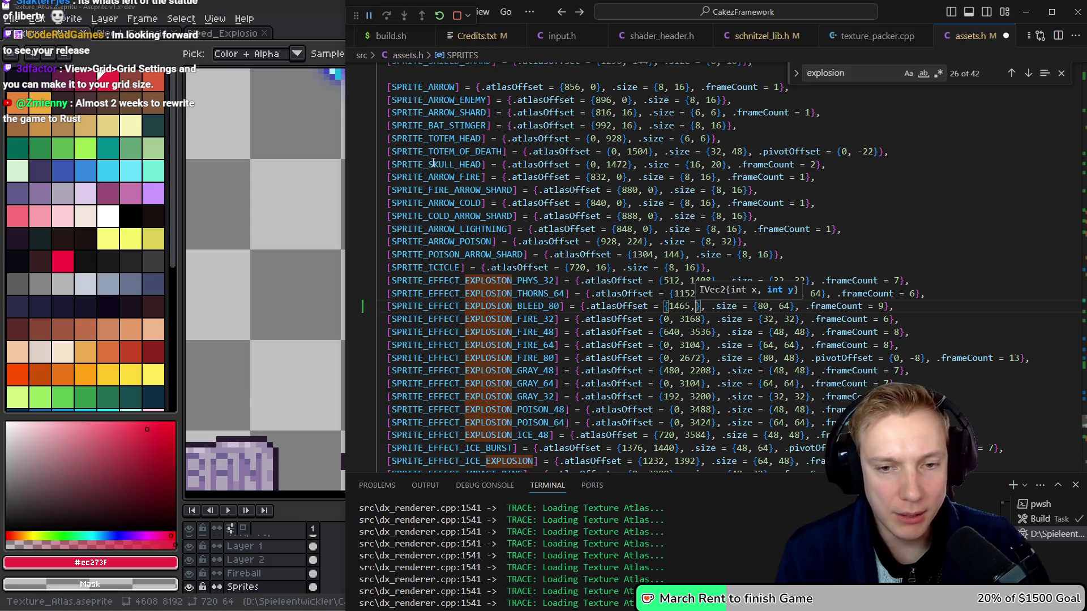
type("56,")
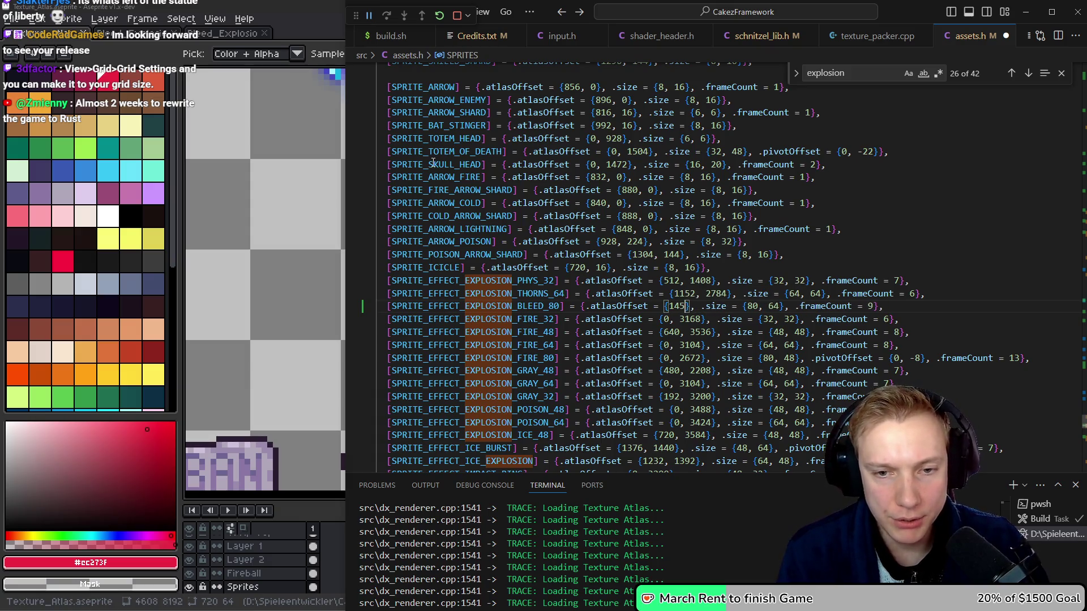
key("alt+Tab")
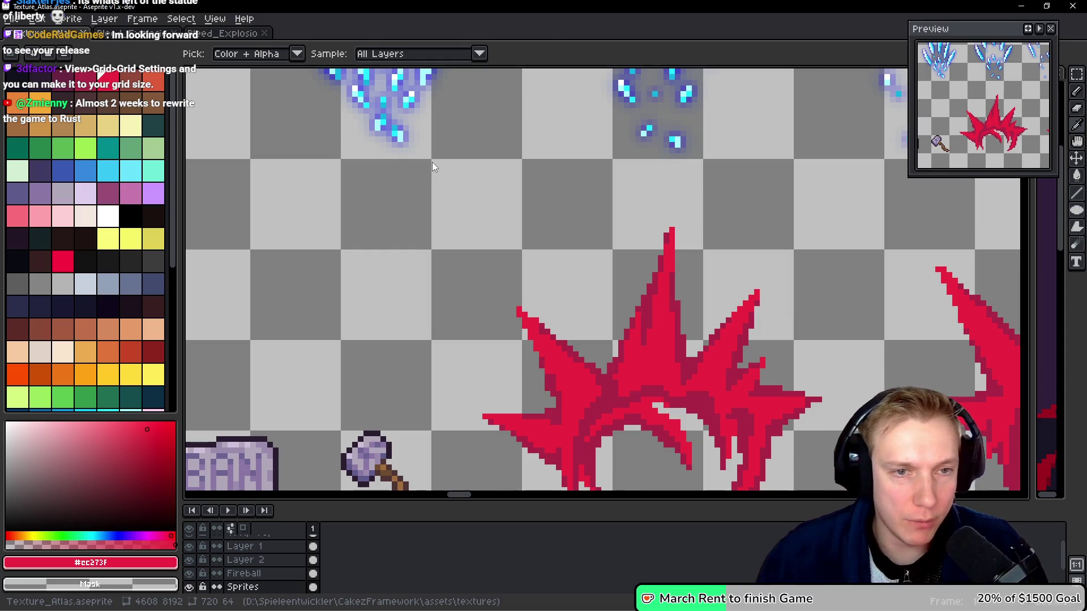
key("m")
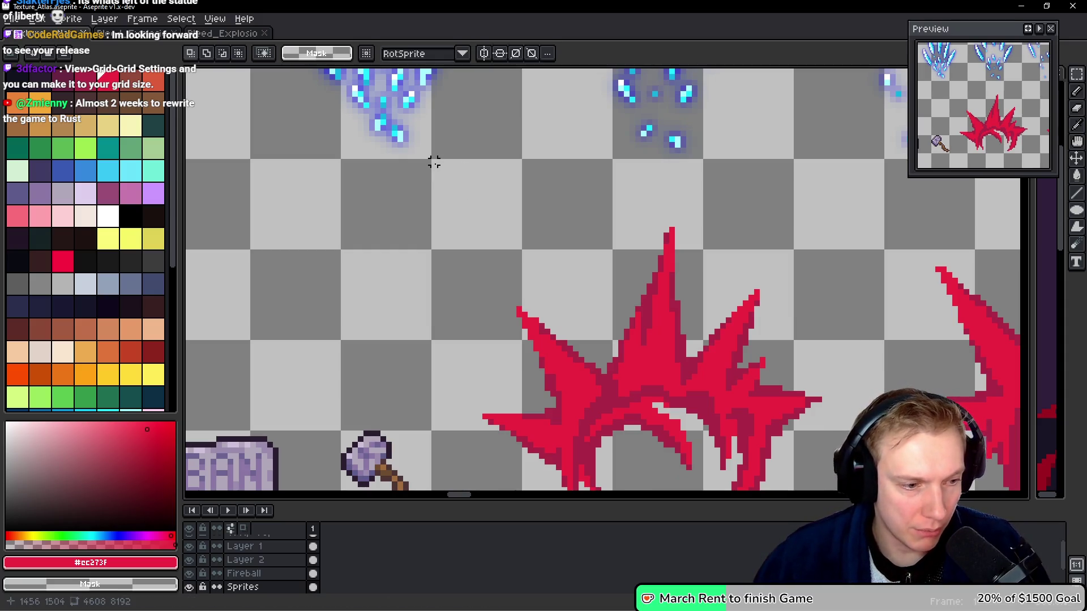
key("alt+Tab")
type("150")
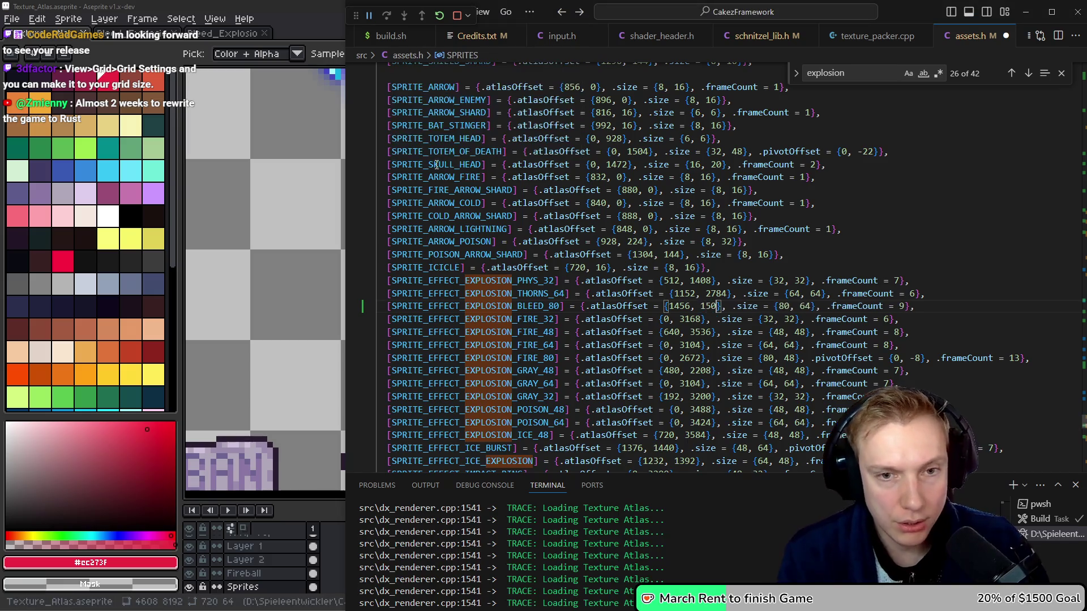
type("4")
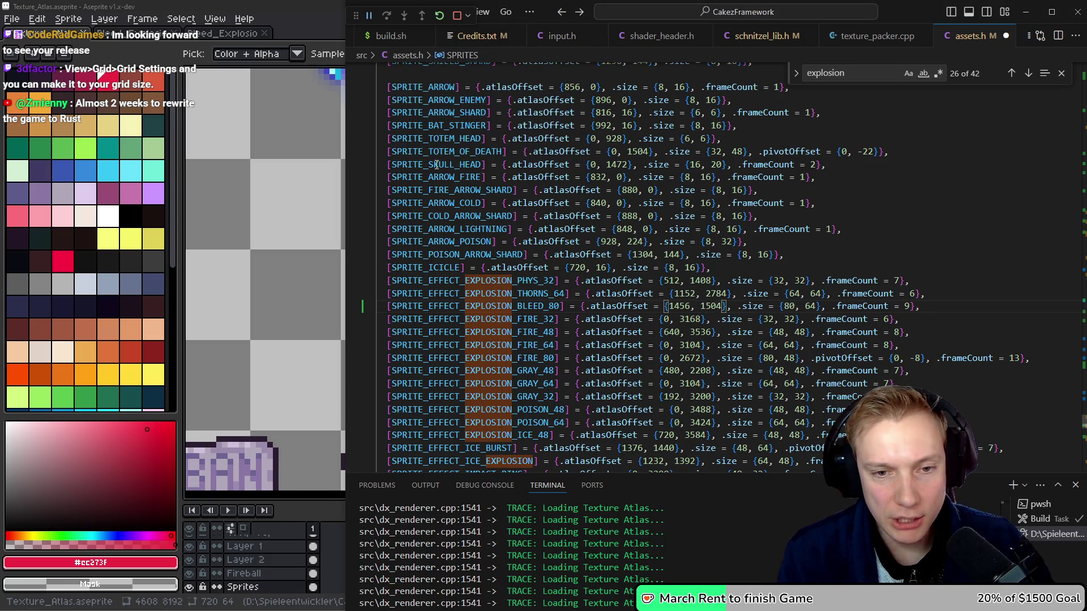
key("Home")
key("Right")
key("ctrl+Right")
key("ctrl+Right")
key("Down")
key("Up")
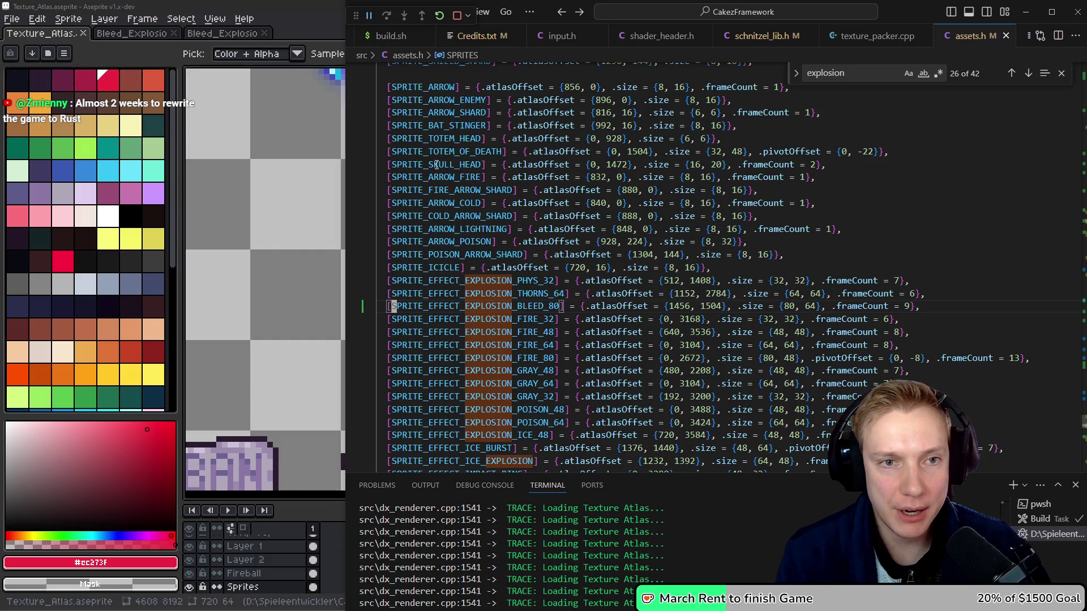
Start rebuilding the game with Ctrl+Shift+B and bring game.cpp back in front.
key("ctrl+shift+b")
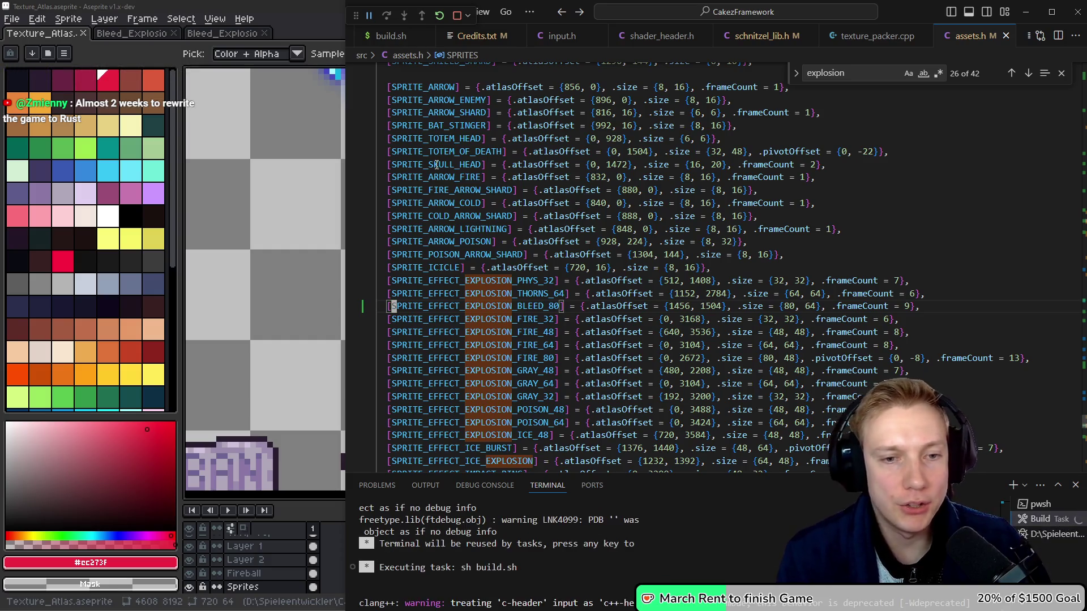
key("ctrl+Tab")
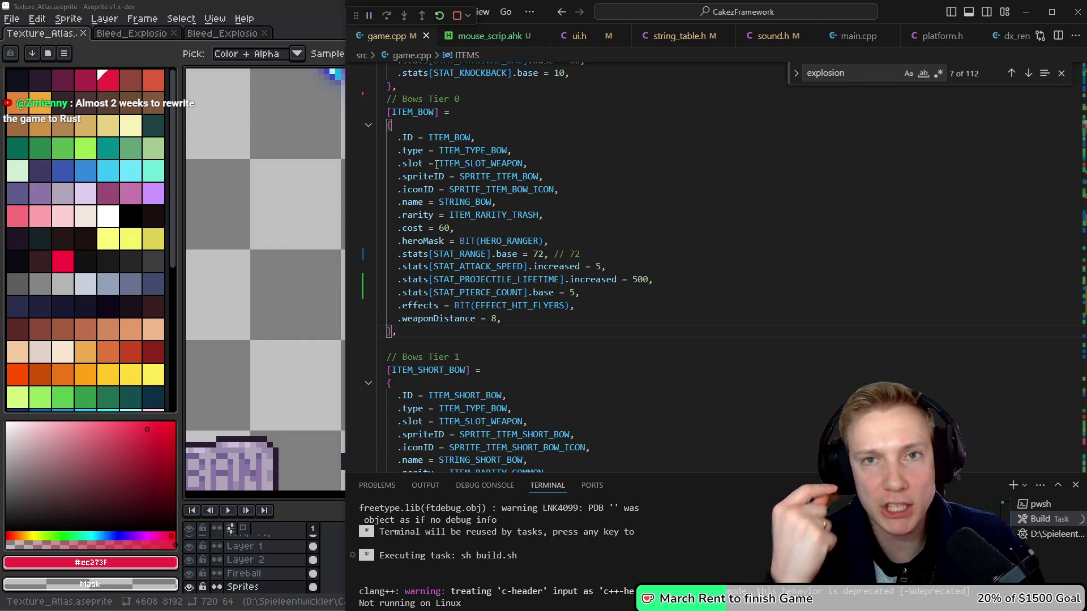
key("alt+Tab")
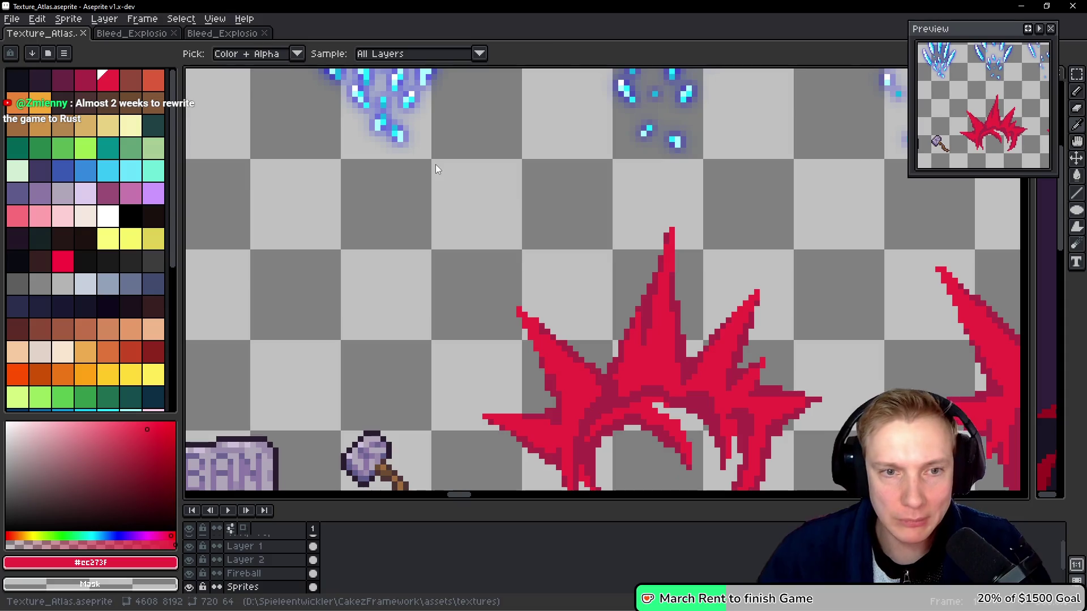
scroll(585, 241, "down", 2)
scroll(586, 243, "down", 1)
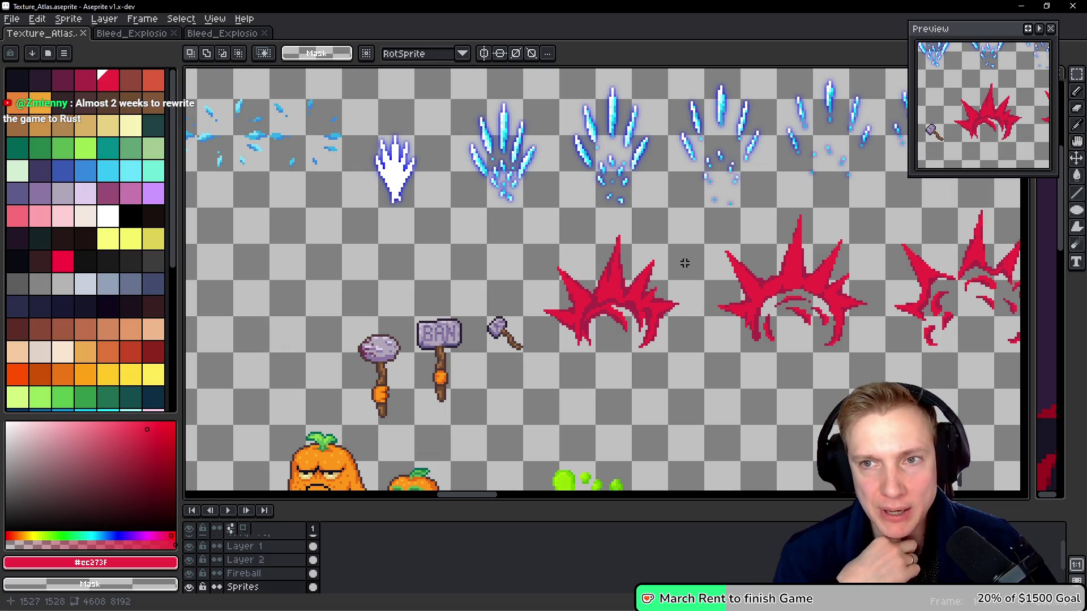
key("i")
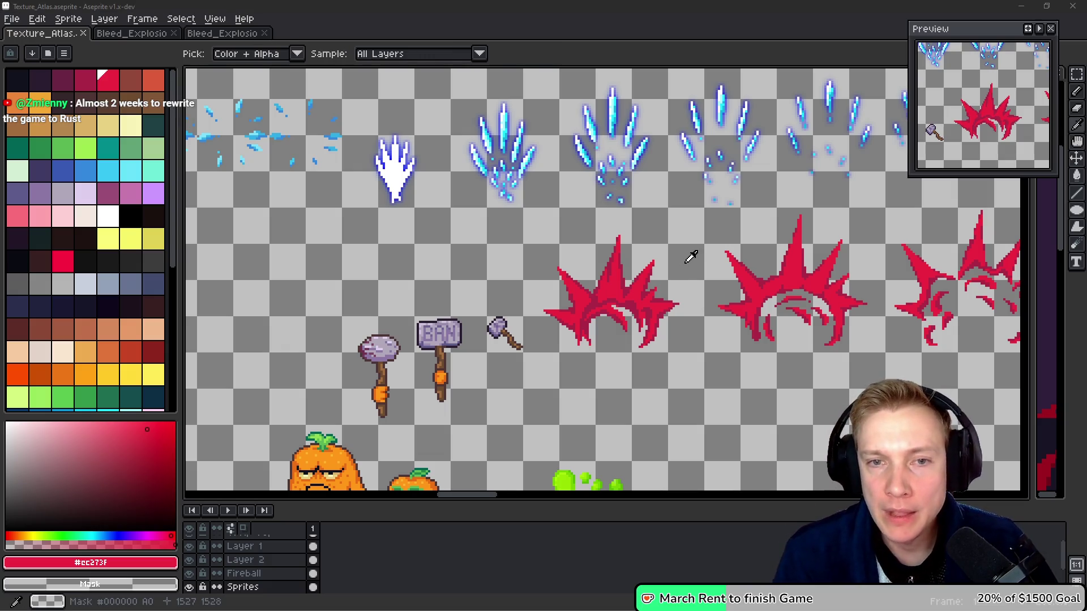
key("alt+Tab")
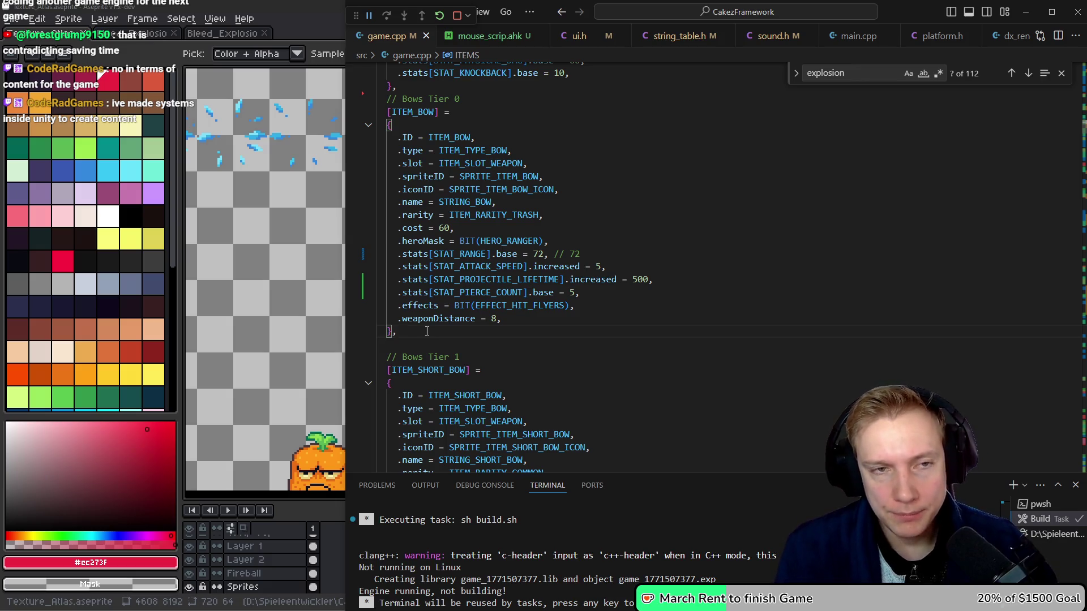
Reopen game.cpp from recent files and place the caret after the ITEM_BOW block.
key("ctrl+p")
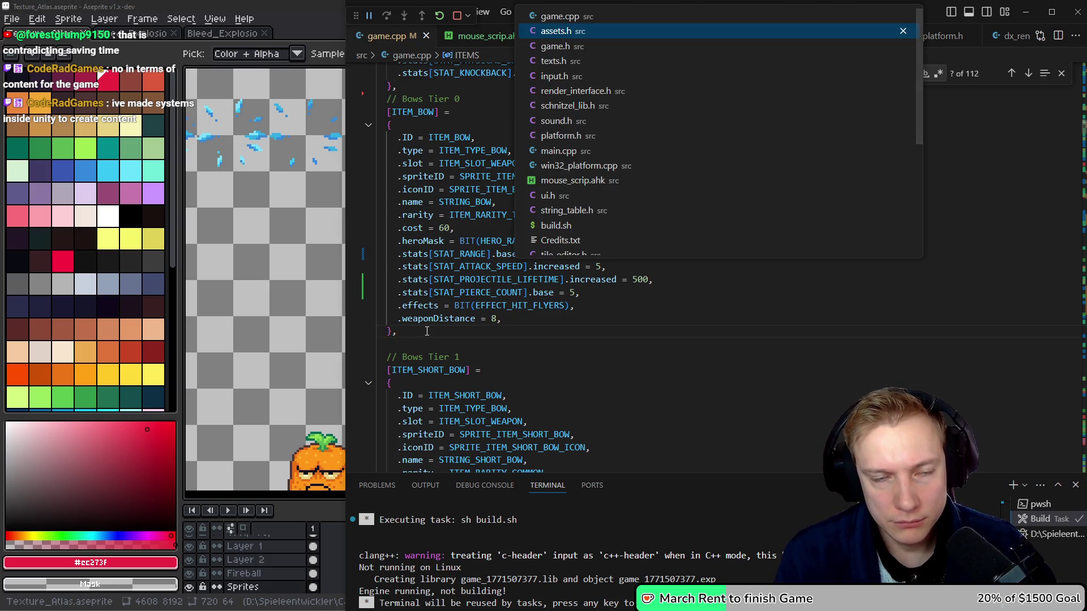
key("Up")
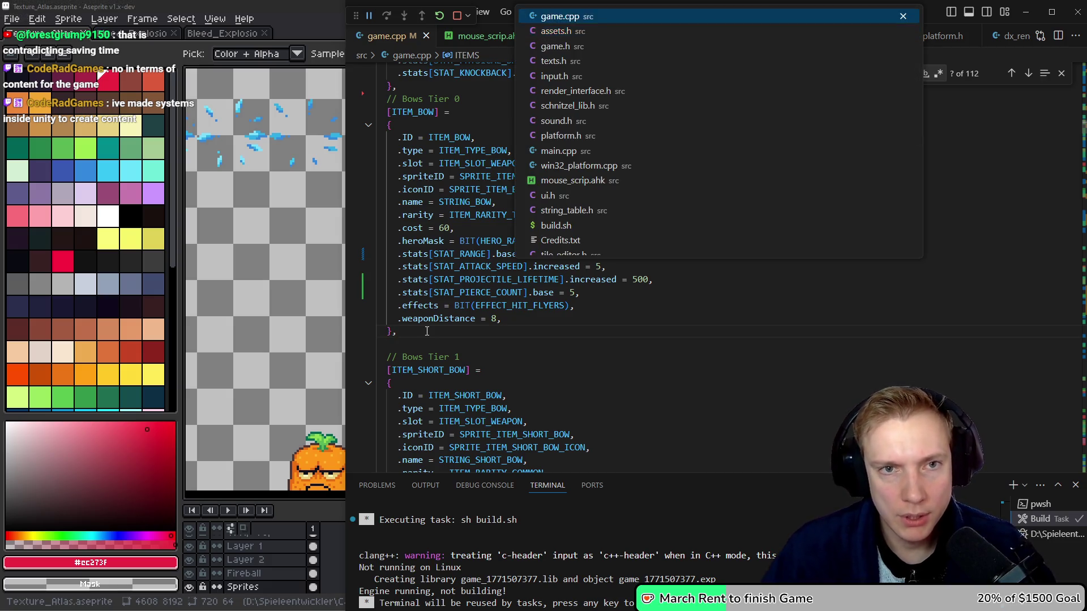
key("Return")
left_click(427, 331)
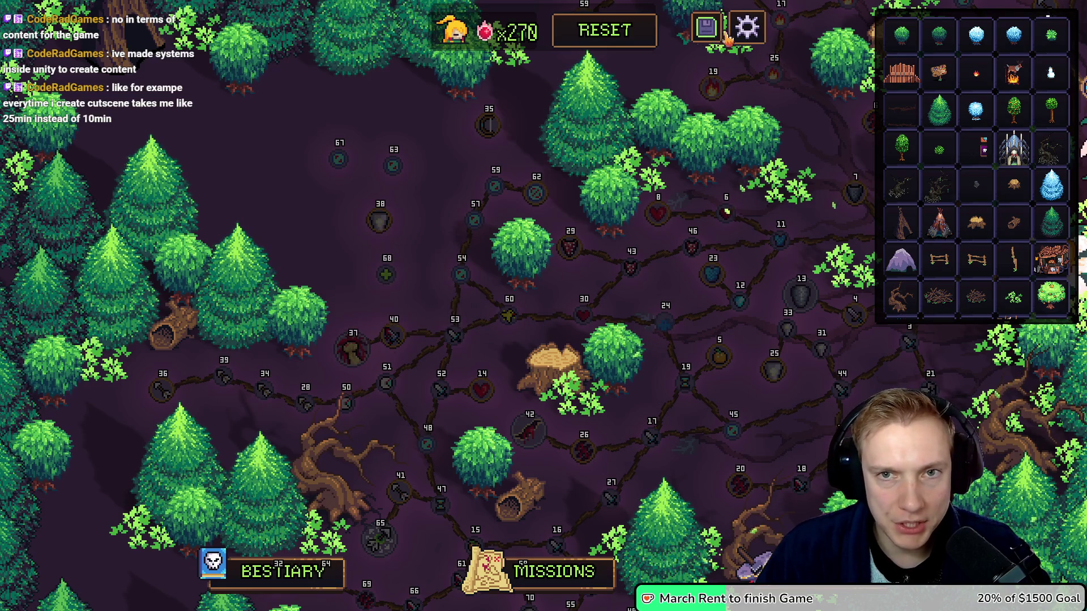
Buy Life, Physical Damage, Attack Speed and max Bleed Chance, refunding Block Chance.
left_click(747, 27)
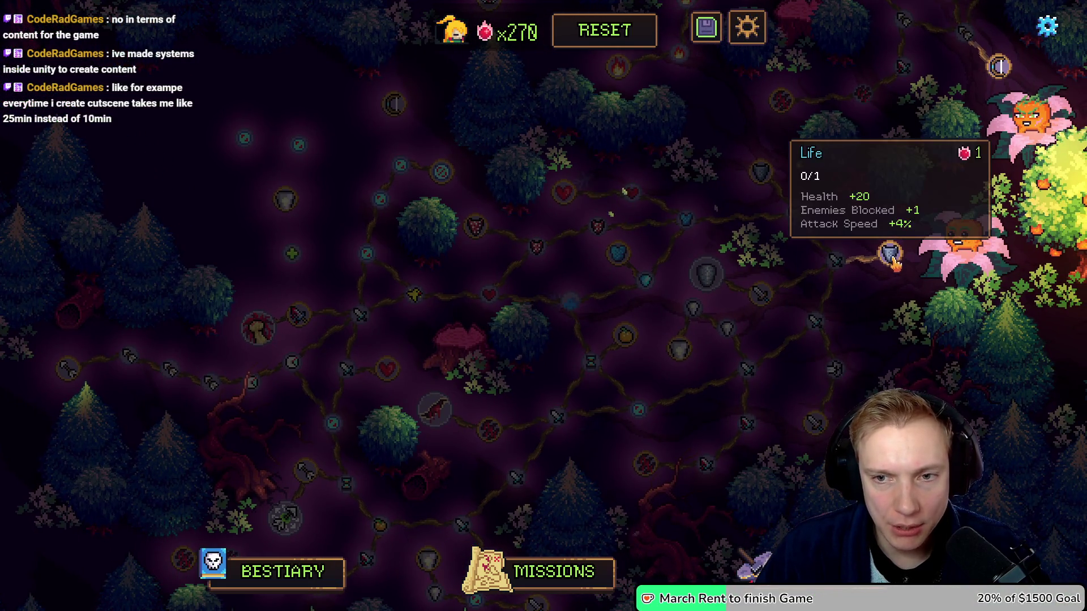
left_click(890, 256)
left_click(837, 260)
left_click(795, 213)
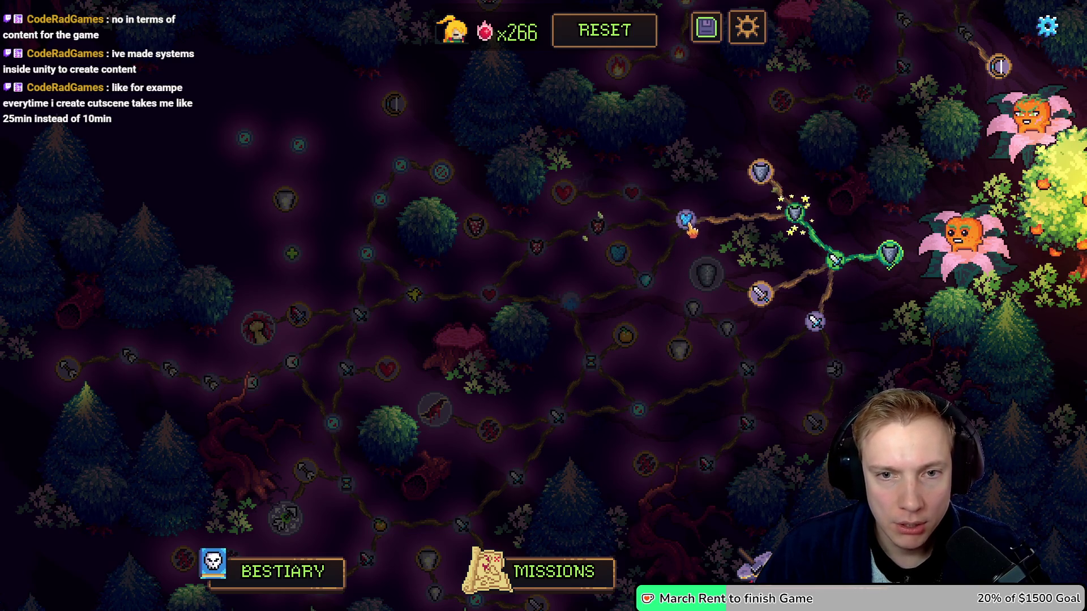
left_click(687, 222)
right_click(689, 223)
right_click(795, 213)
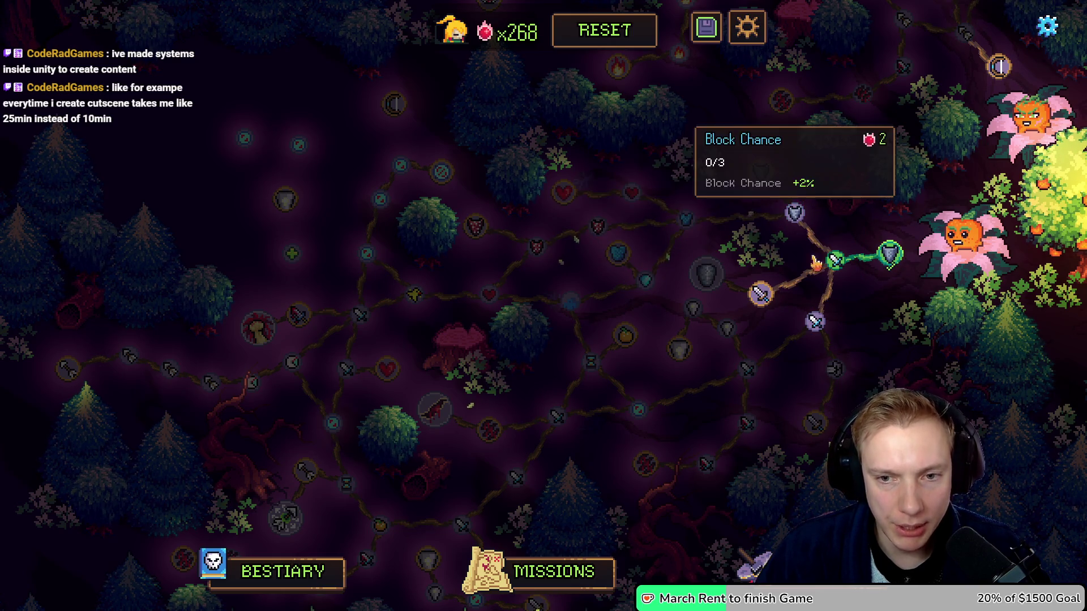
left_click(815, 321)
left_click(748, 369)
left_click(748, 422)
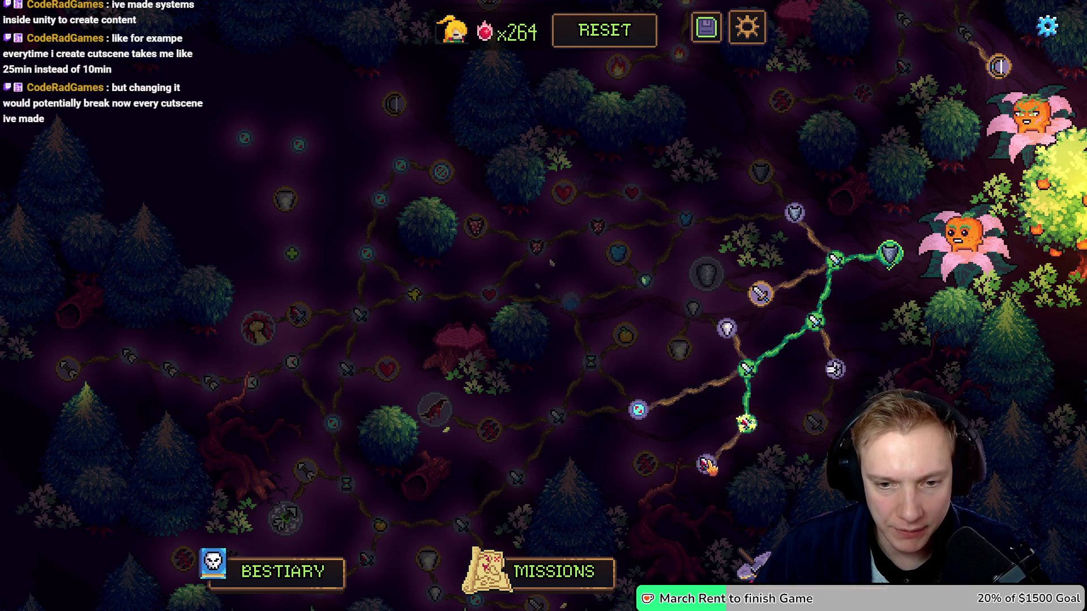
left_click(707, 464)
left_click(645, 465)
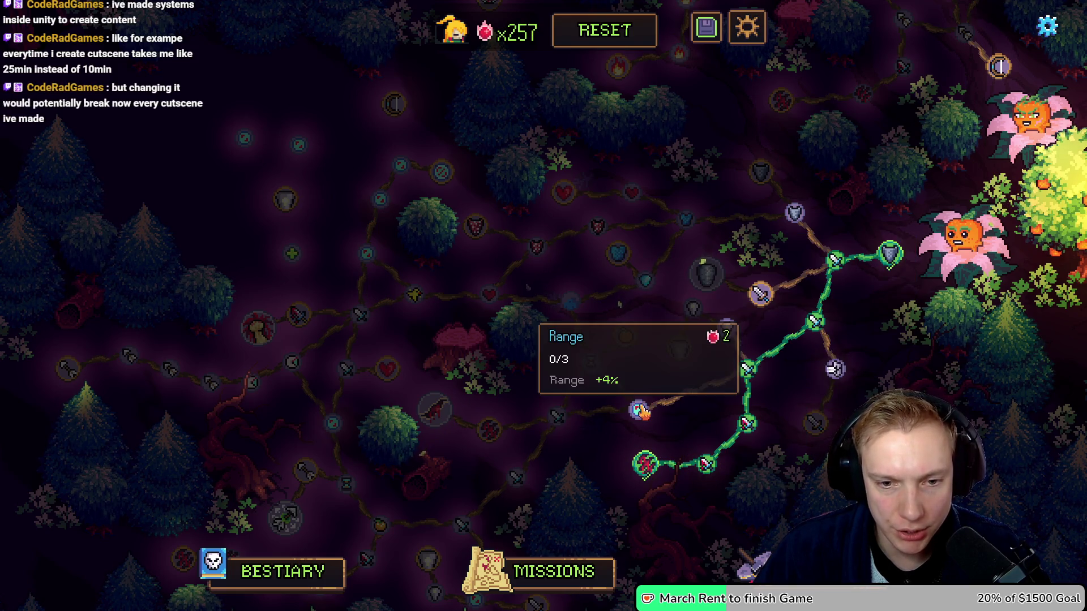
Buy Range, Cooldowns, Leaf, Bleed Damage, Lingering Bleeds, Physical Damage and Attack Speed nodes.
left_click(638, 410)
left_click(557, 418)
left_click(592, 361)
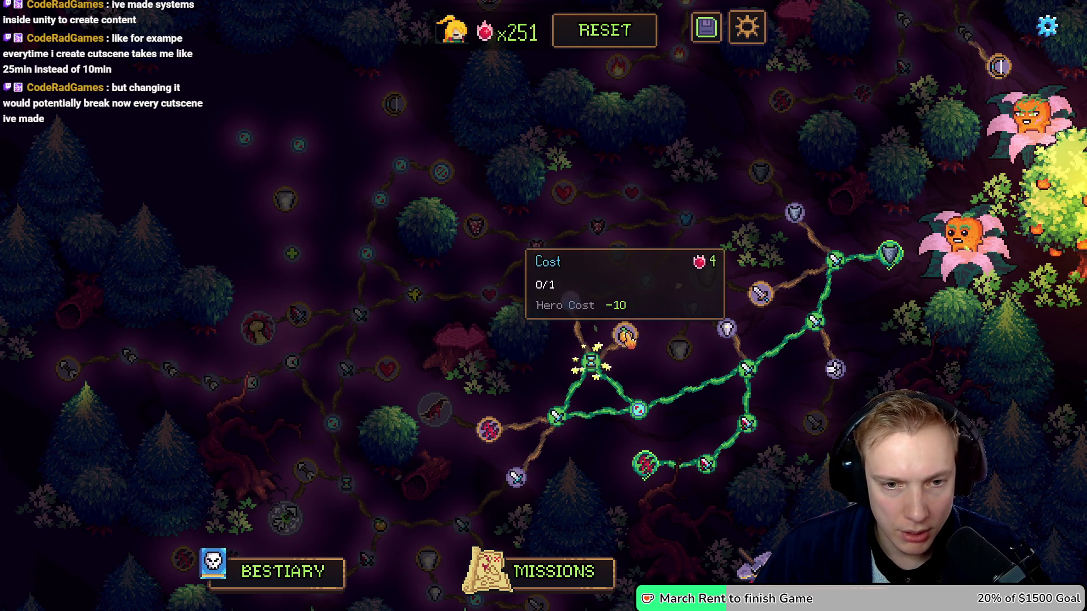
left_click(625, 335)
left_click(491, 431)
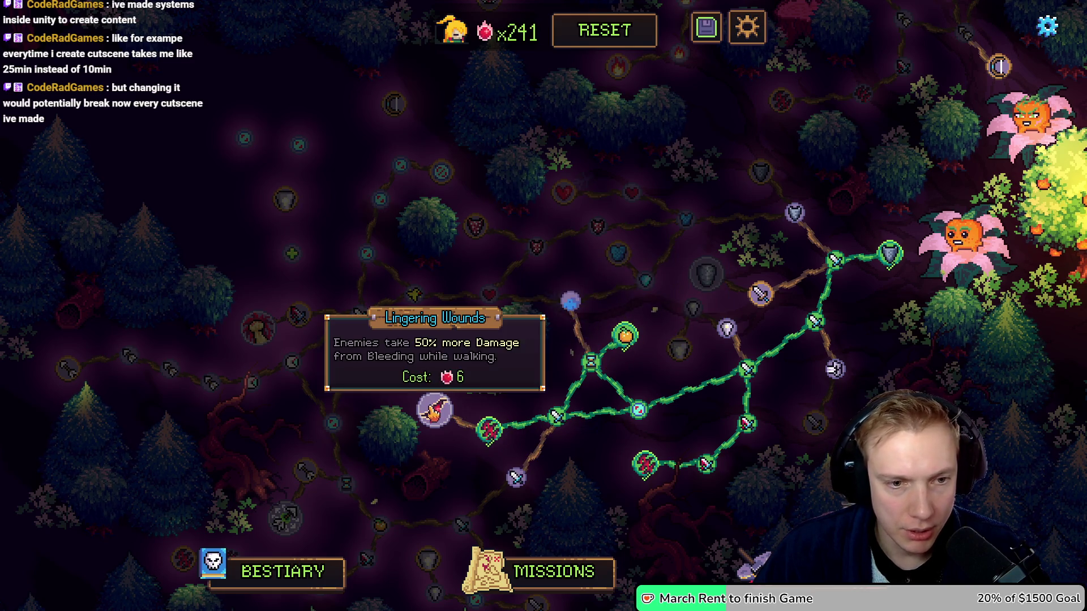
left_click(433, 408)
left_click(517, 479)
left_click(462, 525)
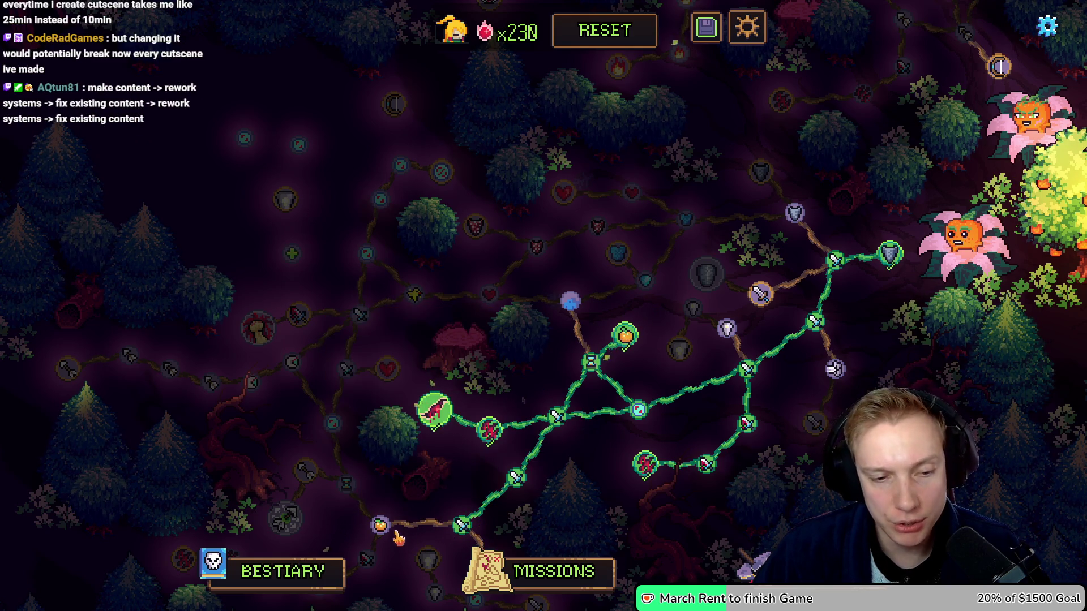
Buy the Leaf, Bleed Damage and leftward nodes along the lower-left branch.
left_click_drag(453, 512, 539, 460)
left_click(479, 460)
left_click(465, 493)
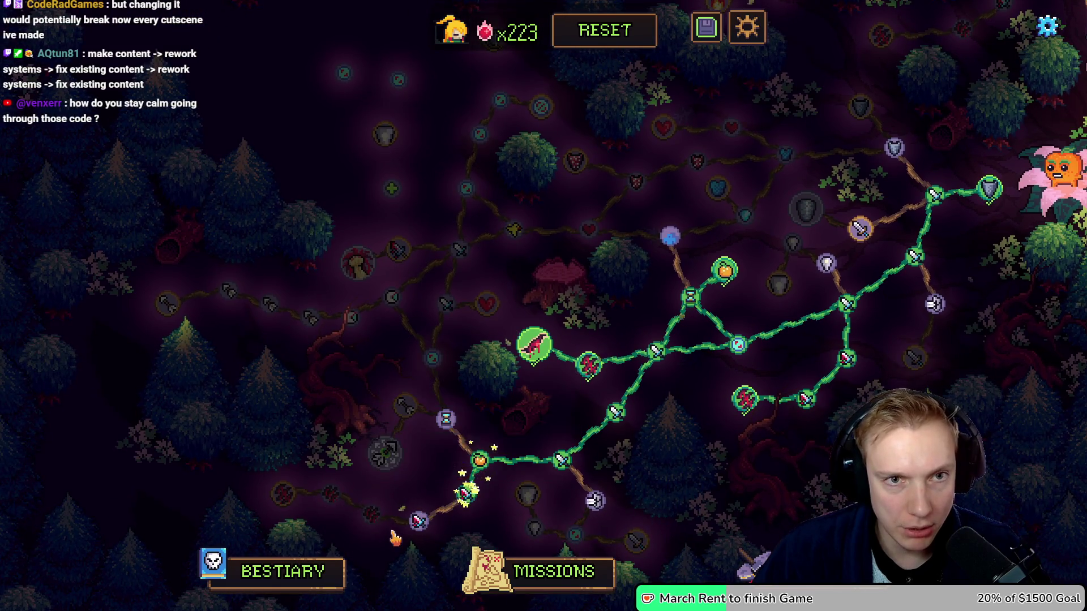
left_click(419, 521)
left_click(374, 515)
left_click(331, 493)
left_click(283, 494)
Buy Cooldowns, Area of Effect, Physical Damage, Bleed Damage and Detonating Hemorrhage.
left_click(448, 420)
left_click(431, 357)
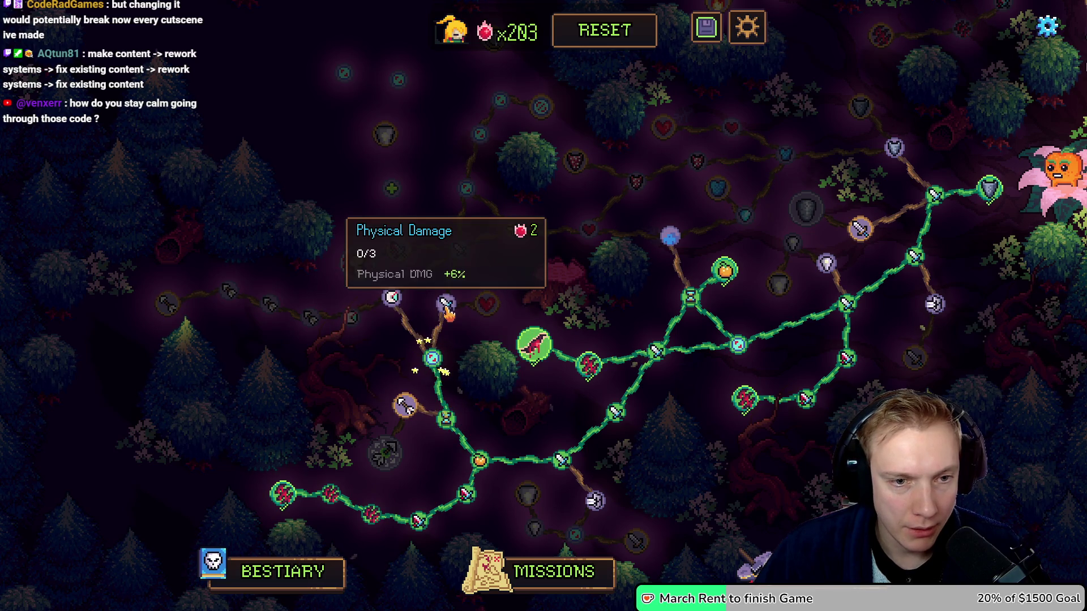
left_click(446, 304)
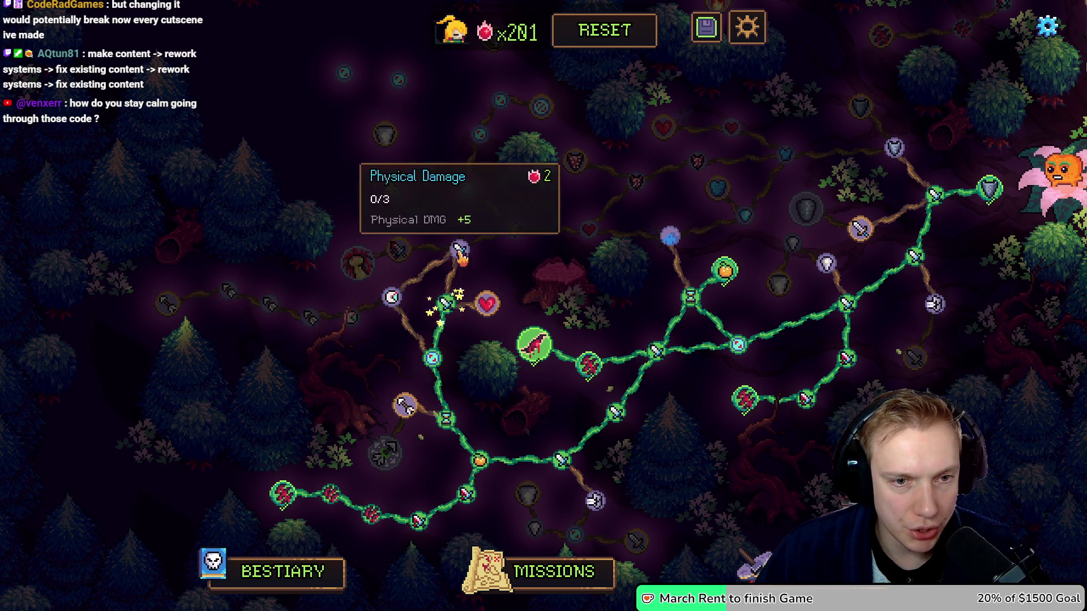
left_click(462, 249)
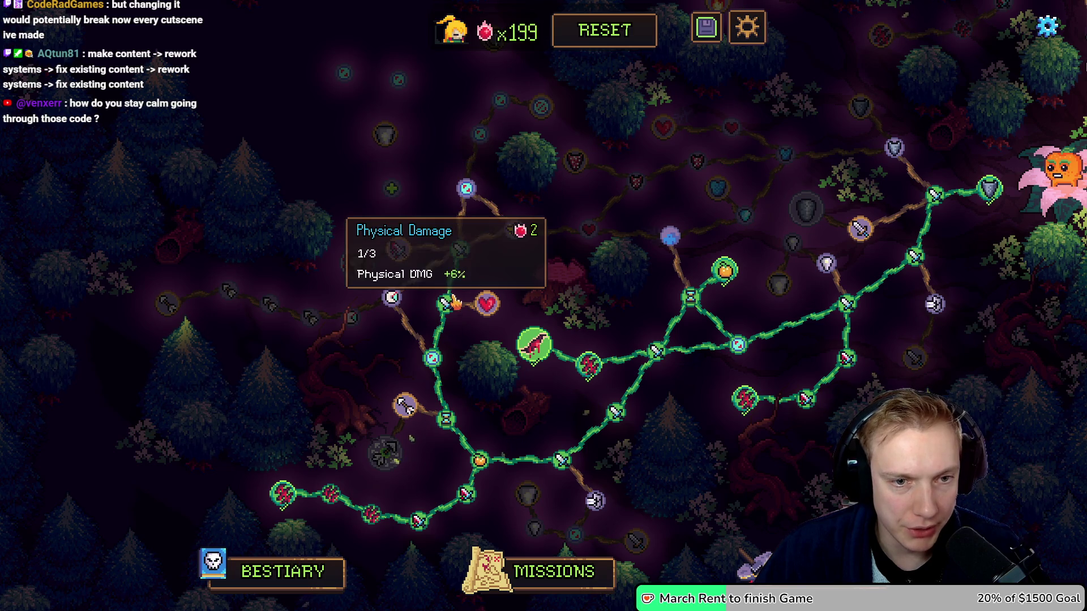
left_click(400, 250)
left_click(356, 264)
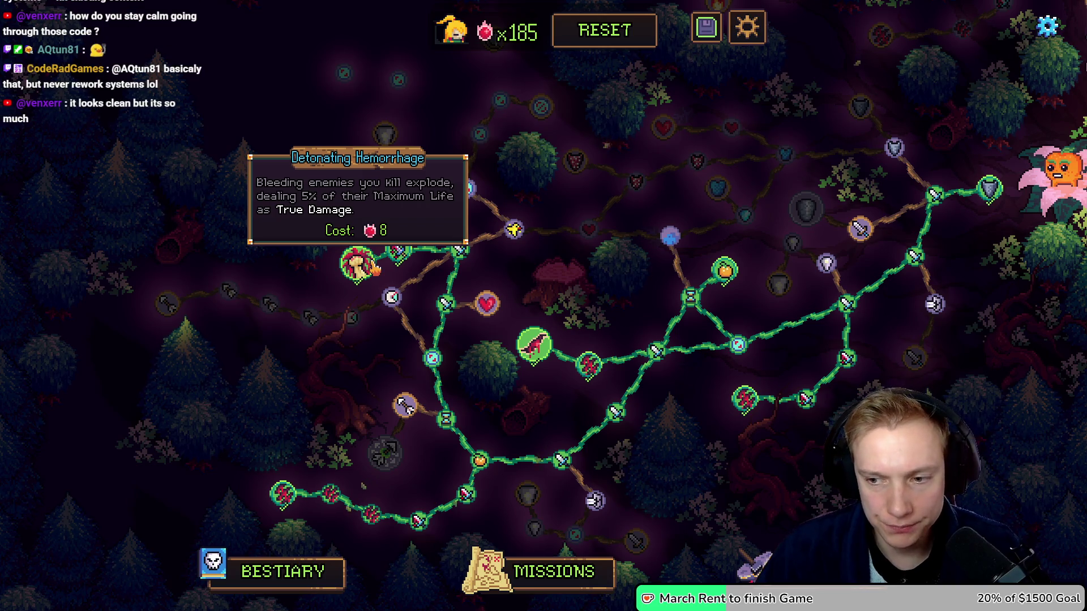
left_click_drag(509, 295, 470, 306)
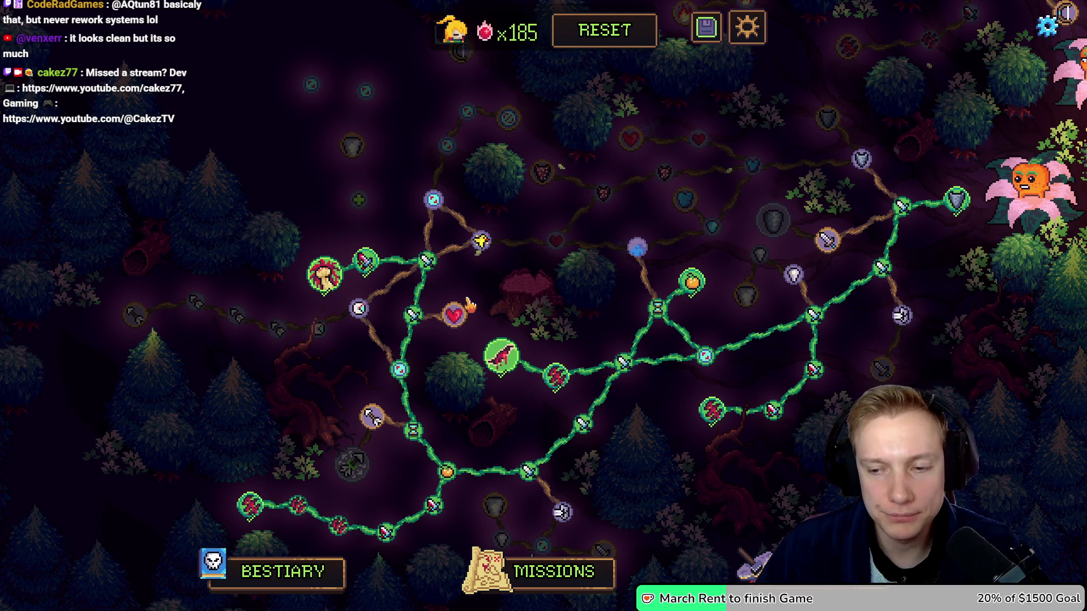
mouse_move(558, 252)
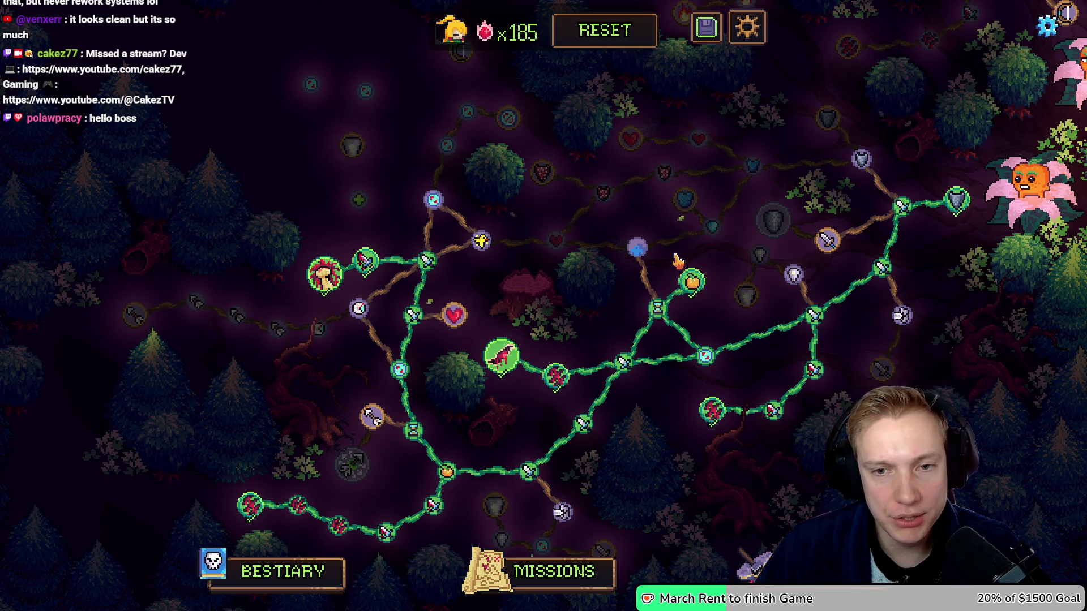
mouse_move(758, 264)
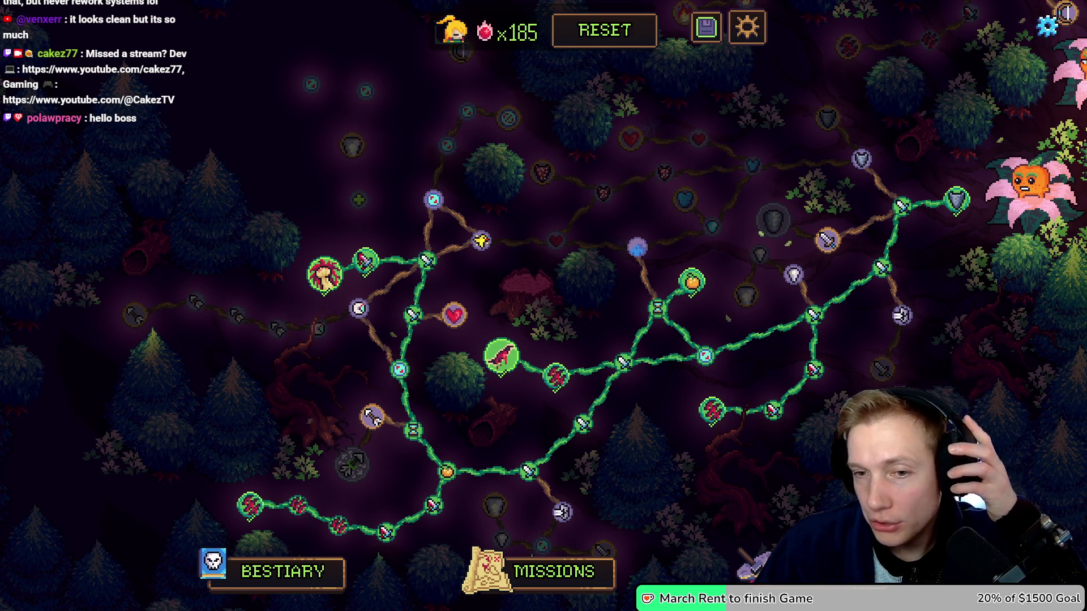
left_click_drag(706, 317, 739, 304)
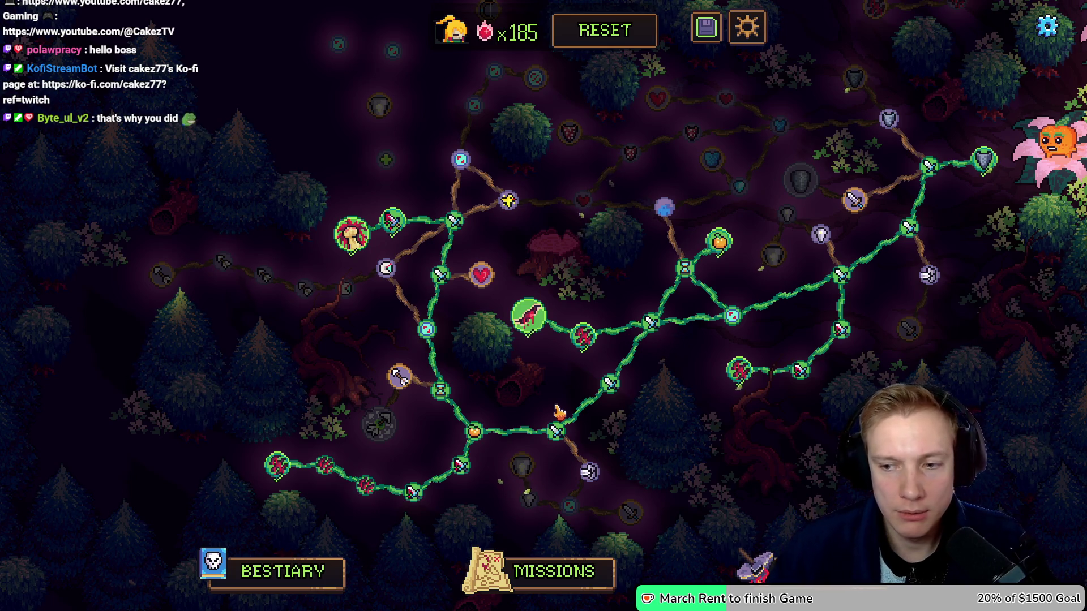
mouse_move(556, 148)
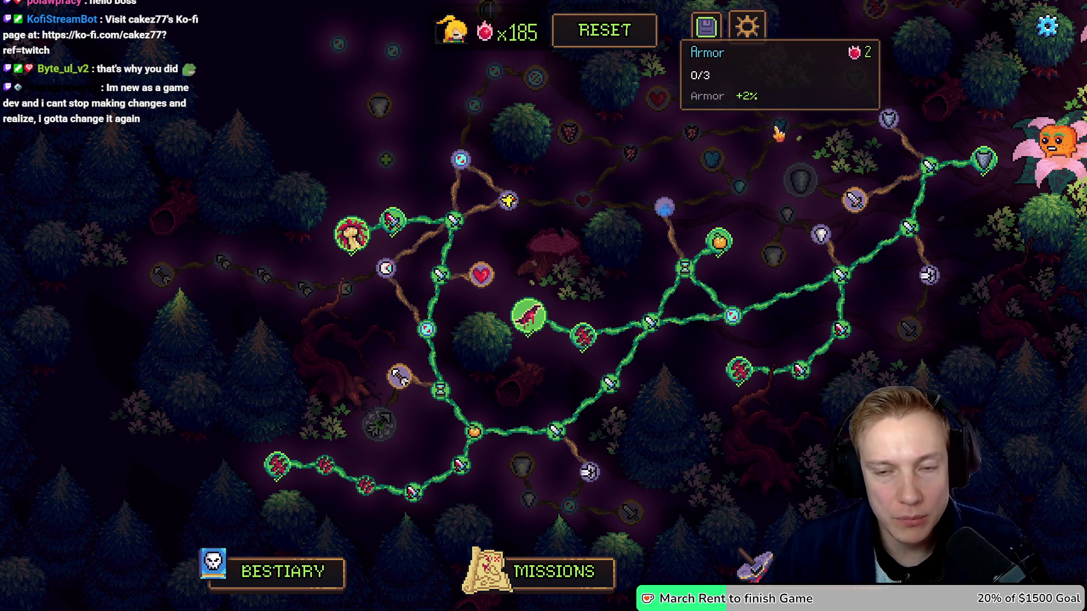
mouse_move(798, 194)
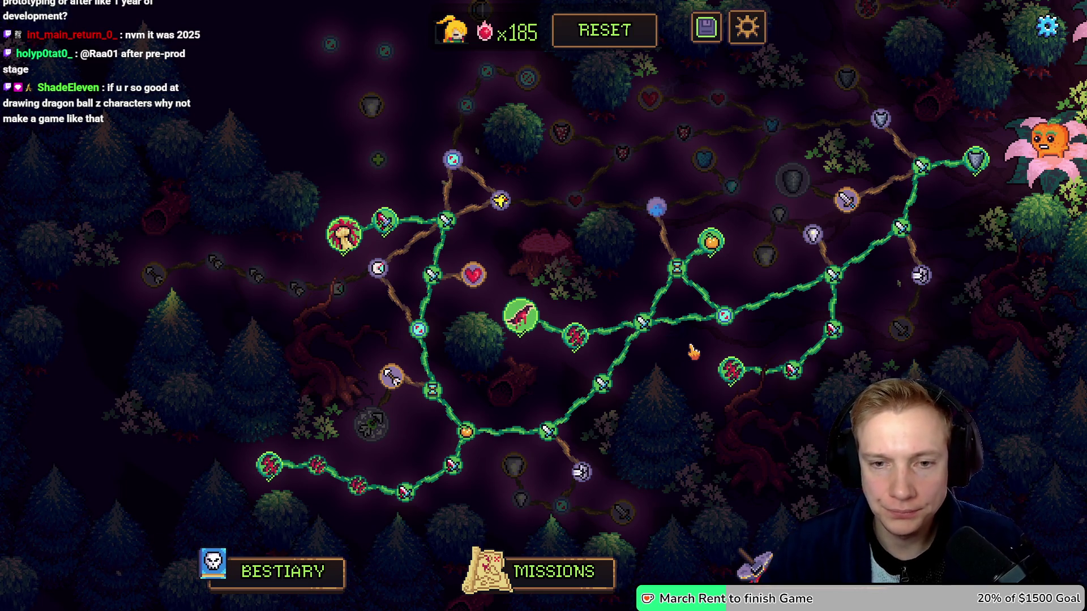
Max out Bleed Damage, unlock Bleed Chance, and max out the Physical Damage upgrade.
left_click_drag(706, 338, 614, 339)
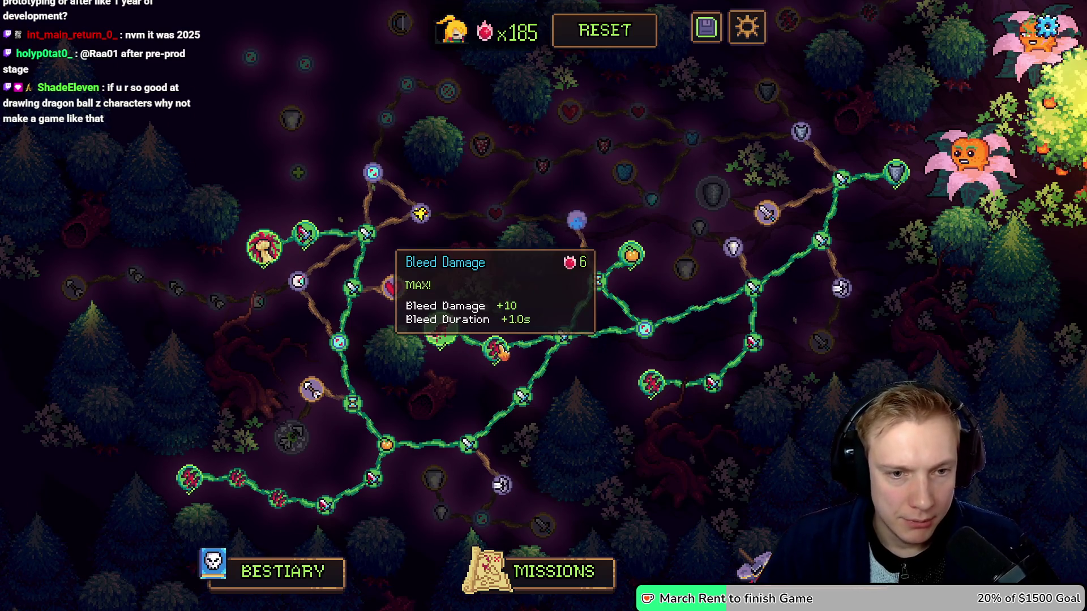
mouse_move(971, 160)
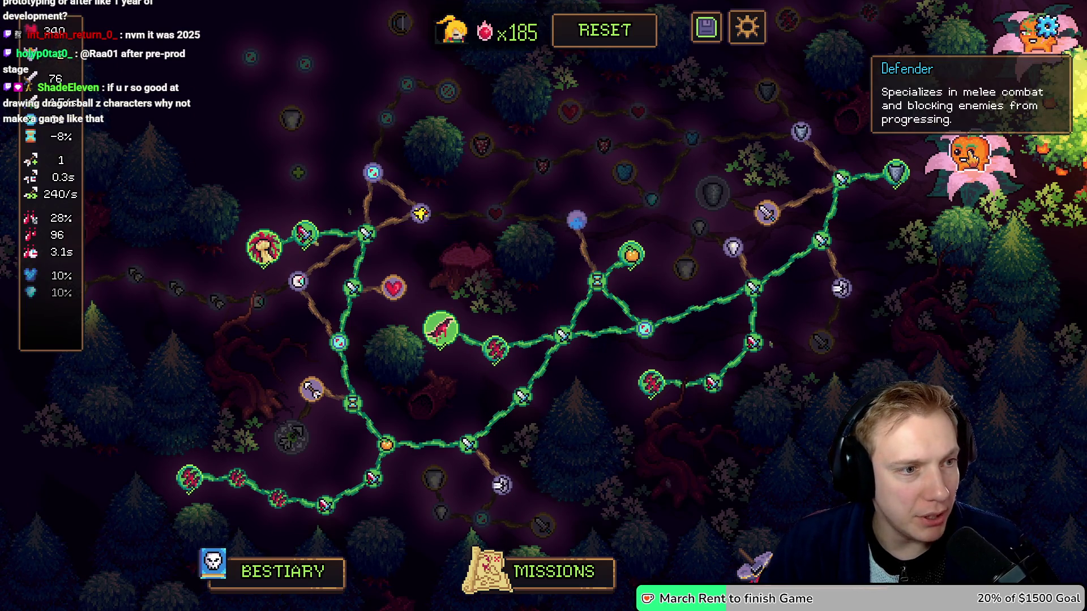
left_click(715, 385)
left_click(715, 385)
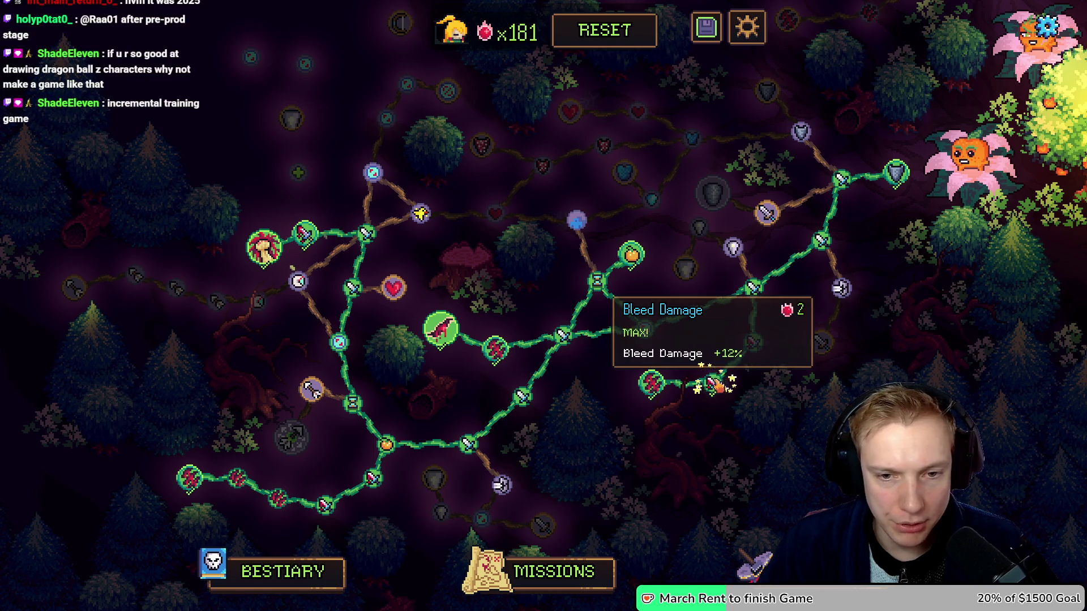
left_click(753, 342)
left_click(753, 342)
left_click(972, 160)
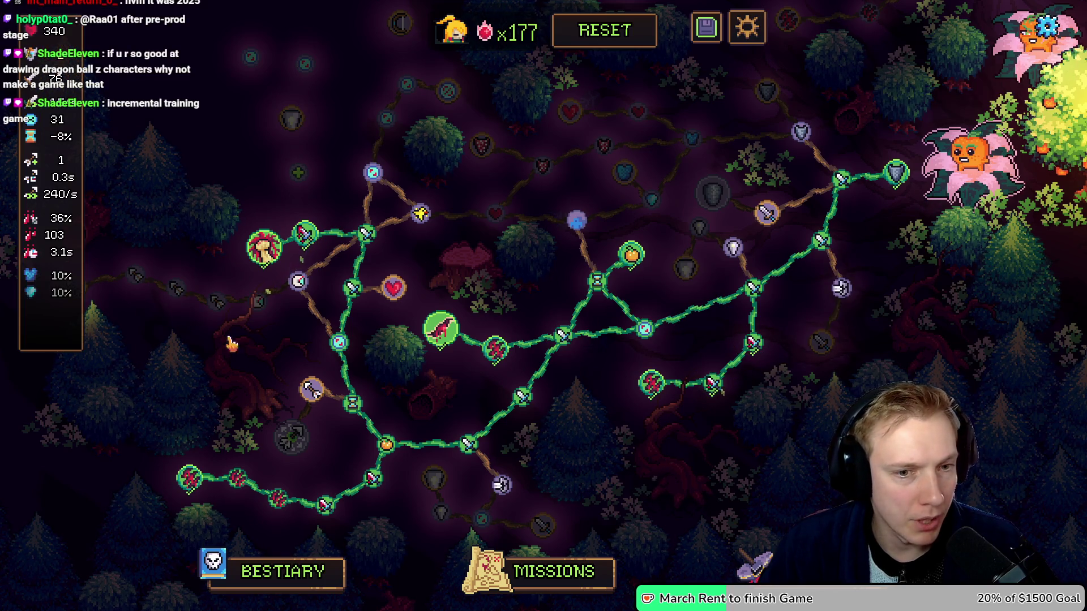
mouse_move(773, 221)
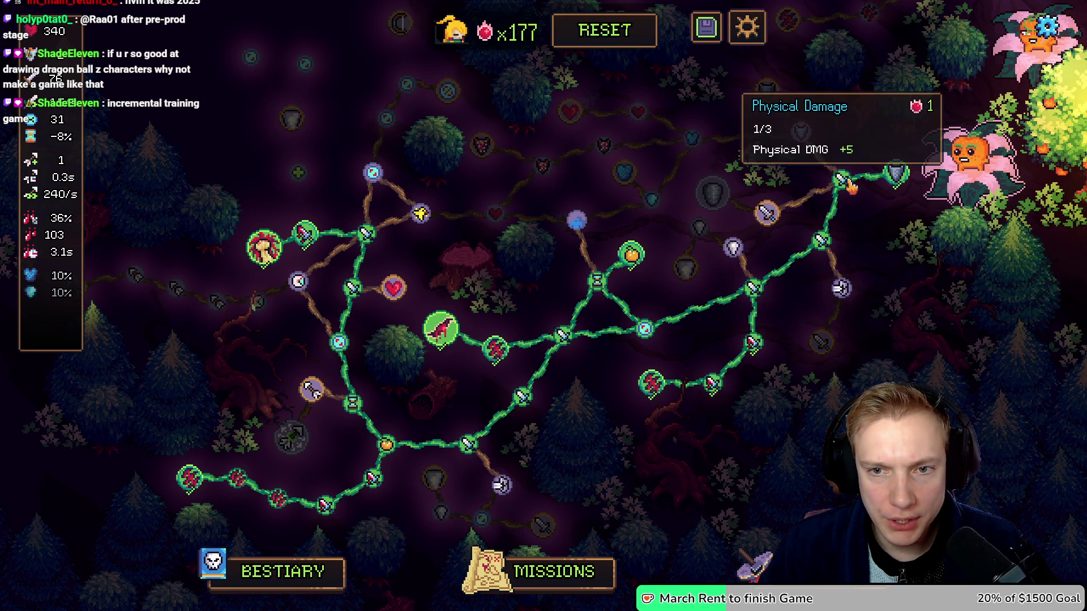
left_click(839, 182)
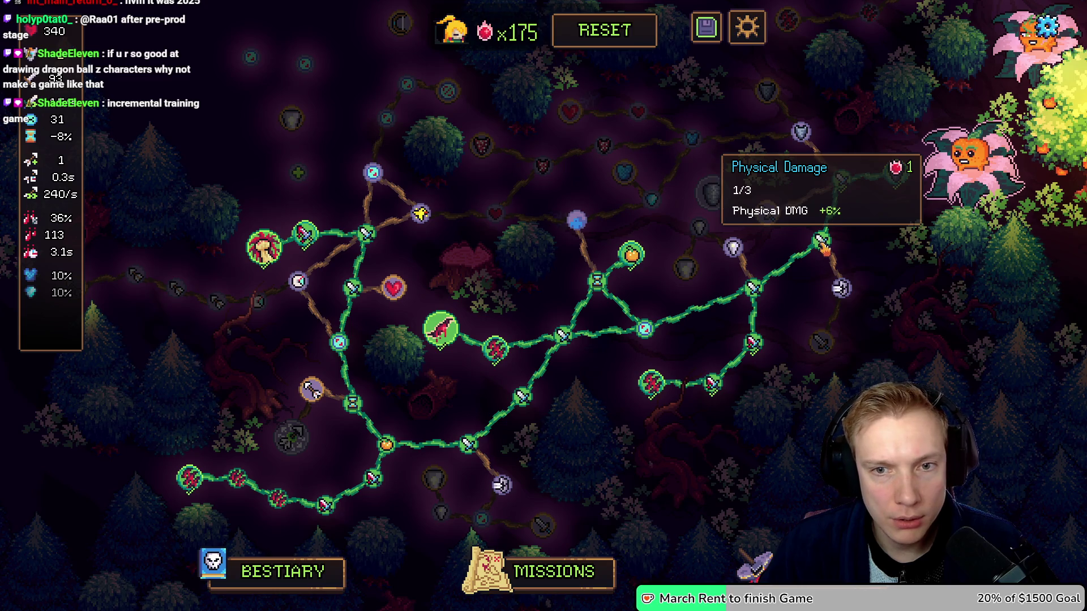
left_click(821, 241)
left_click(822, 241)
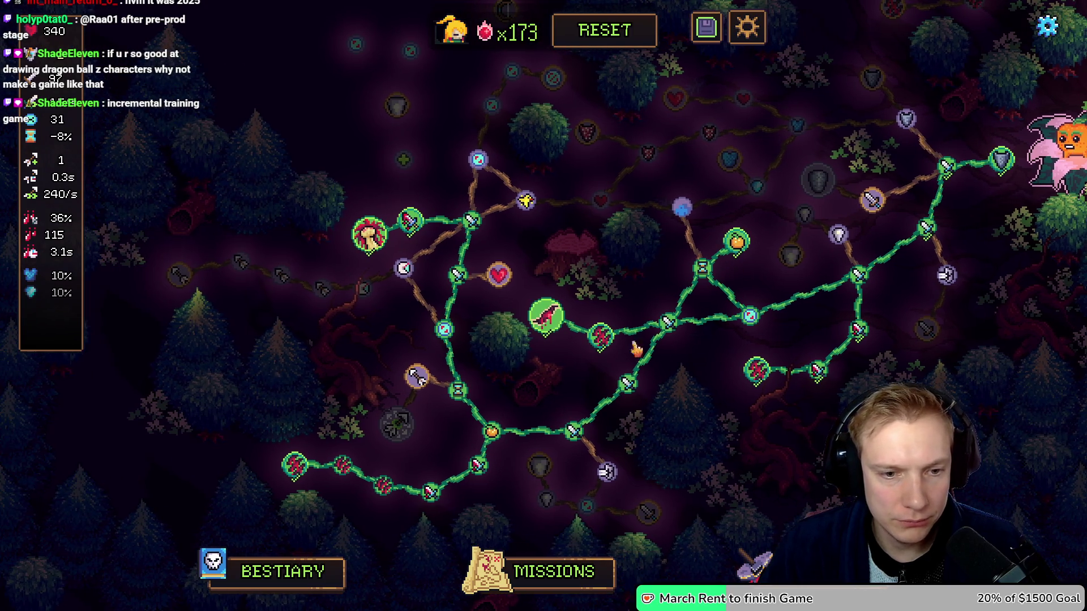
Raise Bleed Chance to 44% and max Bleed Duration, Ability Effect Duration and both Physical Damage nodes.
left_click(480, 466)
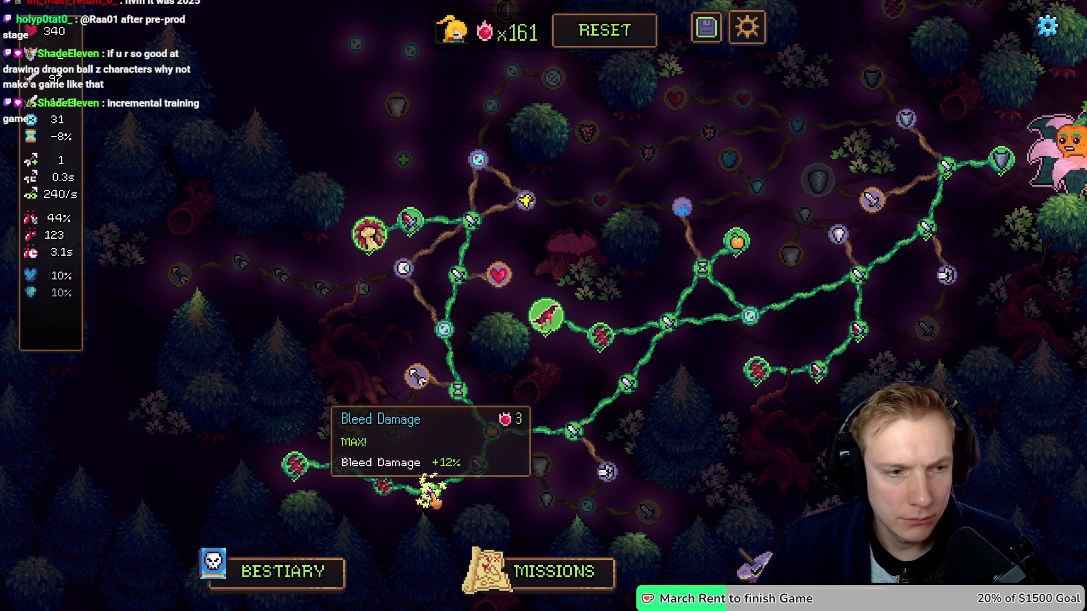
double_click(383, 482)
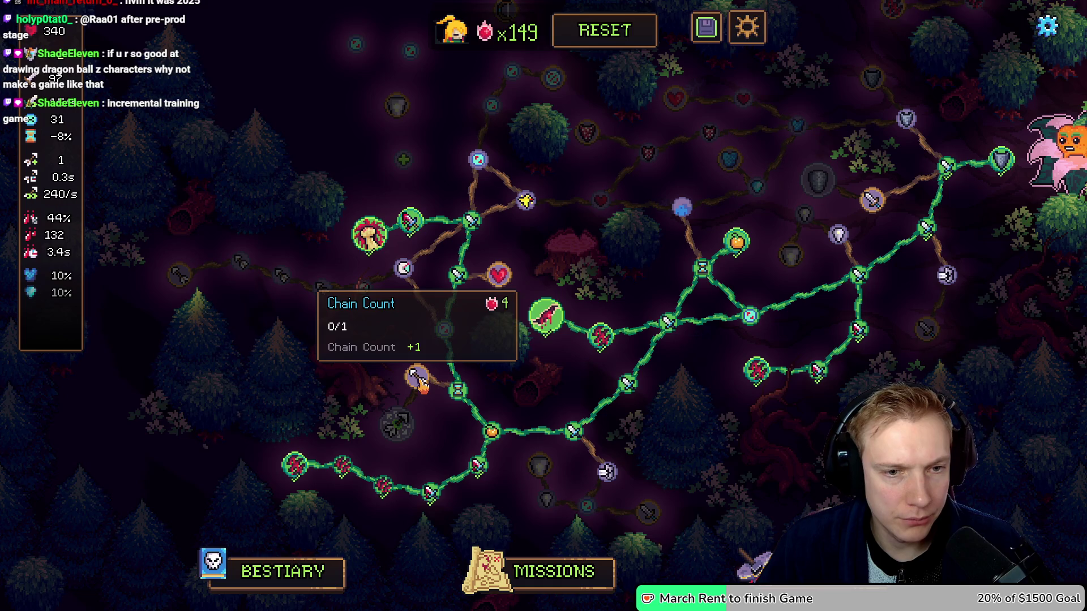
left_click(404, 271)
double_click(405, 271)
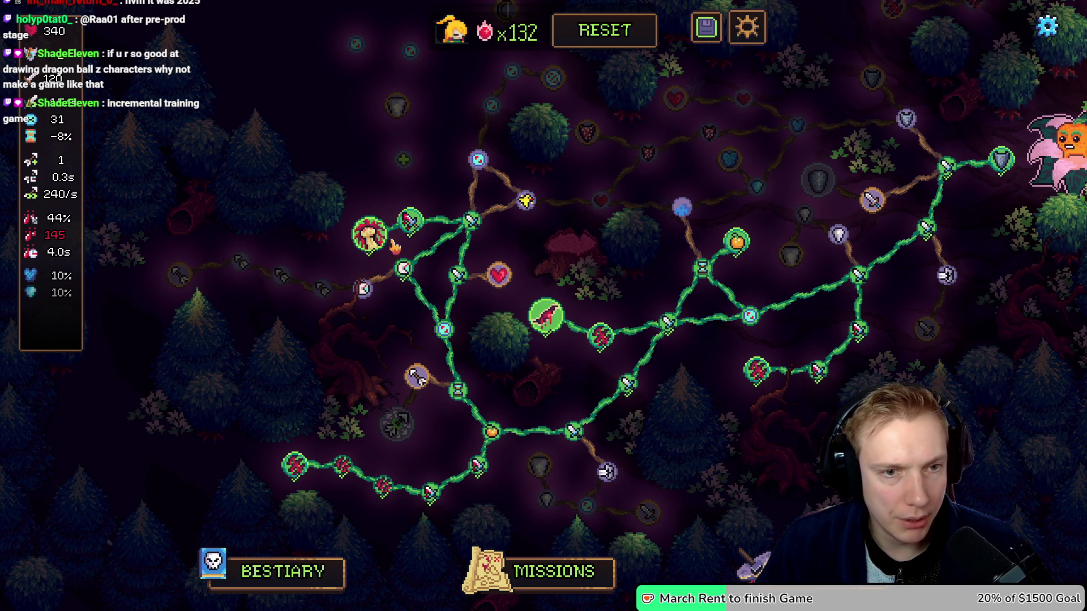
left_click(470, 220)
left_click(471, 220)
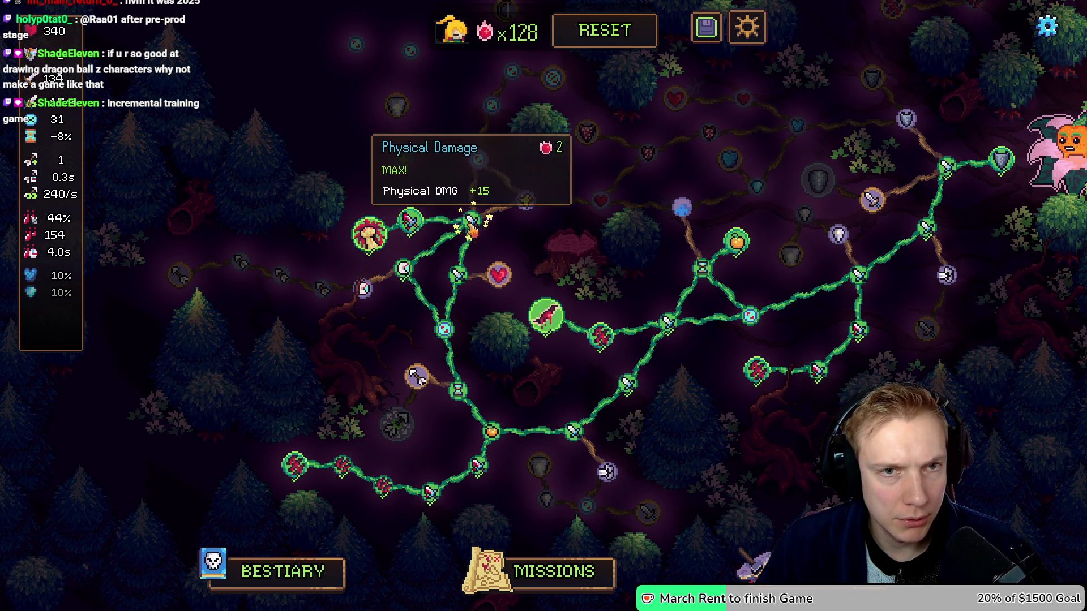
left_click(456, 276)
left_click(456, 276)
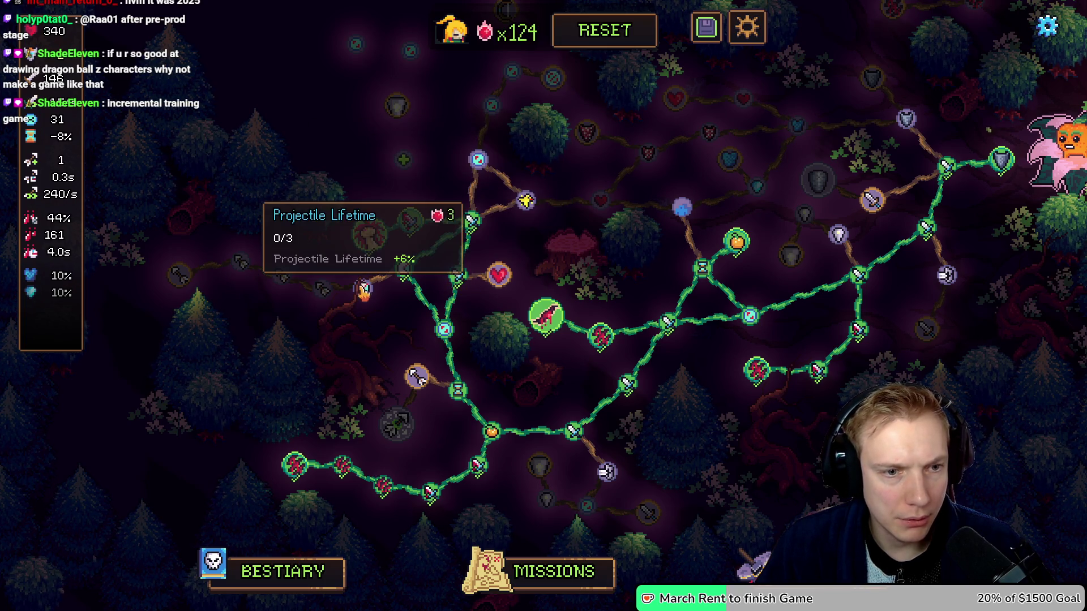
On the right branch, max Armor Pierce and the Physical Damage and Attack Speed node.
left_click_drag(576, 281, 489, 311)
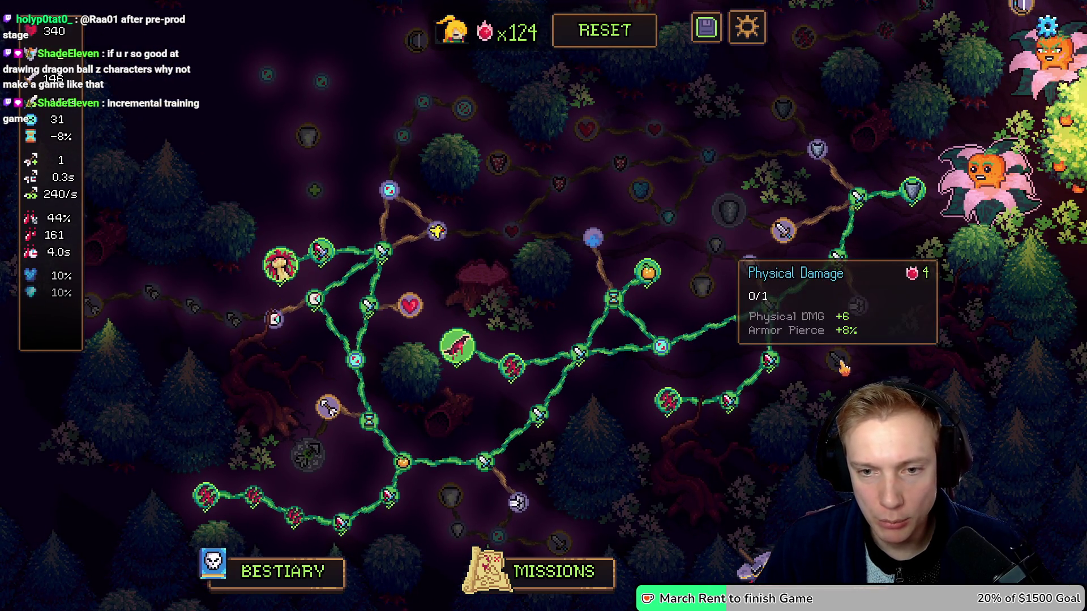
left_click(856, 310)
left_click(856, 310)
left_click(856, 311)
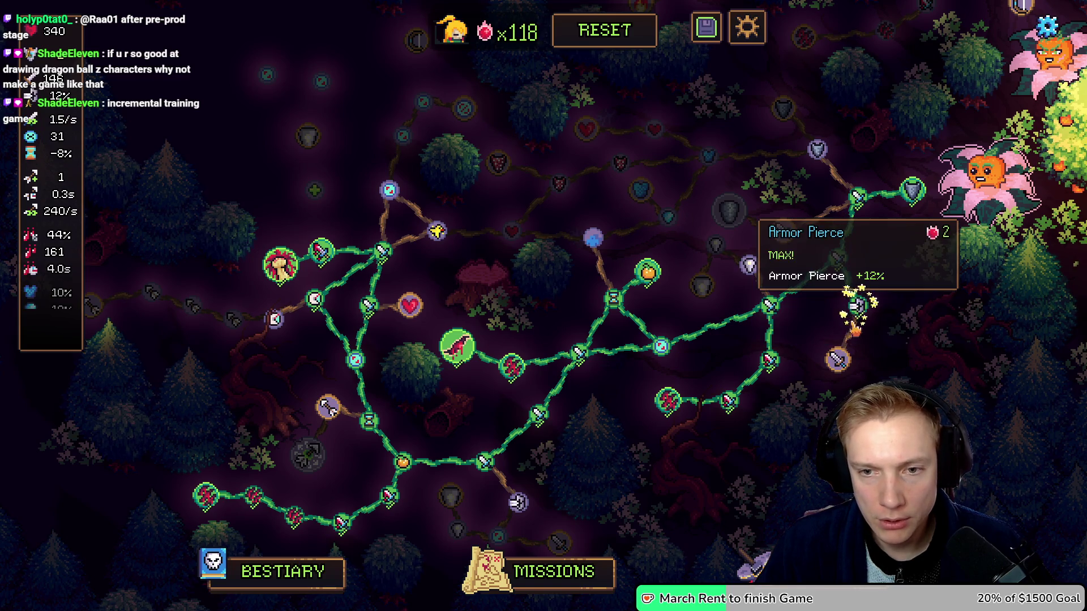
left_click(838, 359)
left_click(516, 503)
left_click(517, 503)
left_click(516, 502)
left_click_drag(557, 545, 501, 514)
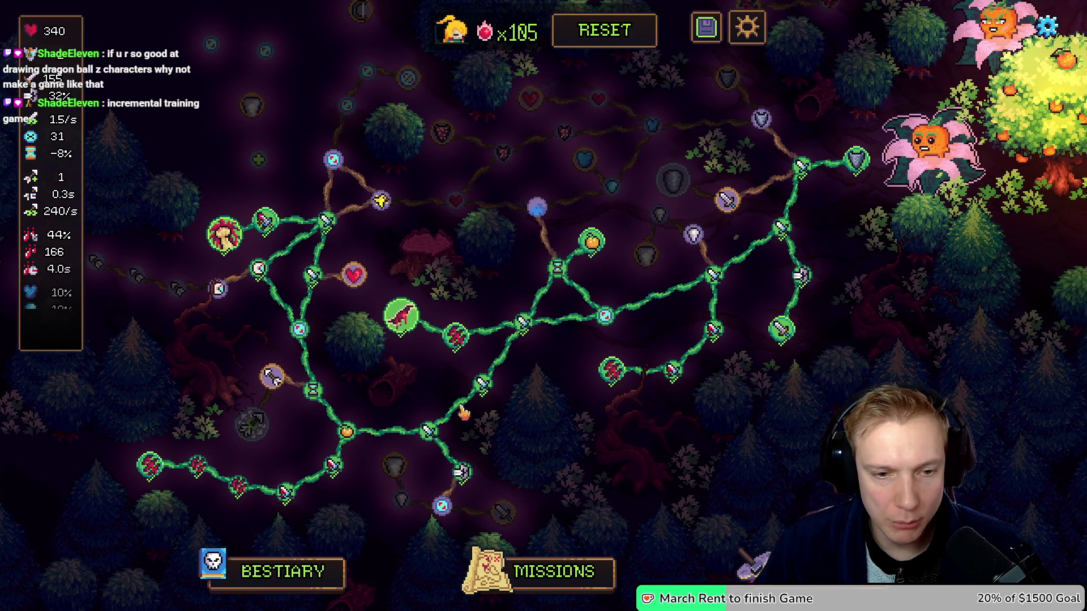
left_click(497, 512)
left_click(499, 513)
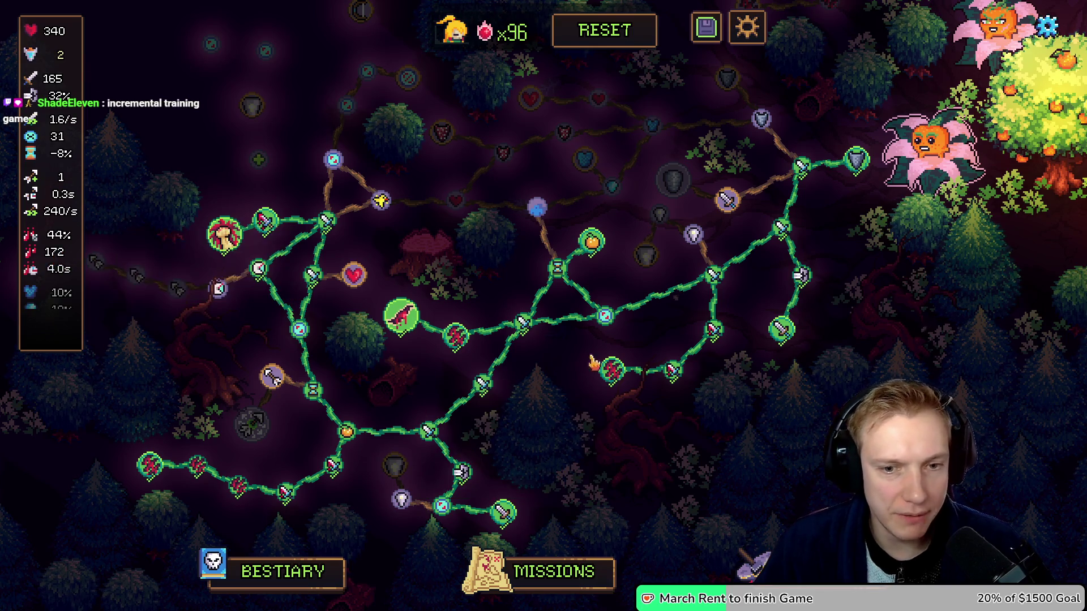
Buy a Cooldown reduction upgrade and max out the second Cooldowns upgrade.
left_click_drag(530, 251, 539, 281)
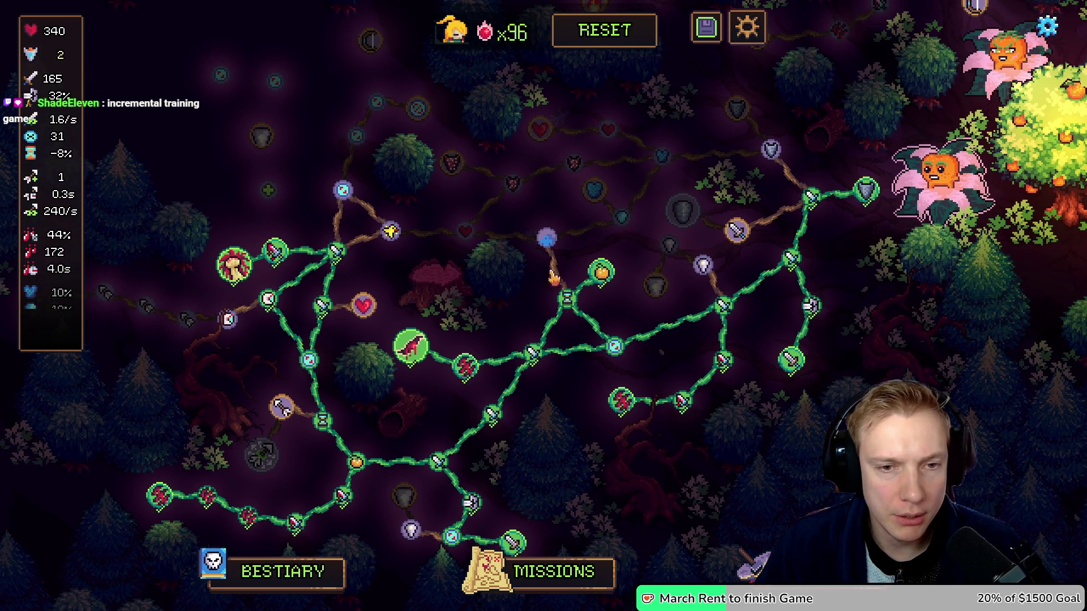
left_click(566, 298)
left_click(322, 424)
left_click(322, 424)
left_click_drag(292, 383, 360, 369)
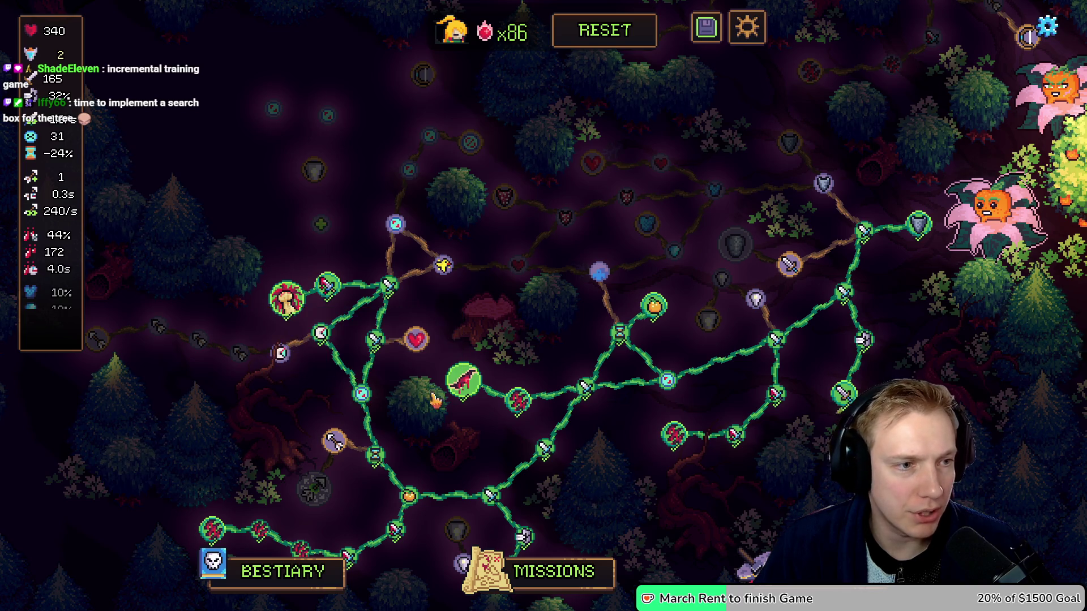
Max out the upper and lower Attack Speed upgrades, reaching +12% Attack Speed.
scroll(67, 215, "down", 3)
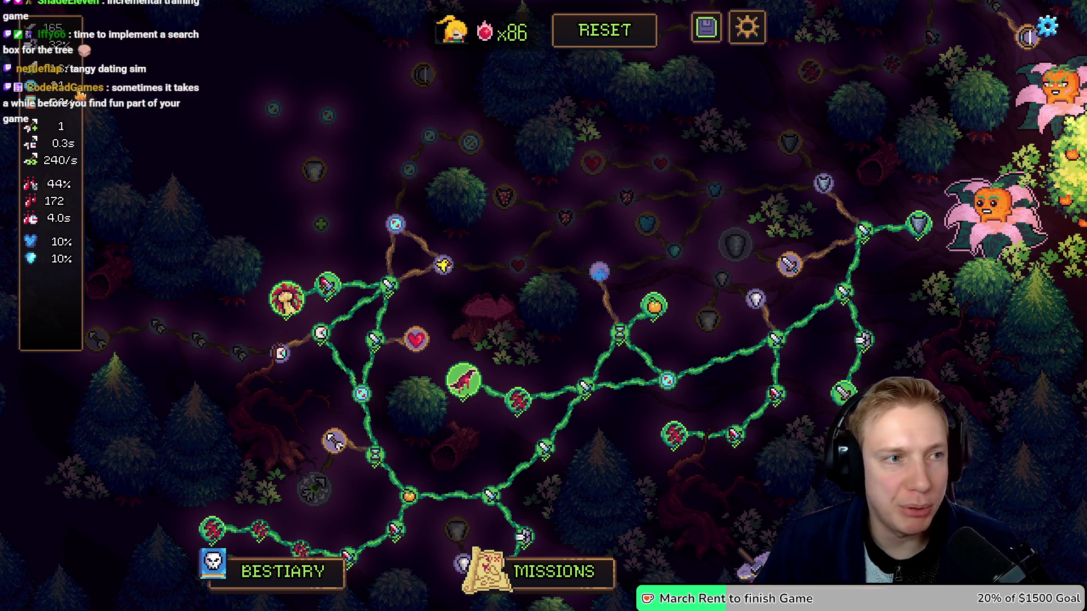
scroll(51, 113, "up", 3)
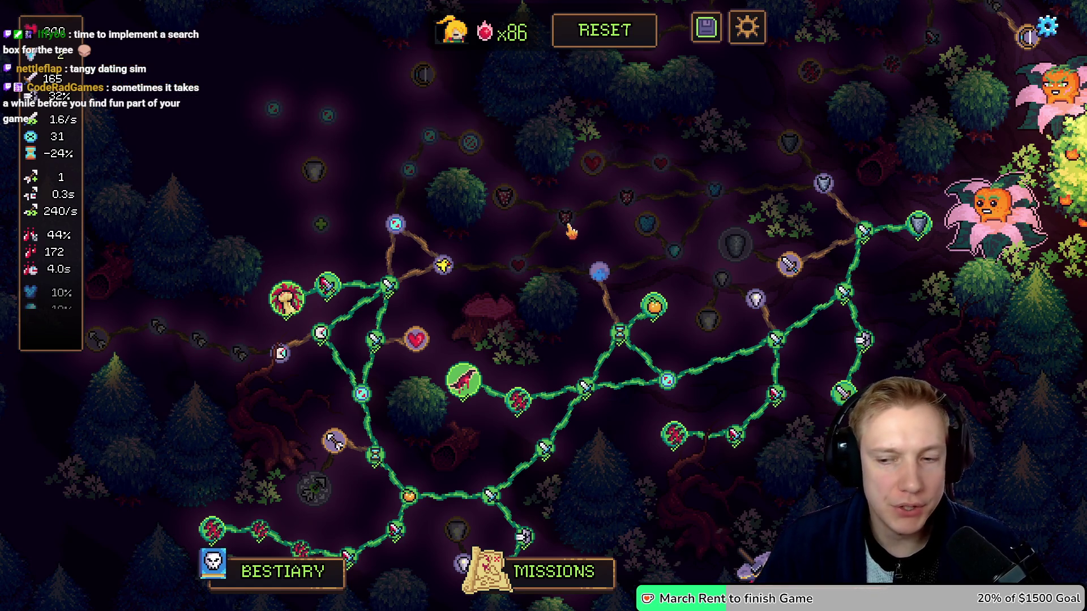
left_click_drag(674, 325, 529, 274)
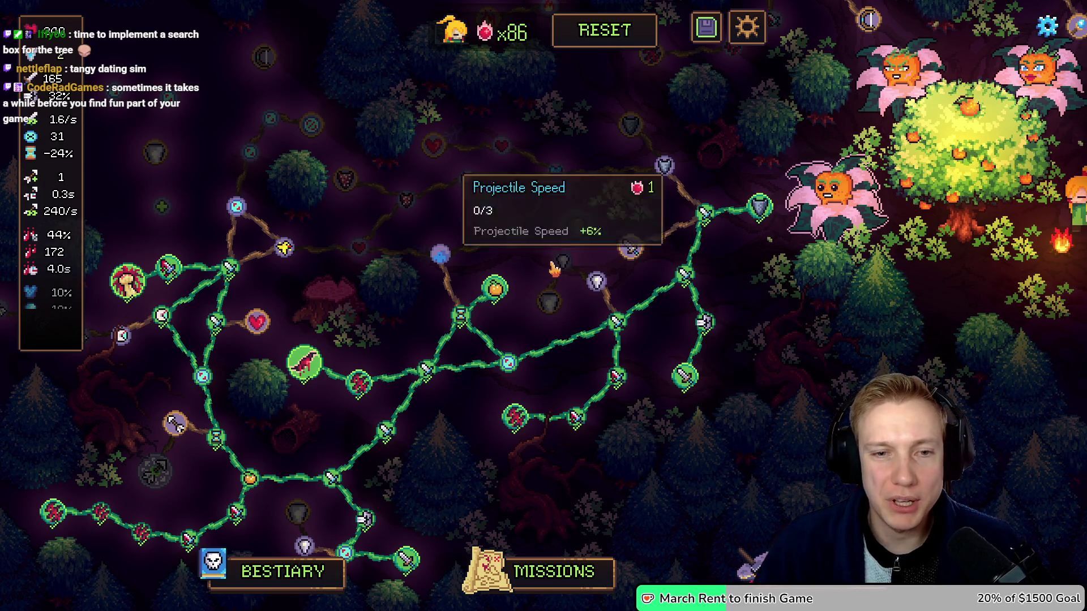
mouse_move(533, 273)
left_mouse_down()
mouse_move(636, 236)
mouse_move(658, 201)
mouse_move(612, 249)
mouse_move(627, 286)
left_mouse_up()
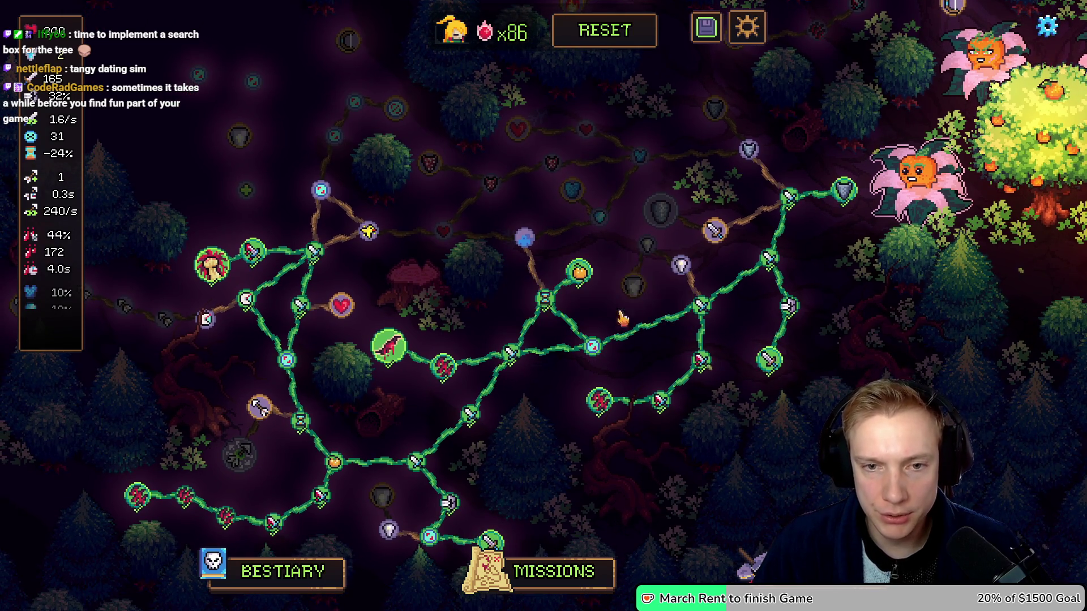
mouse_move(669, 264)
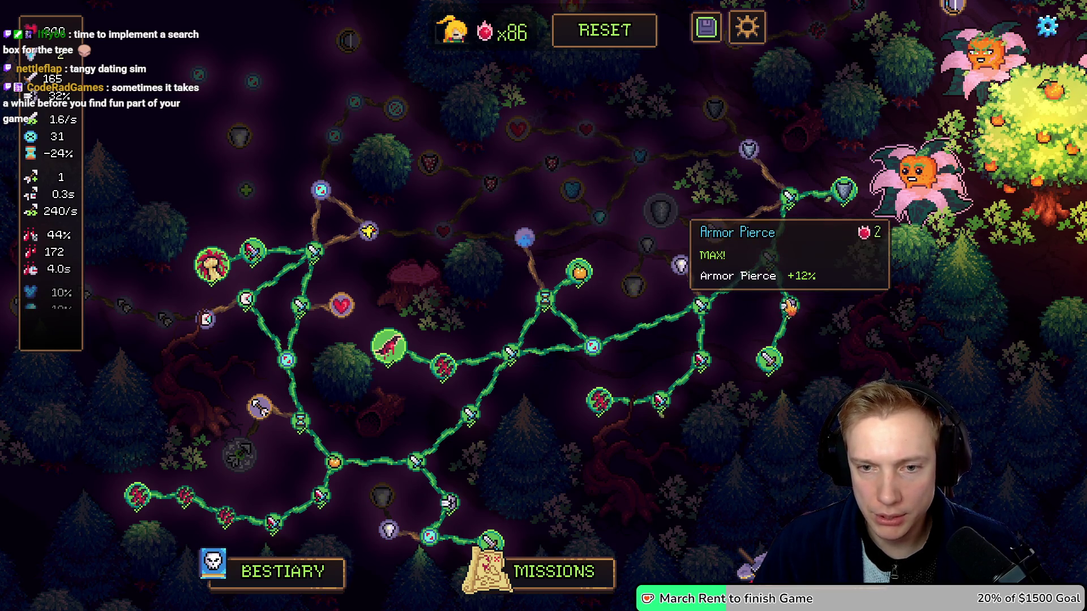
left_click(702, 307)
left_click(702, 308)
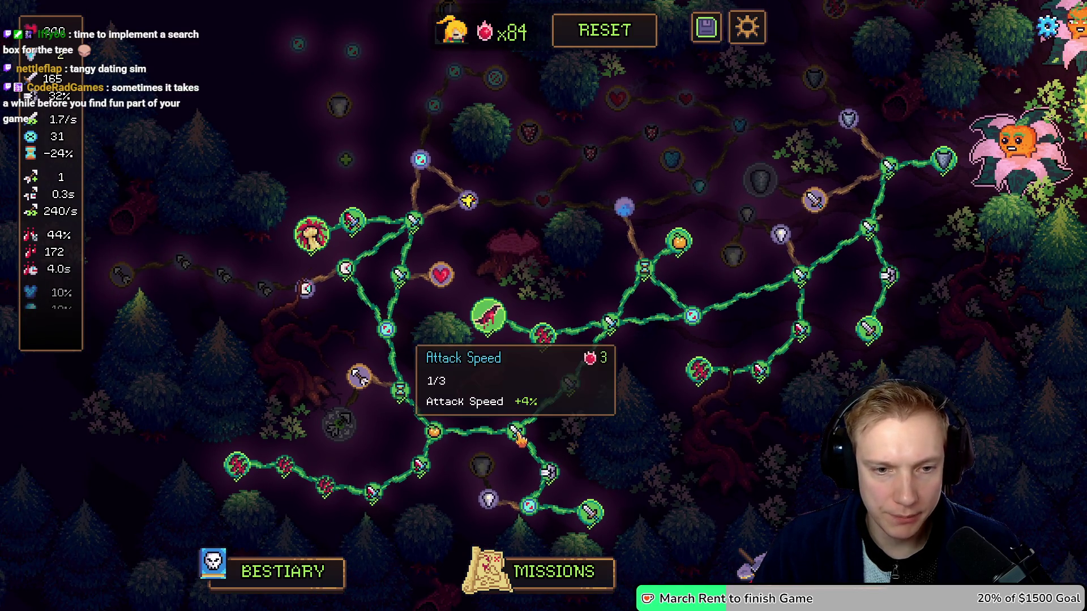
left_click(517, 432)
left_click(516, 432)
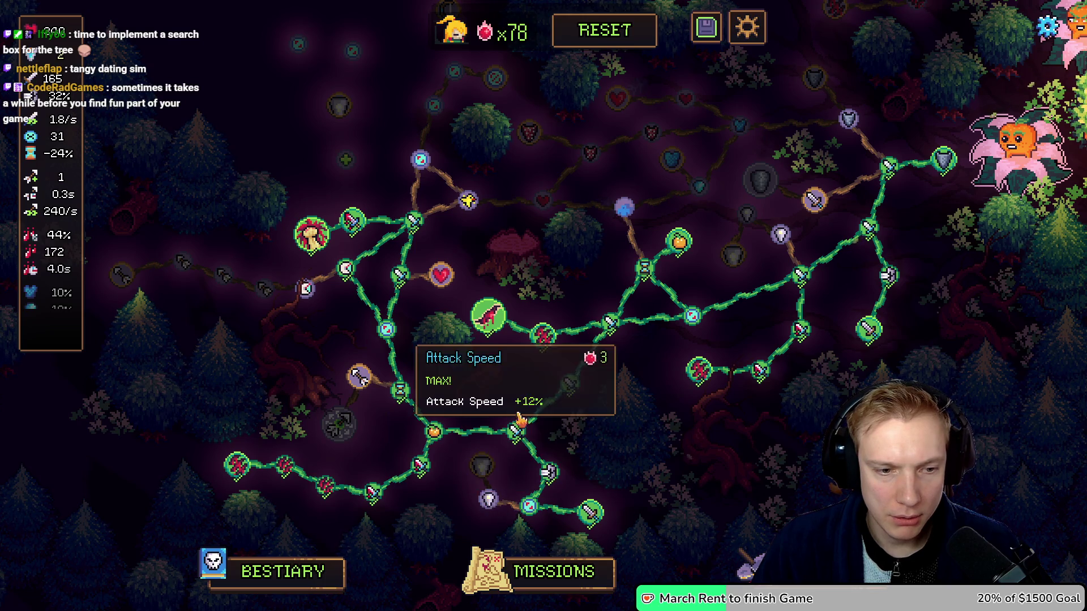
Check the upgrades panel, then start the Crossroads mission from the missions map.
key("u")
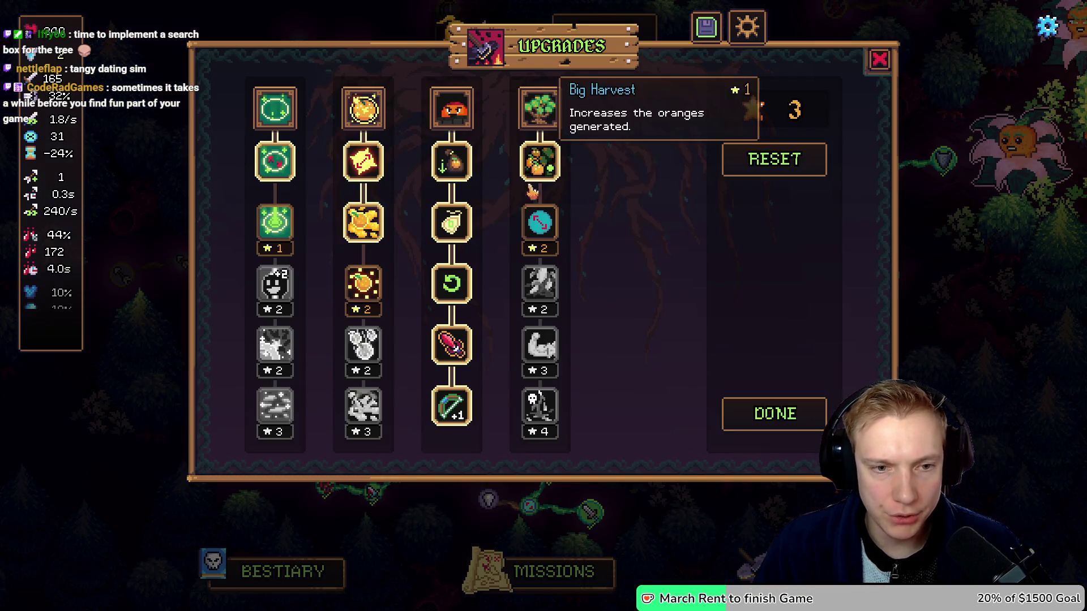
left_click(879, 60)
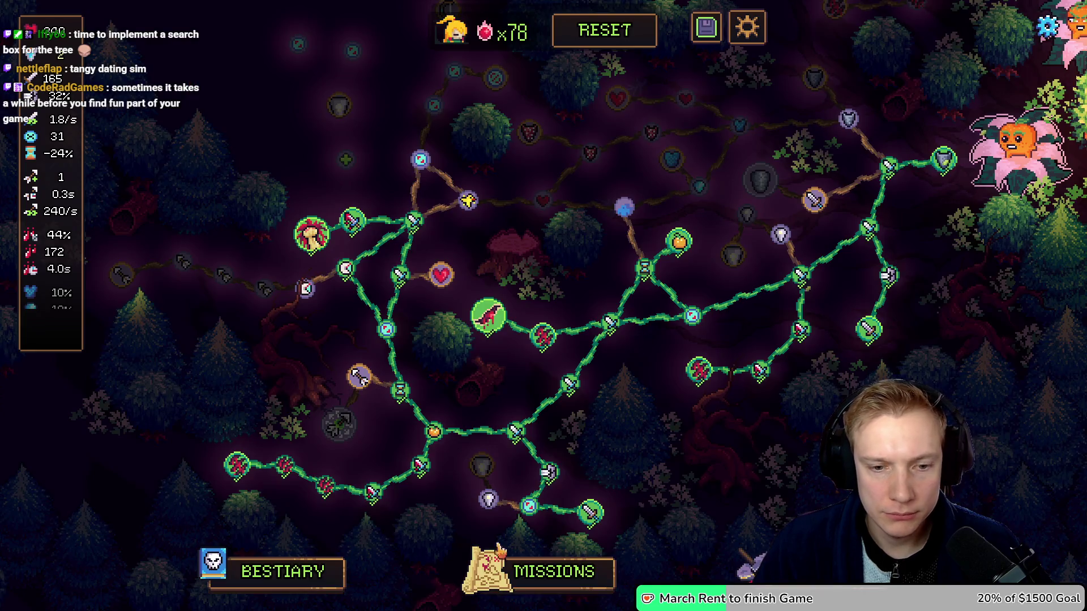
left_click(532, 573)
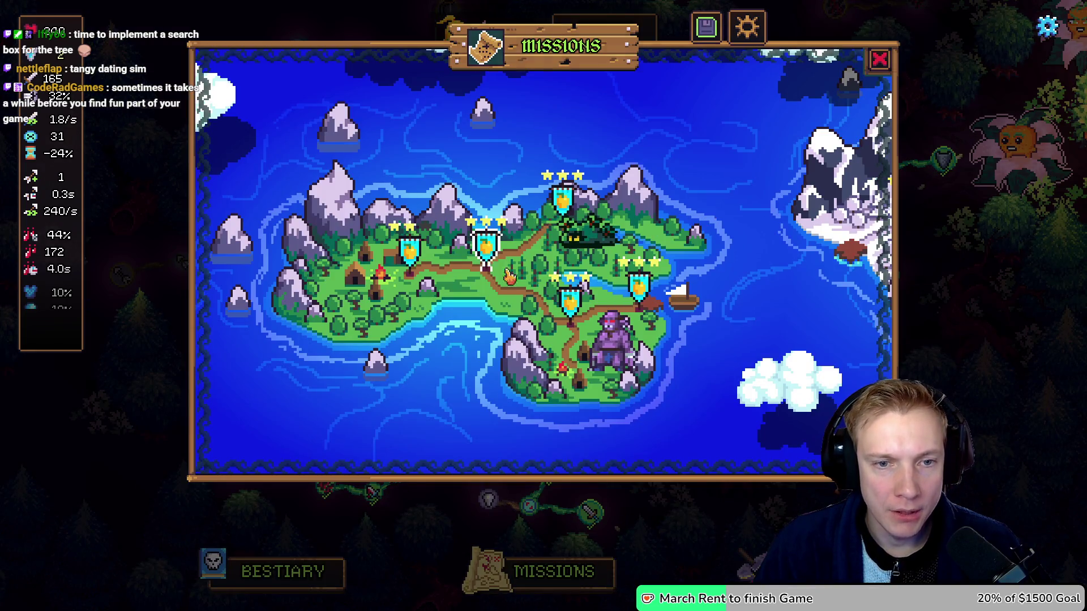
left_click(486, 246)
left_click(559, 415)
Walk the hero up the path, sell the placed tower, and place the 88-cost orange tower by the upper path.
left_click(384, 340)
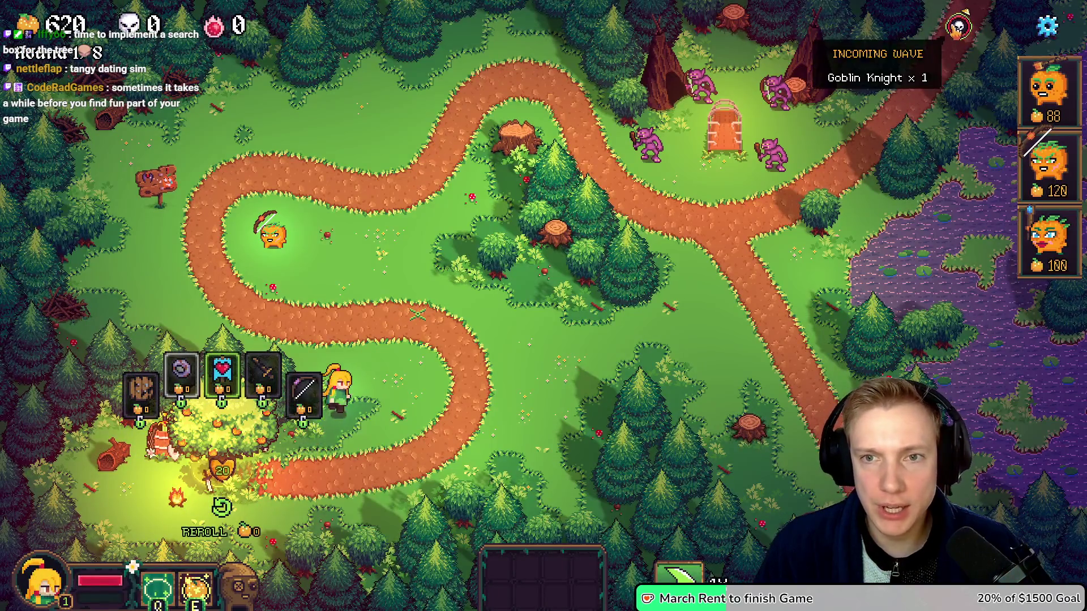
left_click(376, 255)
left_click(273, 236)
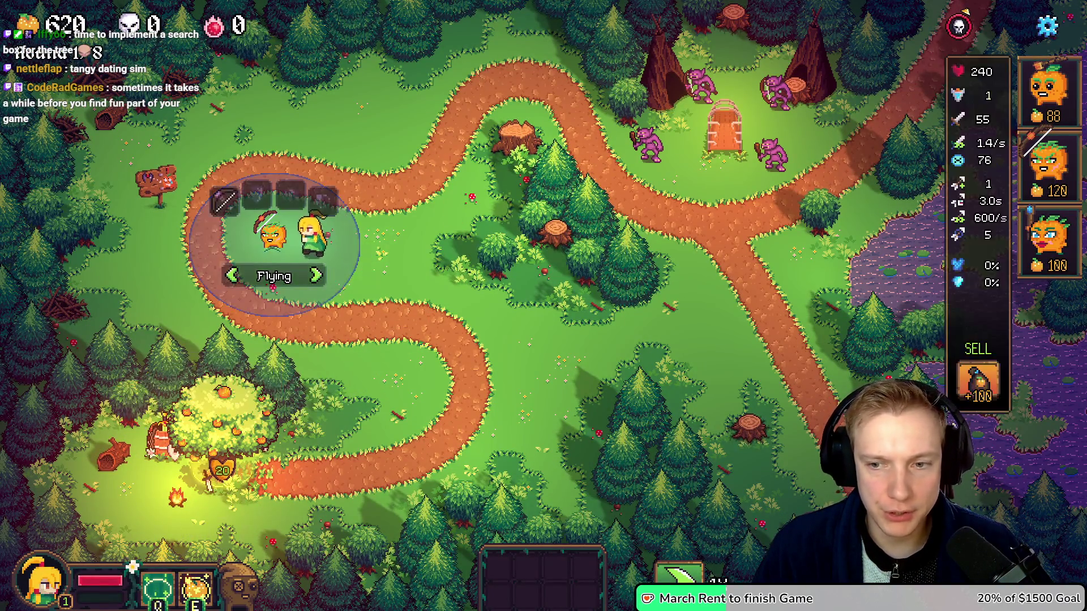
left_click(976, 383)
left_click(1052, 90)
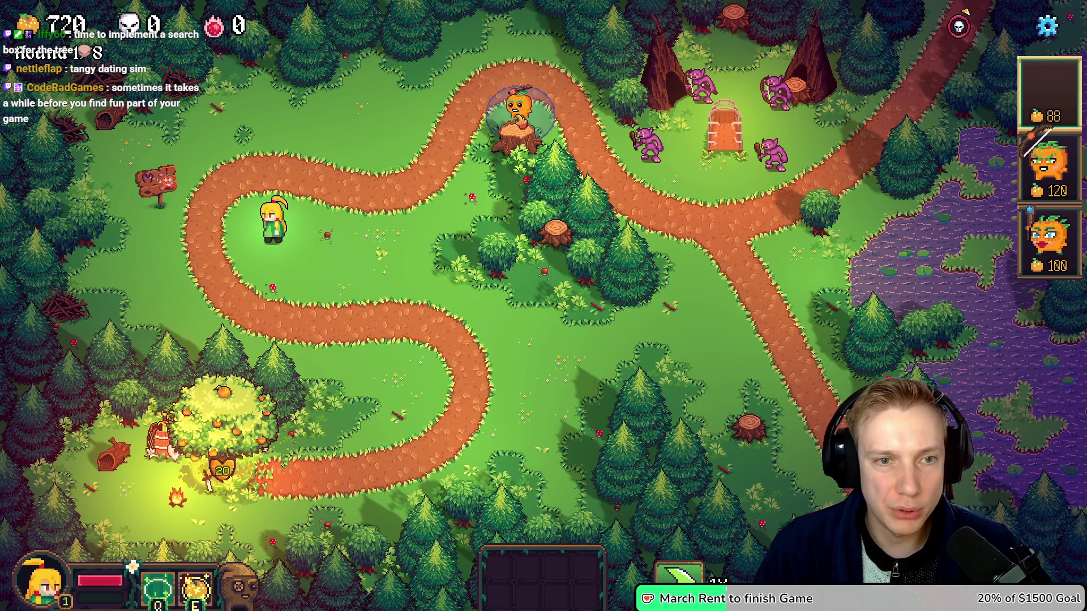
left_click(389, 159)
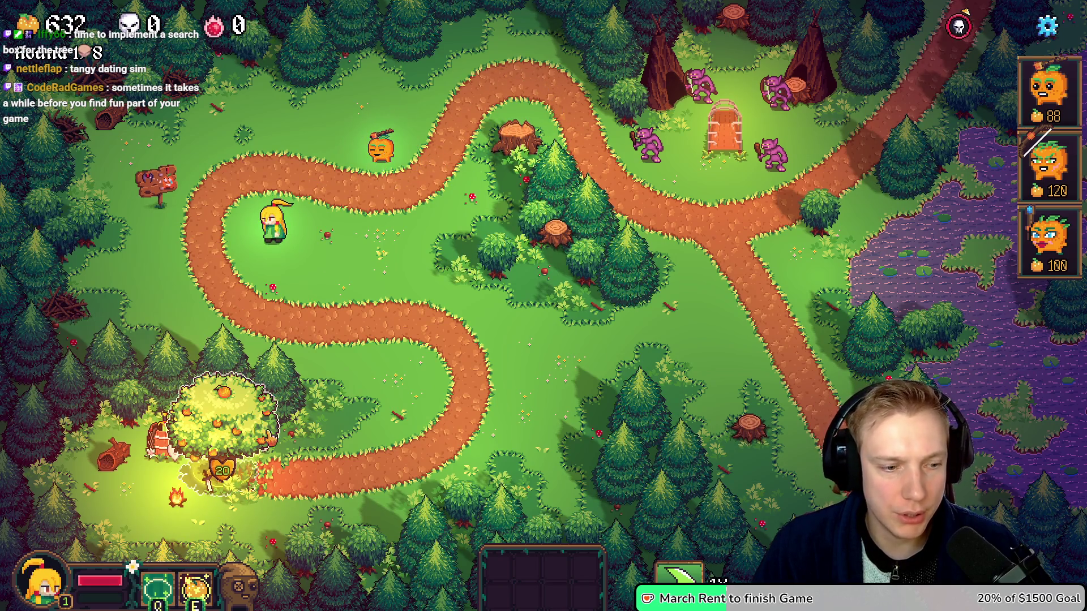
key("grave")
Run toggle_item_list in the developer console to show the full item list.
type("toggle")
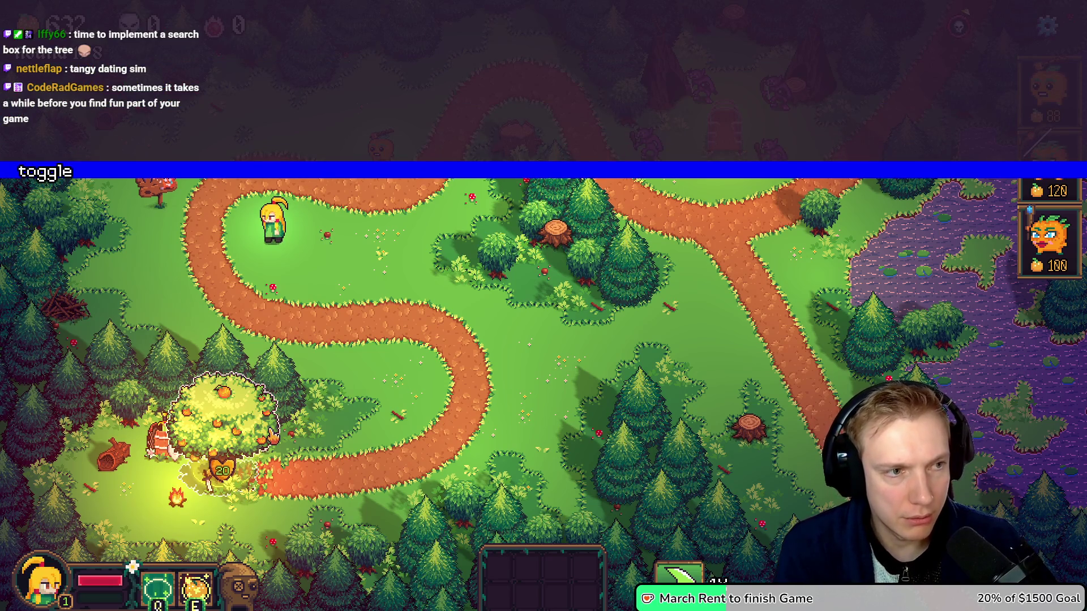
type("ist")
key("Return")
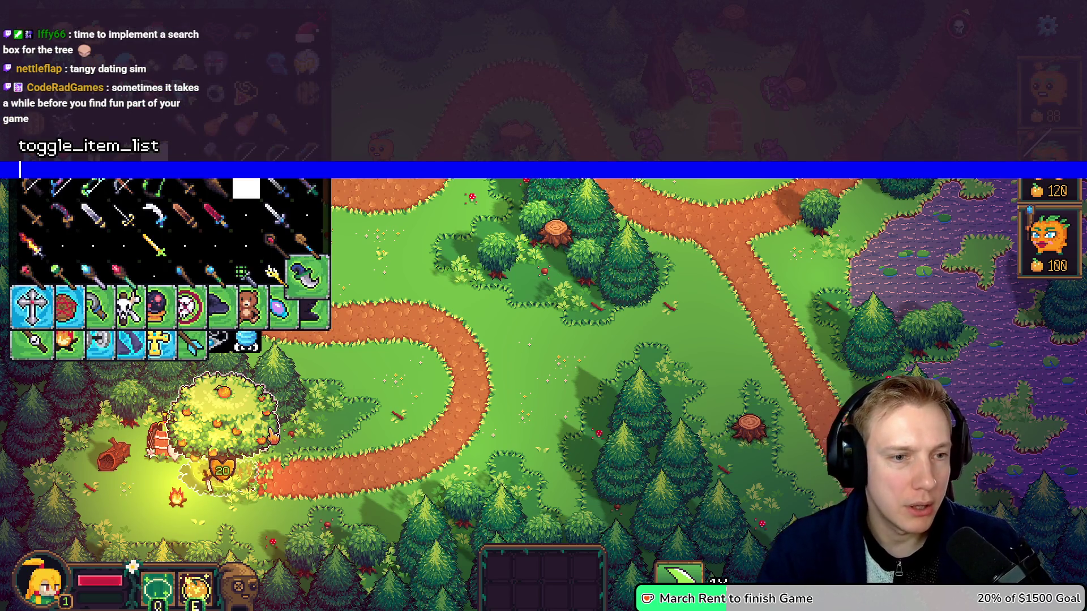
key("grave")
Drag the Wolfsbite sword and Executioner's Hood into the item bar.
mouse_move(126, 221)
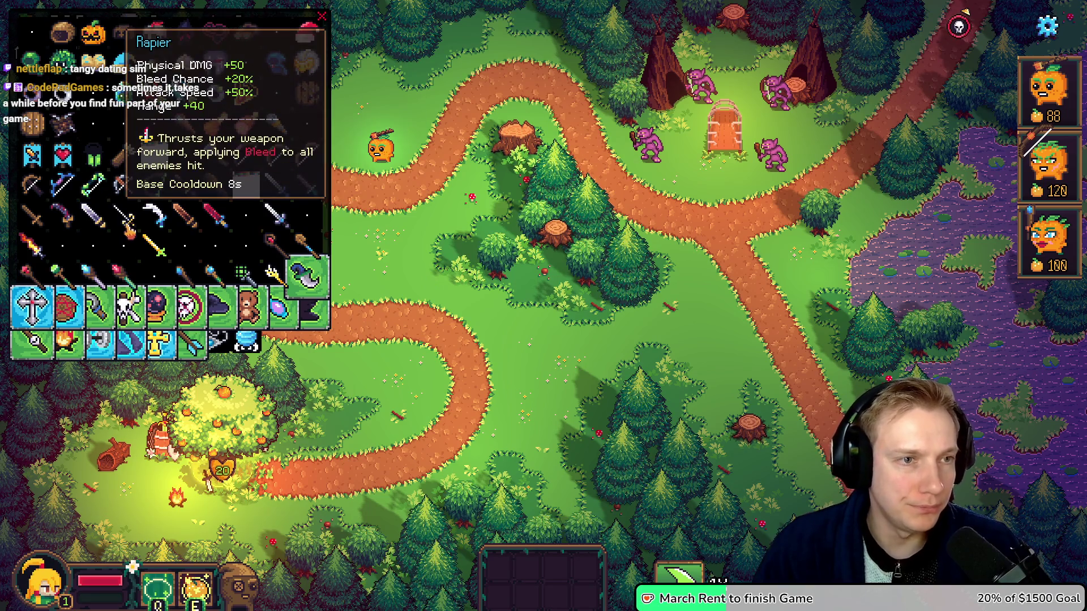
mouse_move(218, 220)
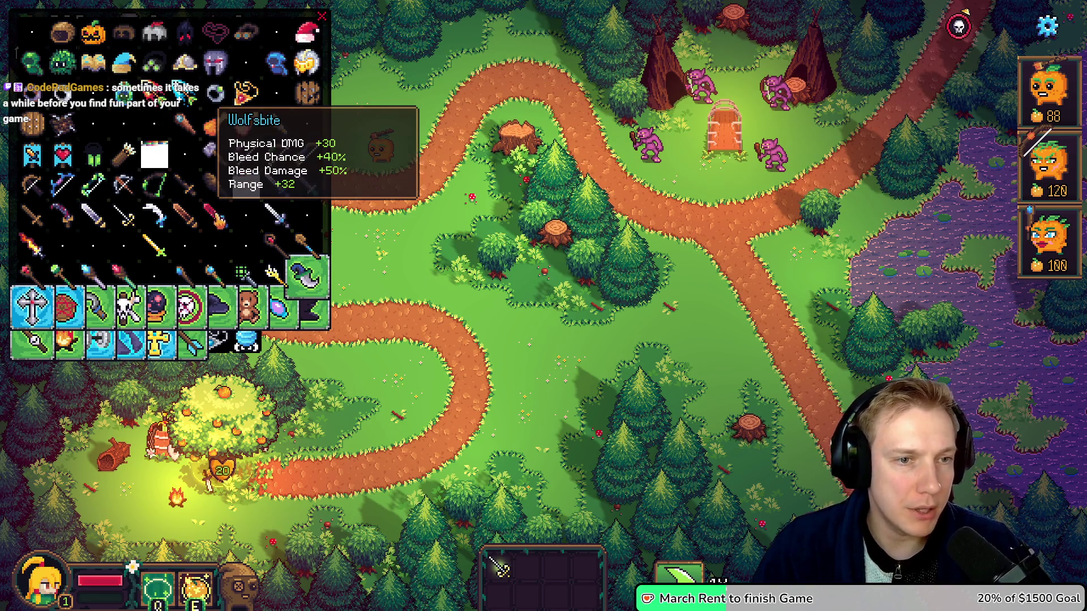
left_click_drag(218, 221, 529, 566)
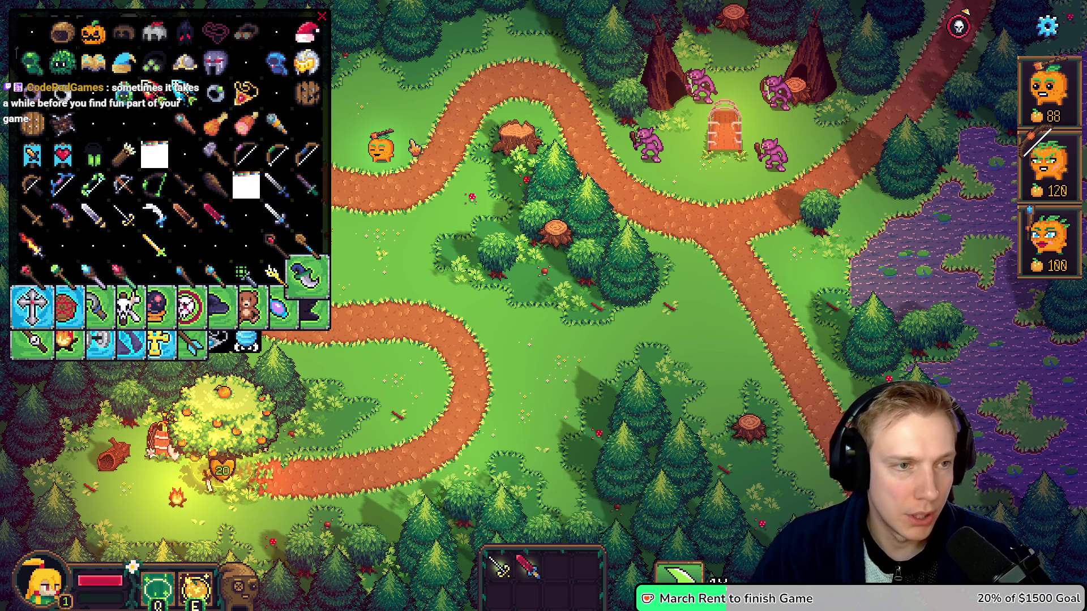
mouse_move(222, 72)
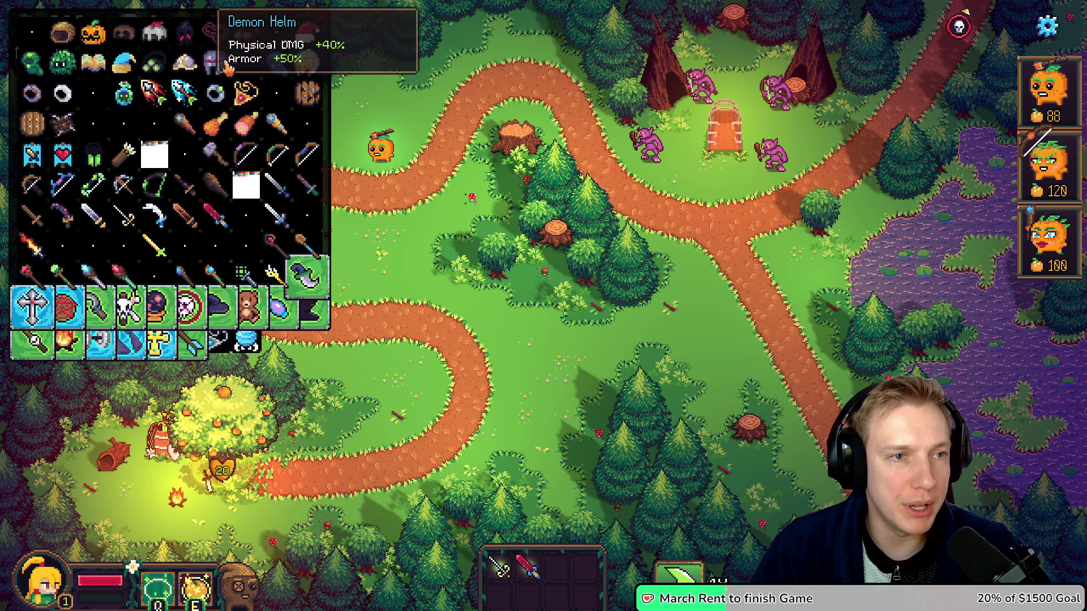
mouse_move(186, 35)
mouse_move(186, 36)
left_mouse_down()
mouse_move(535, 569)
mouse_move(564, 574)
left_mouse_up()
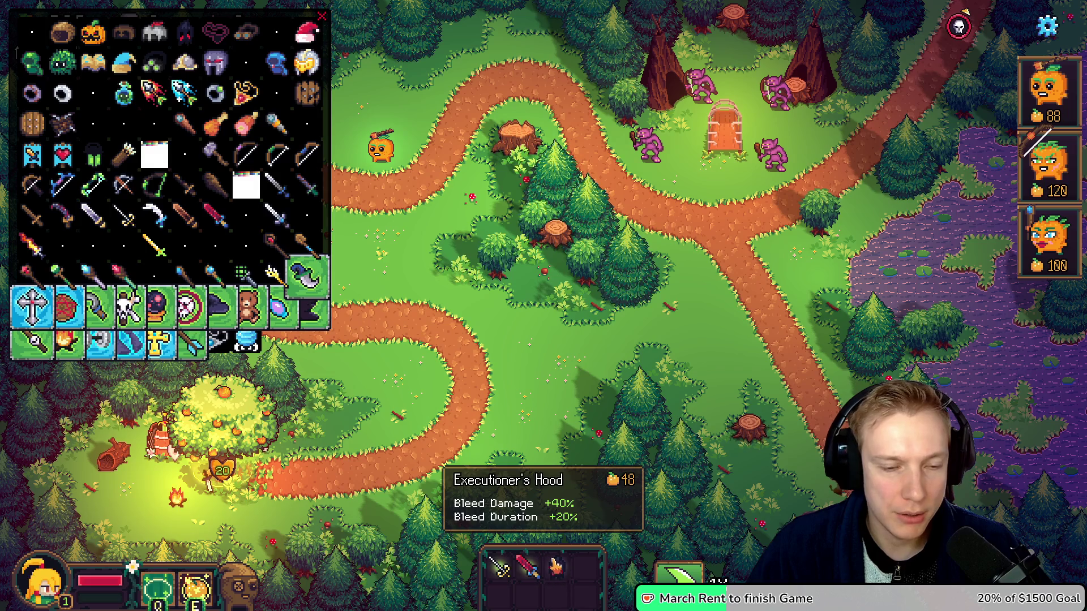
mouse_move(238, 67)
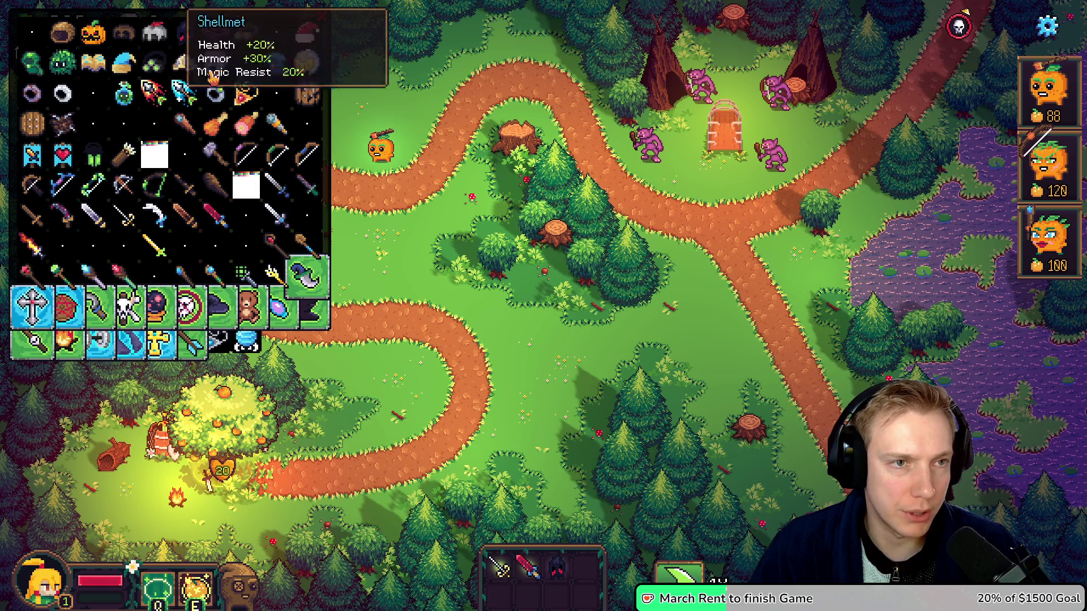
mouse_move(187, 13)
mouse_move(212, 38)
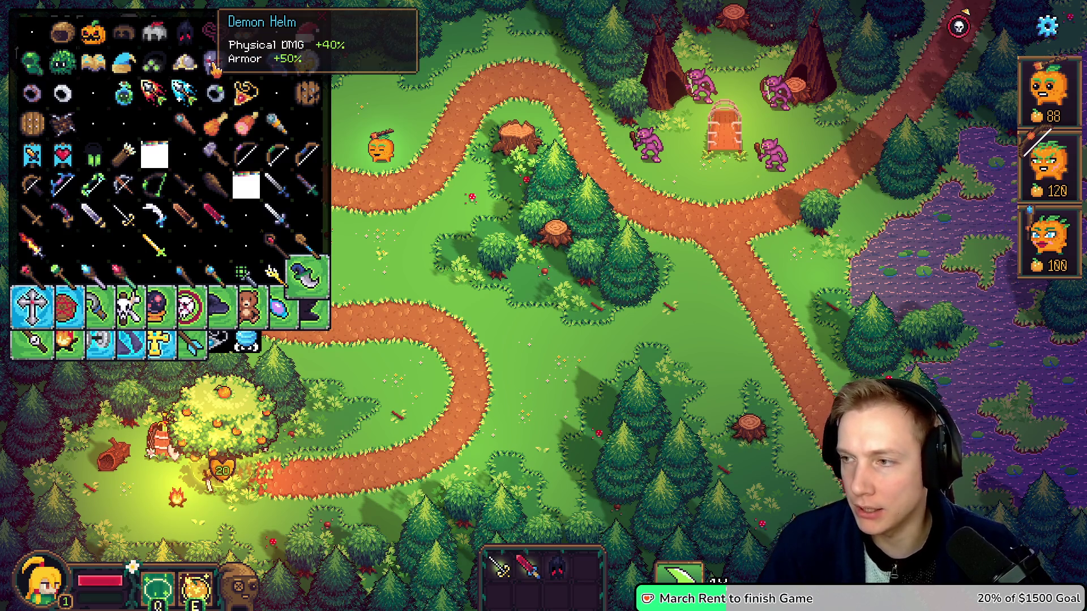
key("alt+Tab")
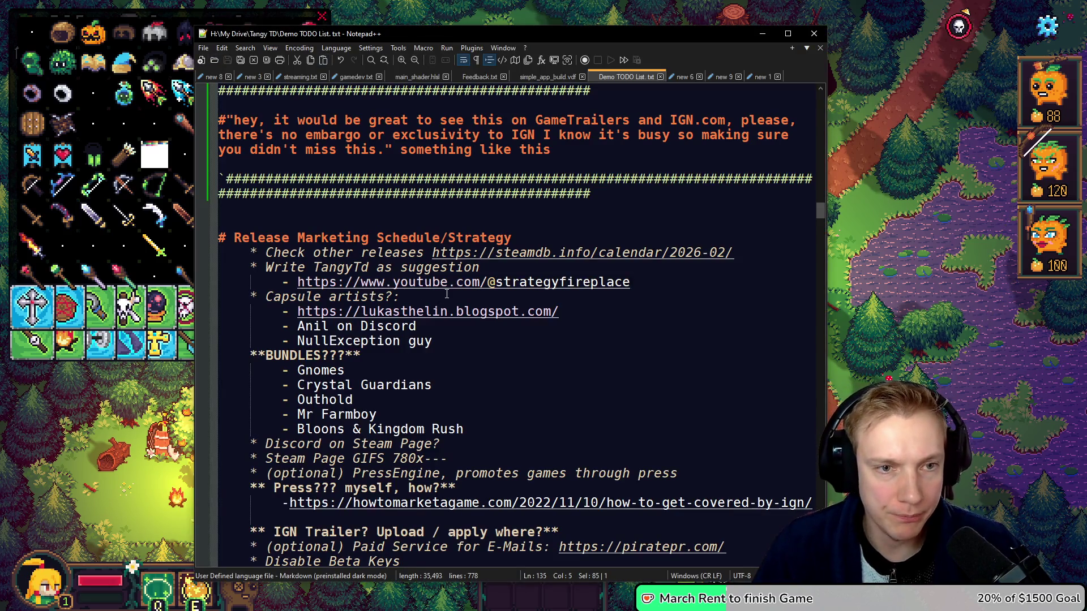
Add 'Eye patch -> Exec Hood -> demon Helm (bleed path)' under the NEEDED Gameplay heading and save.
scroll(435, 211, "down", 20)
scroll(451, 277, "down", 20)
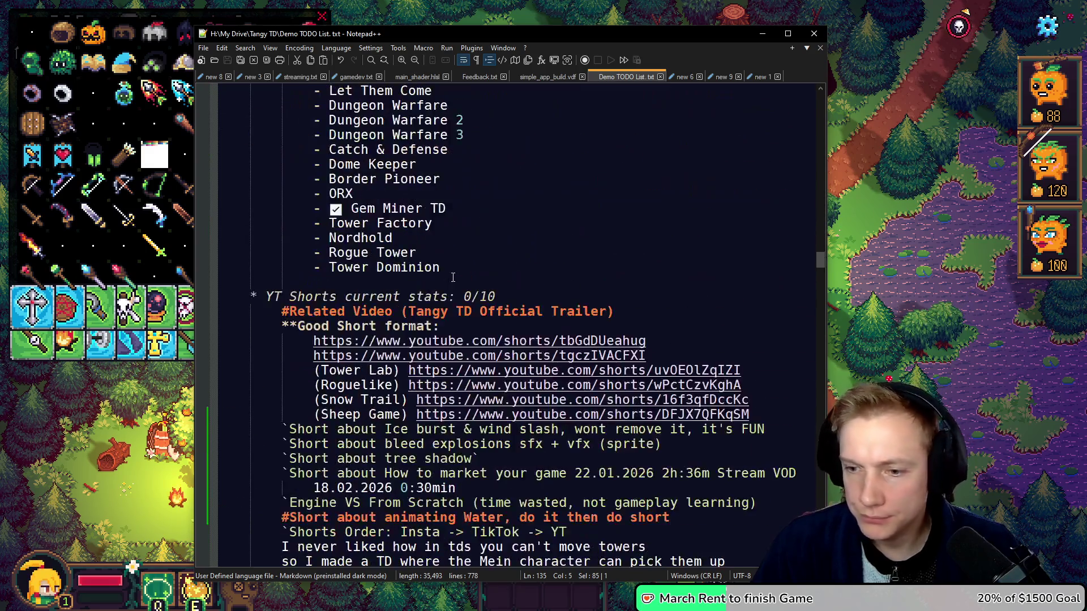
scroll(445, 303, "down", 13)
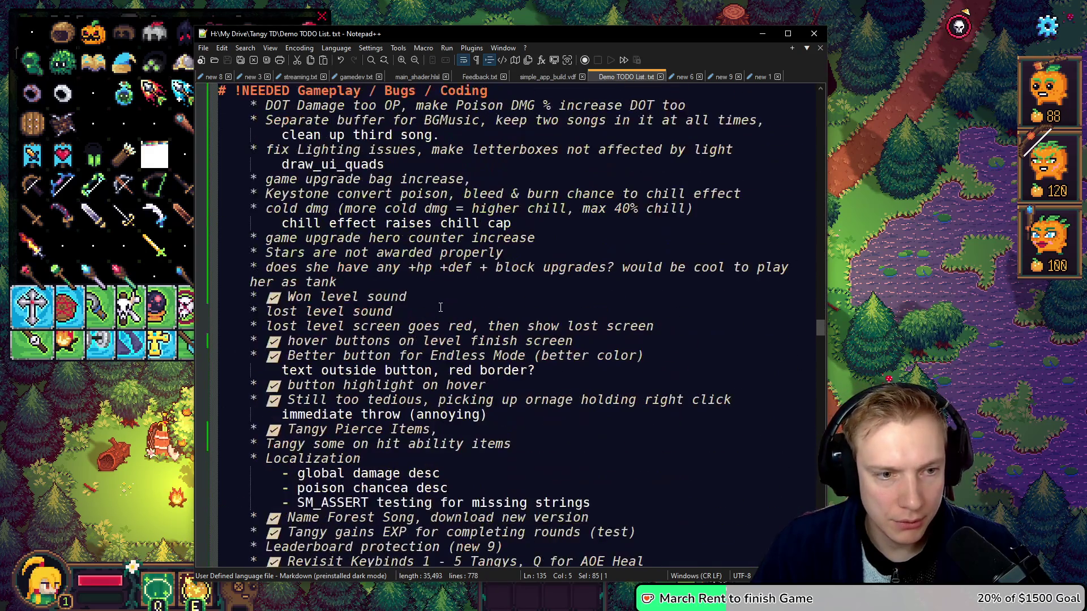
scroll(484, 239, "up", 3)
key("Return")
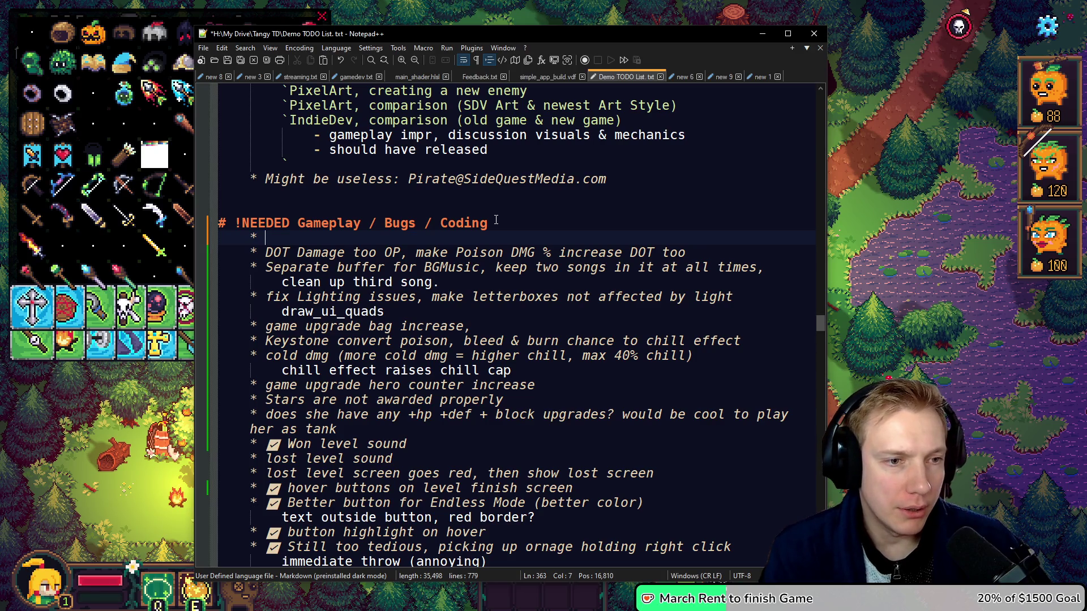
type("Eye patch")
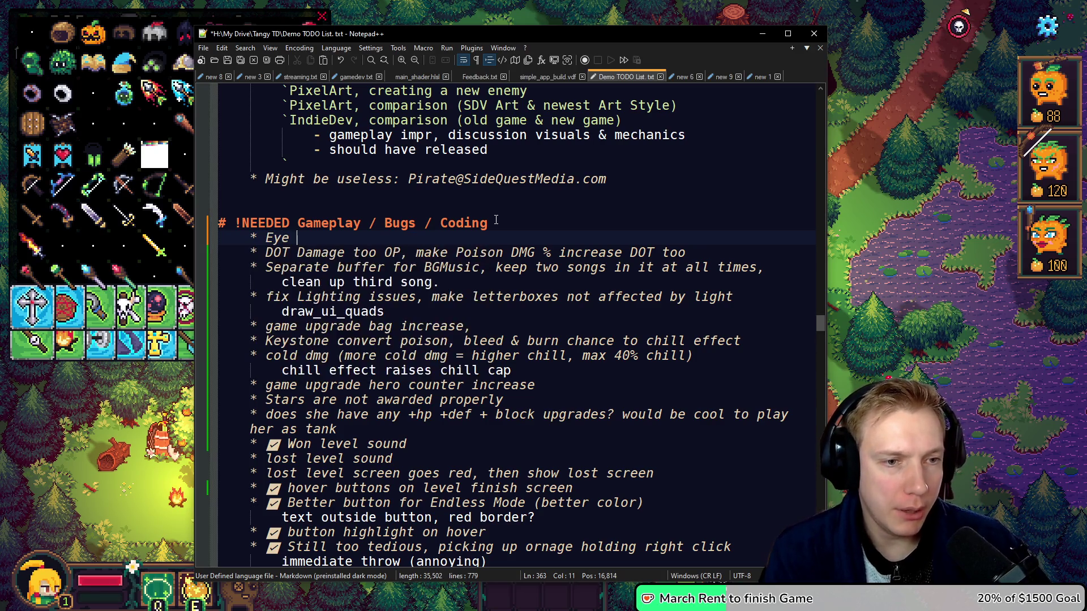
type(" -> Exe")
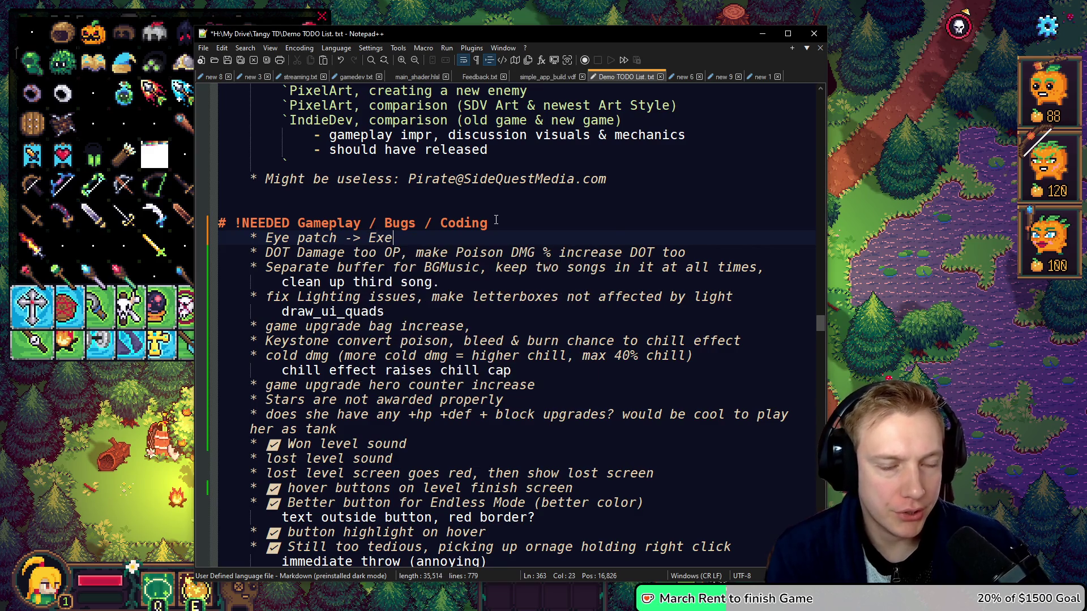
type("c Hood -")
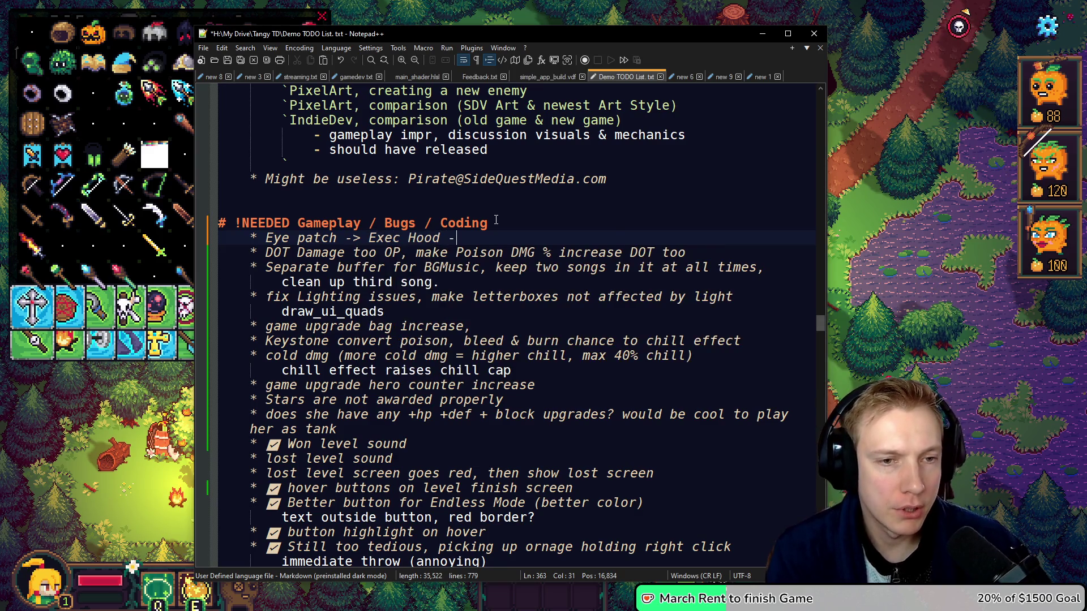
type("> demon Helm")
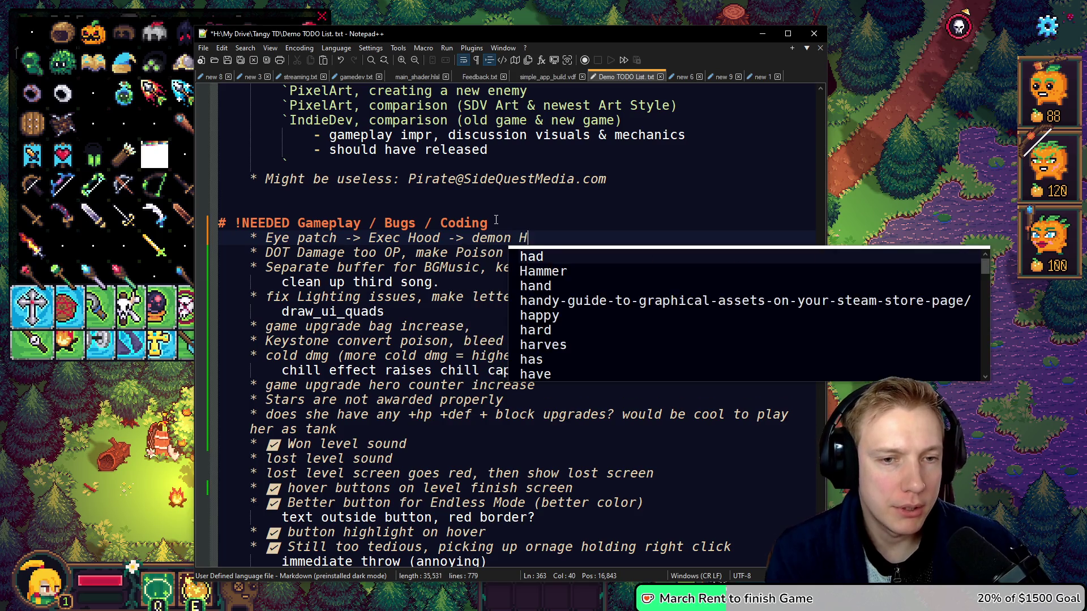
type(" (bleed path)")
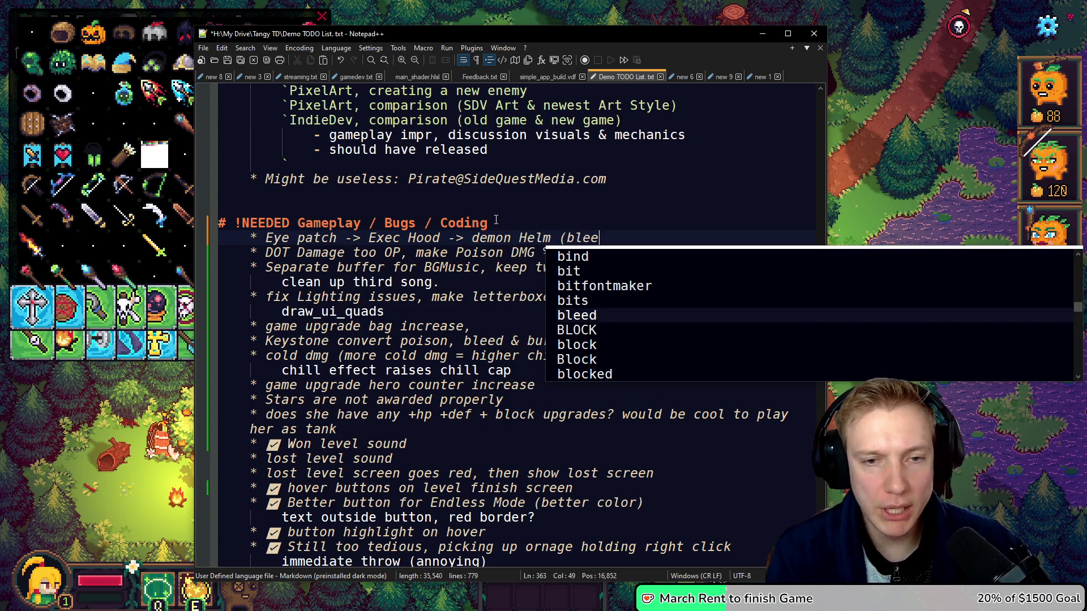
key("ctrl+s")
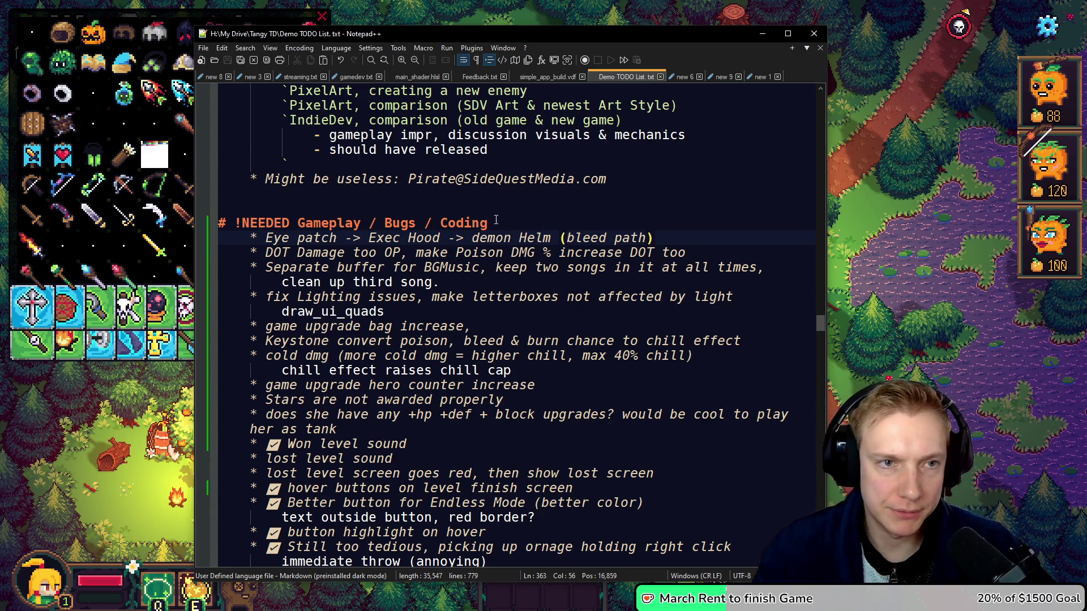
left_click(869, 247)
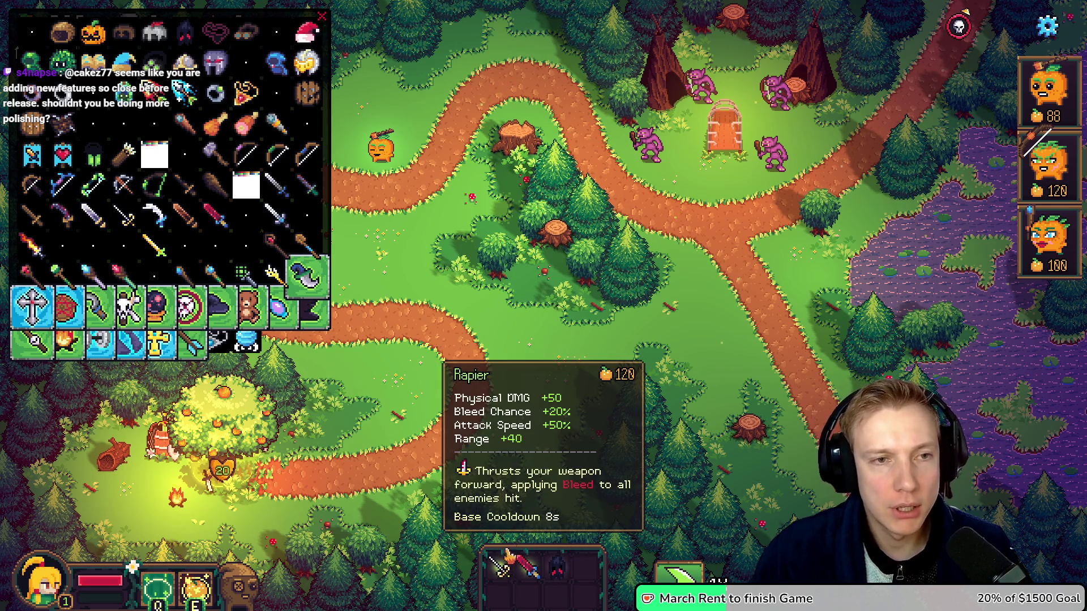
Close the item list and view the orange tower's stats: 185 damage, 44% bleed.
key("Escape")
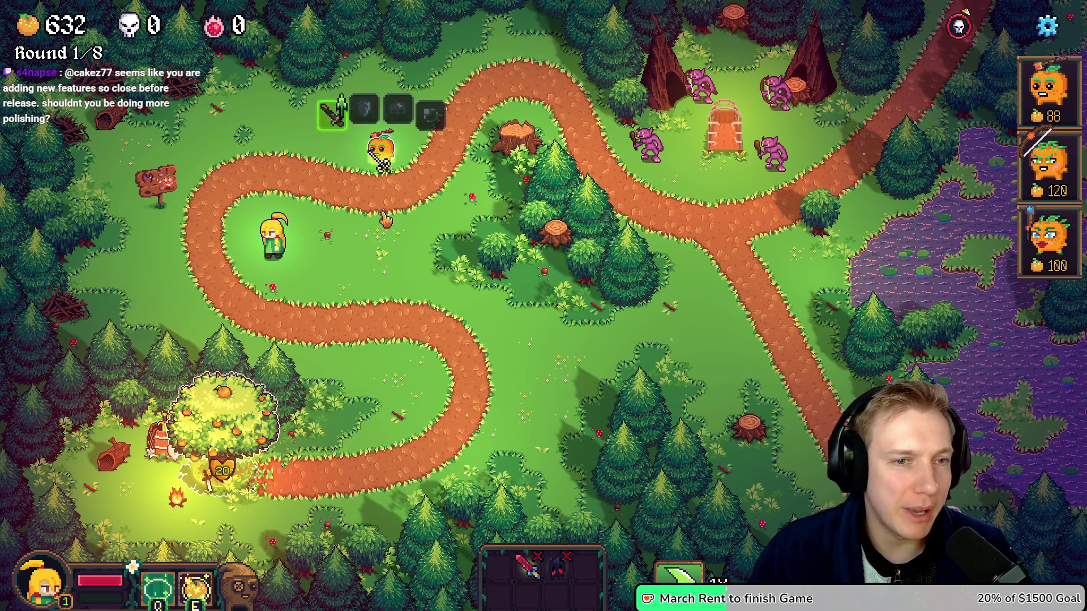
left_click(380, 149)
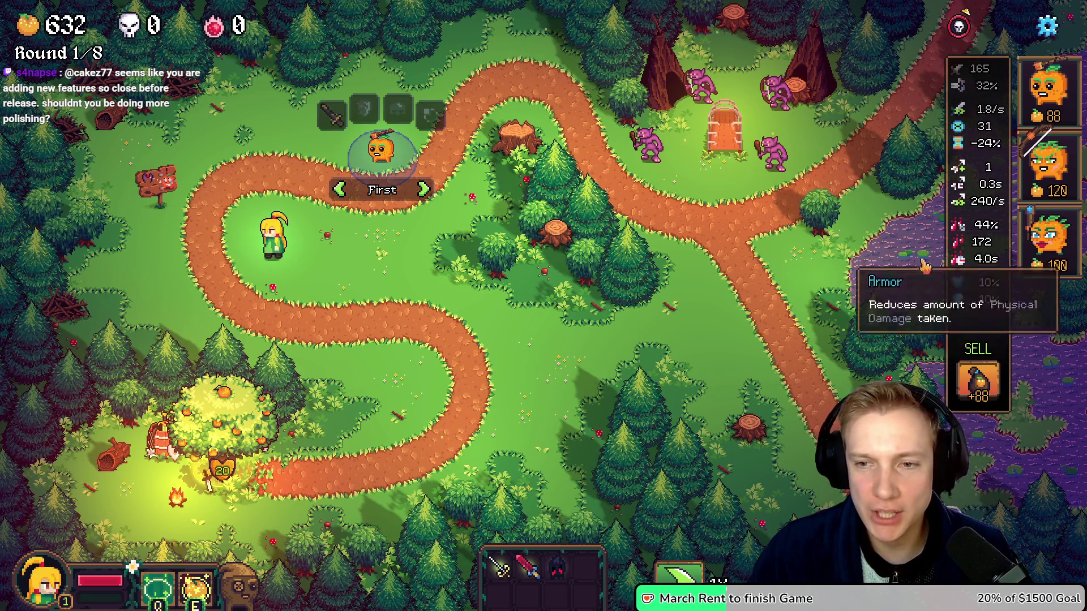